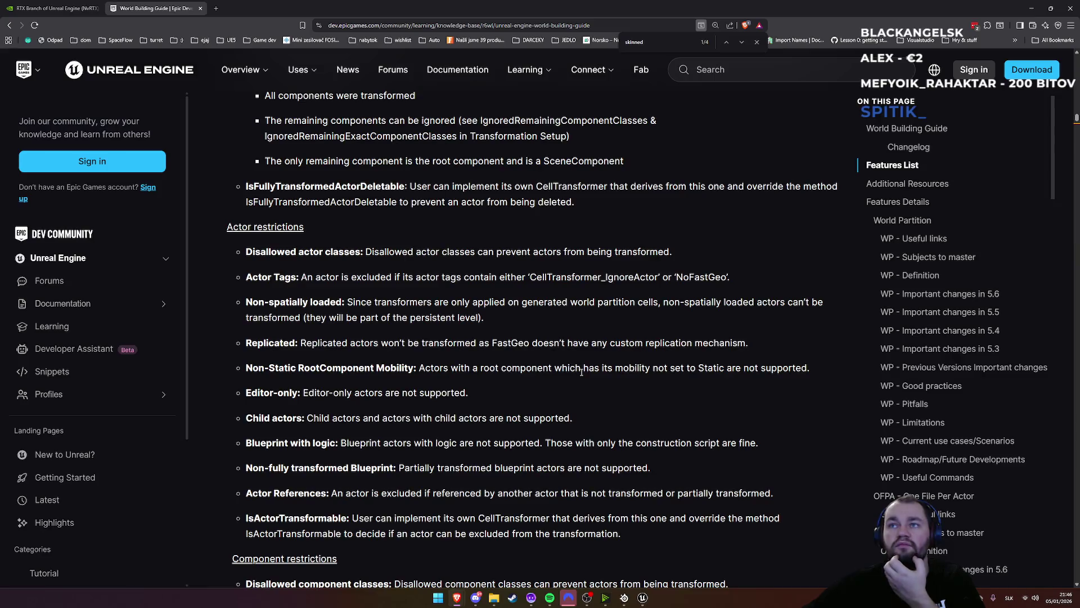
Scroll through the current page and return to the Google search results
scroll(581, 372, "down", 5)
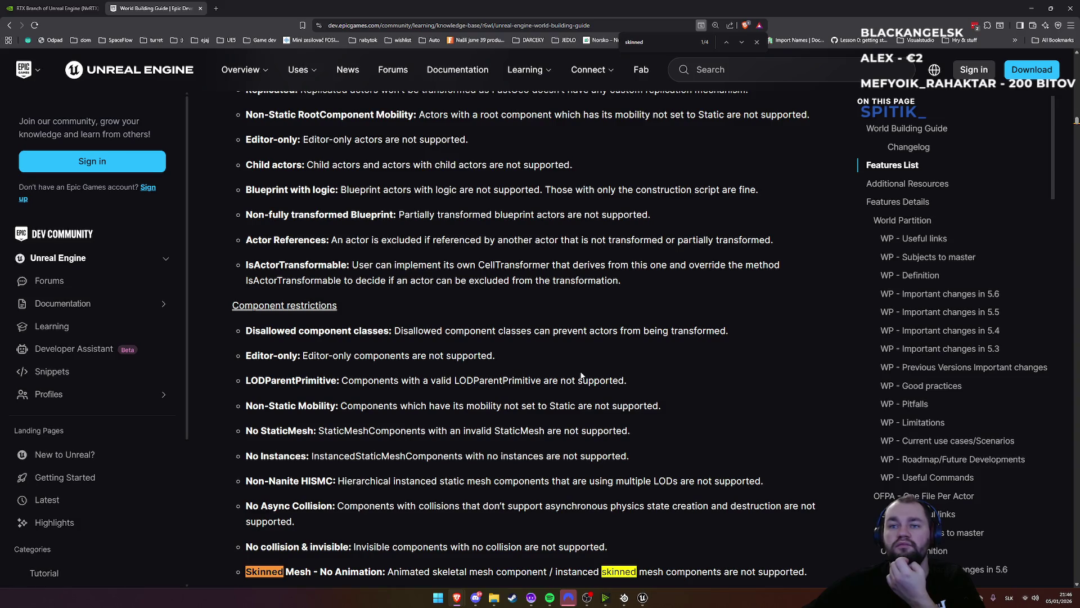
scroll(581, 374, "down", 1)
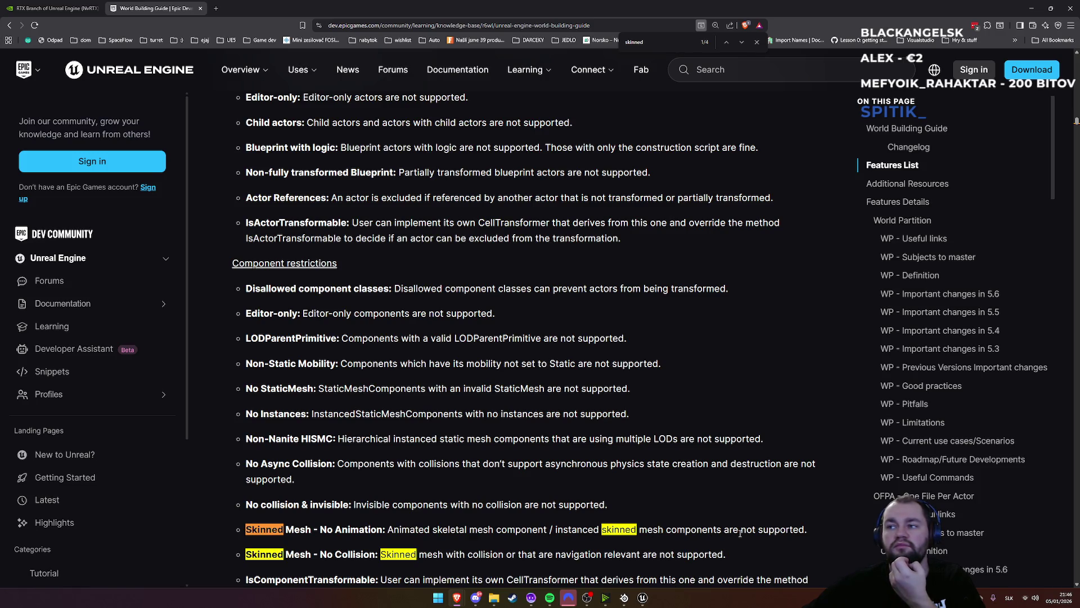
scroll(700, 535, "down", 1)
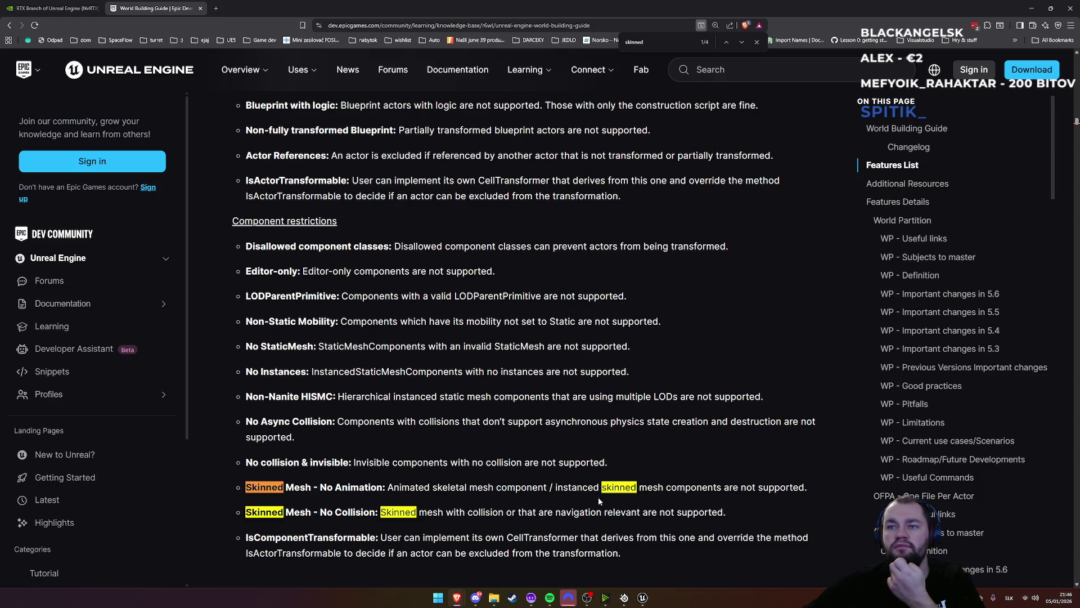
scroll(444, 472, "down", 3)
scroll(332, 421, "down", 5)
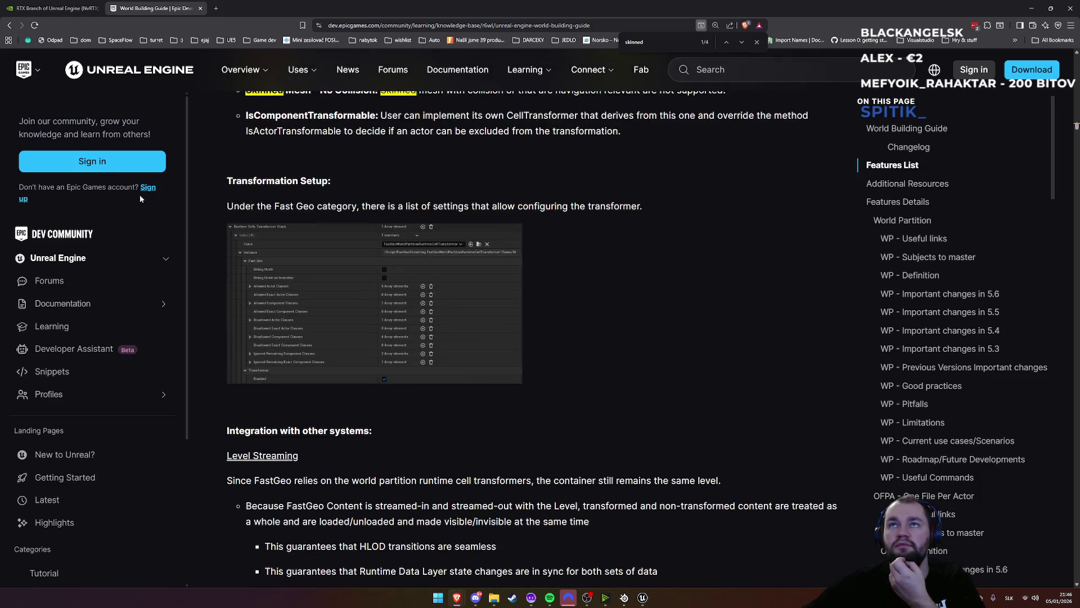
left_click(10, 26)
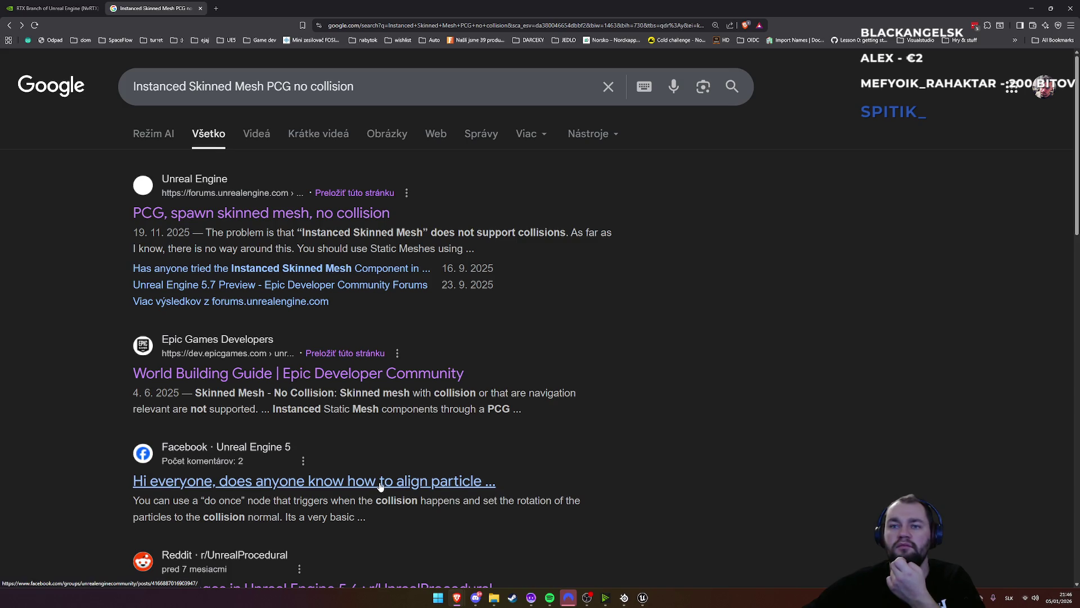
Wrap 'collision' in quotes and search Instanced Skinned Mesh PCG no "collision"
scroll(371, 484, "down", 2)
scroll(345, 471, "down", 1)
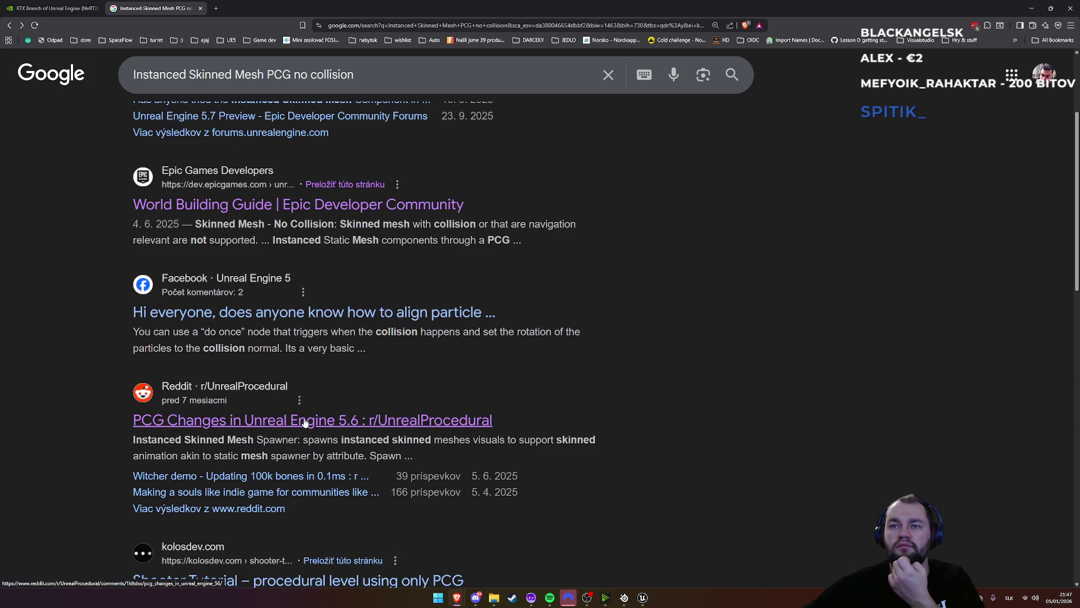
scroll(304, 423, "down", 2)
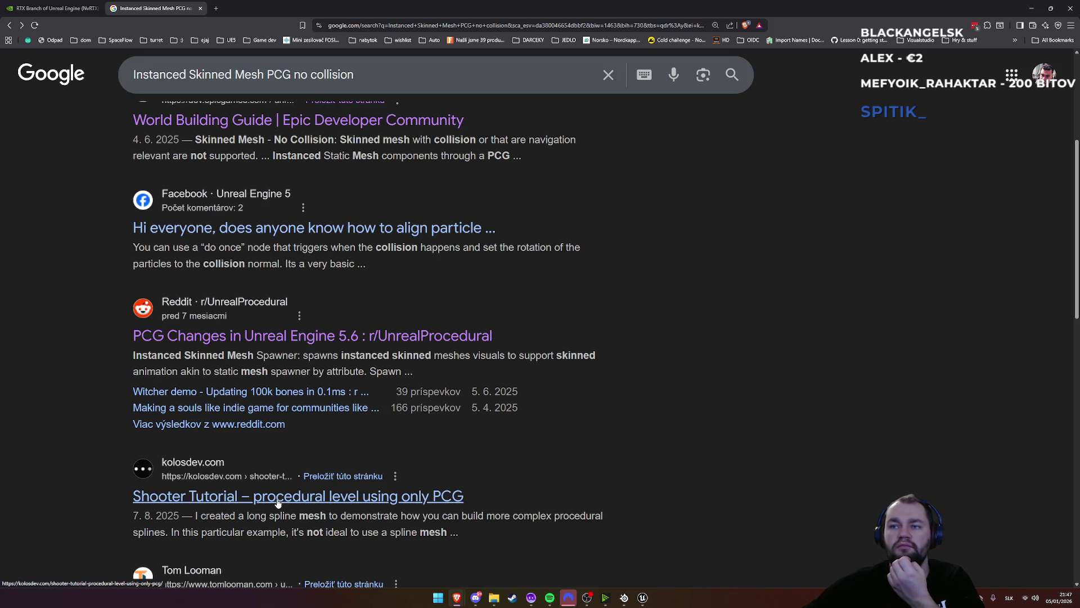
scroll(278, 502, "down", 3)
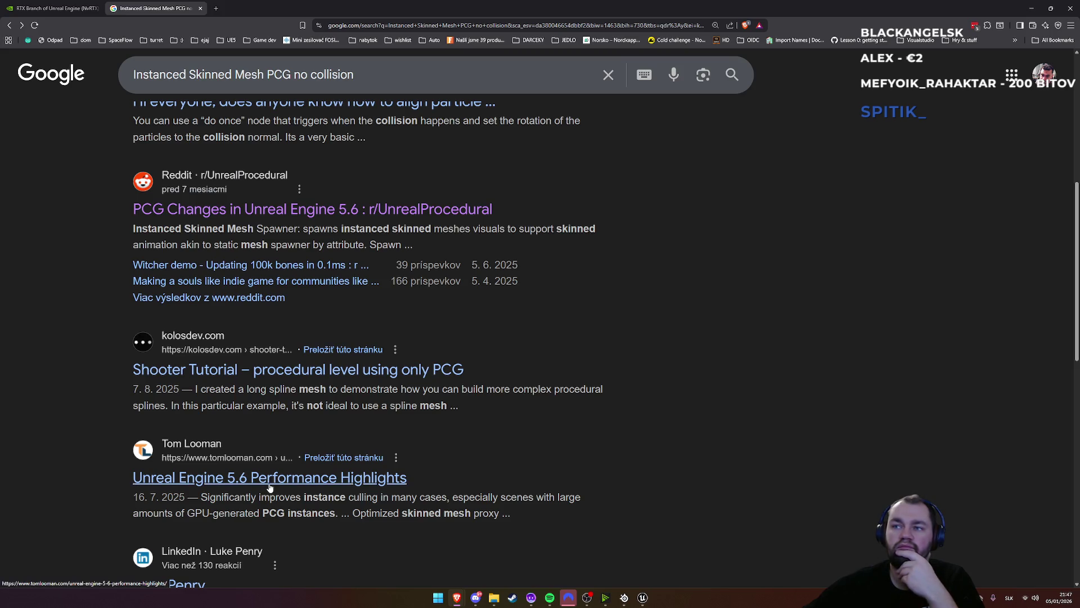
double_click(328, 77)
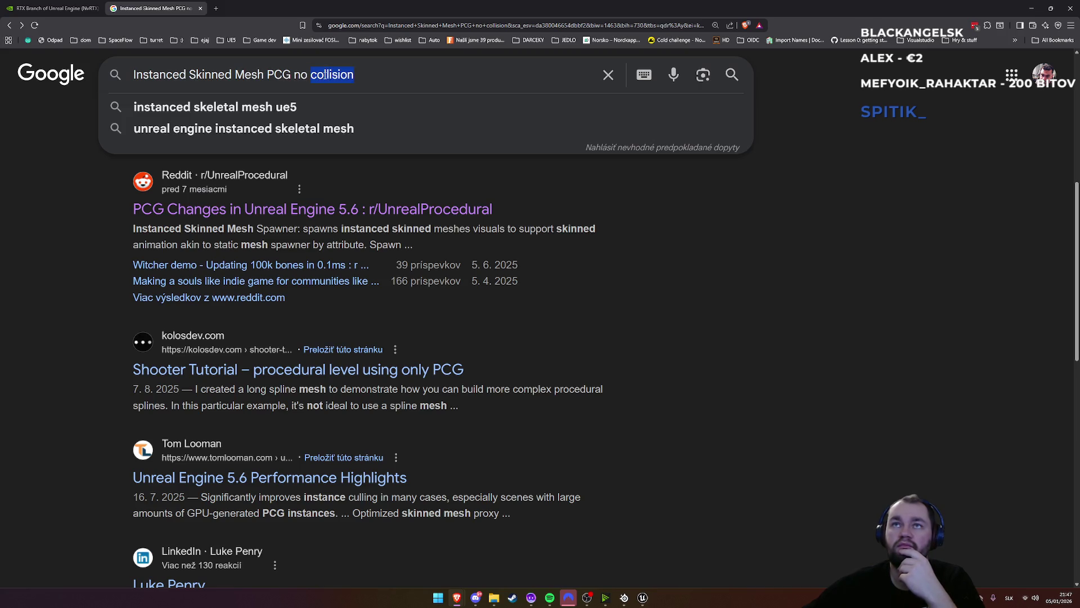
type("\"collision")
key("Return")
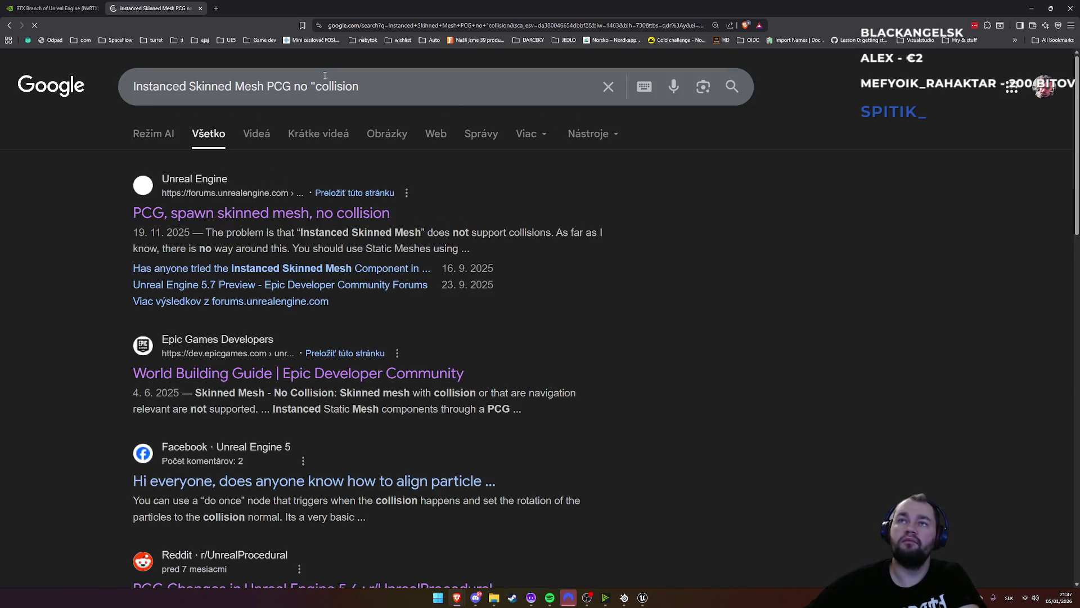
left_click(393, 89)
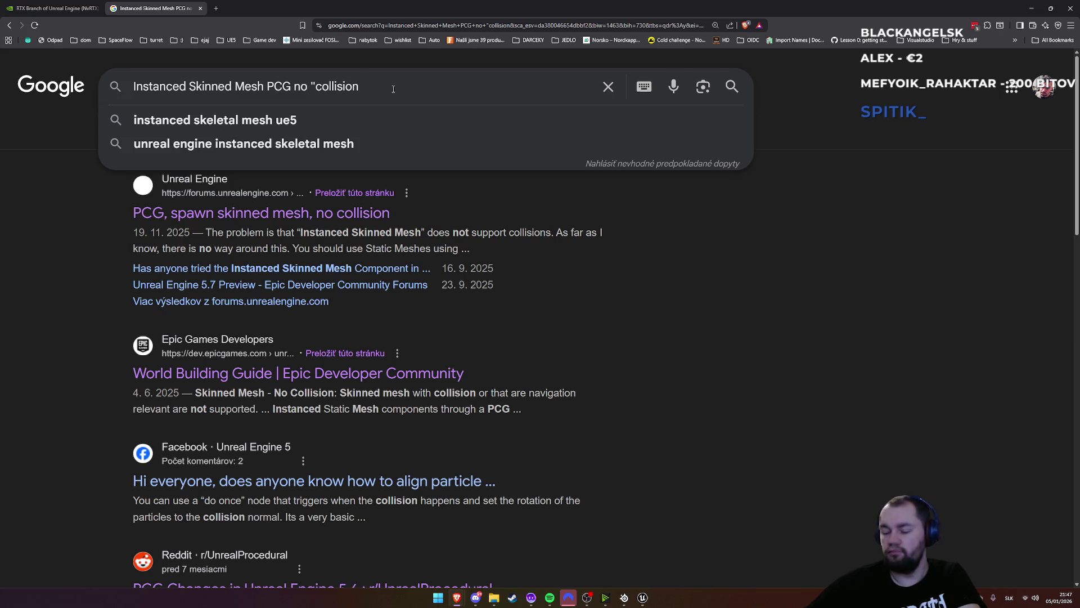
type("\"")
key("Return")
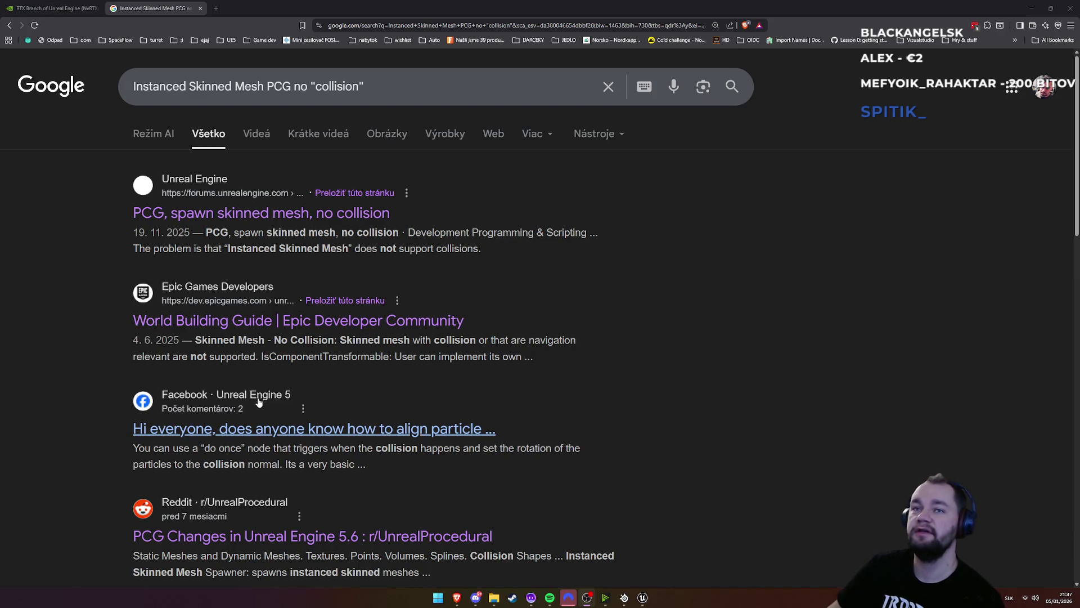
Open the kolosdev.com Shooter Tutorial article from the results
scroll(251, 363, "down", 2)
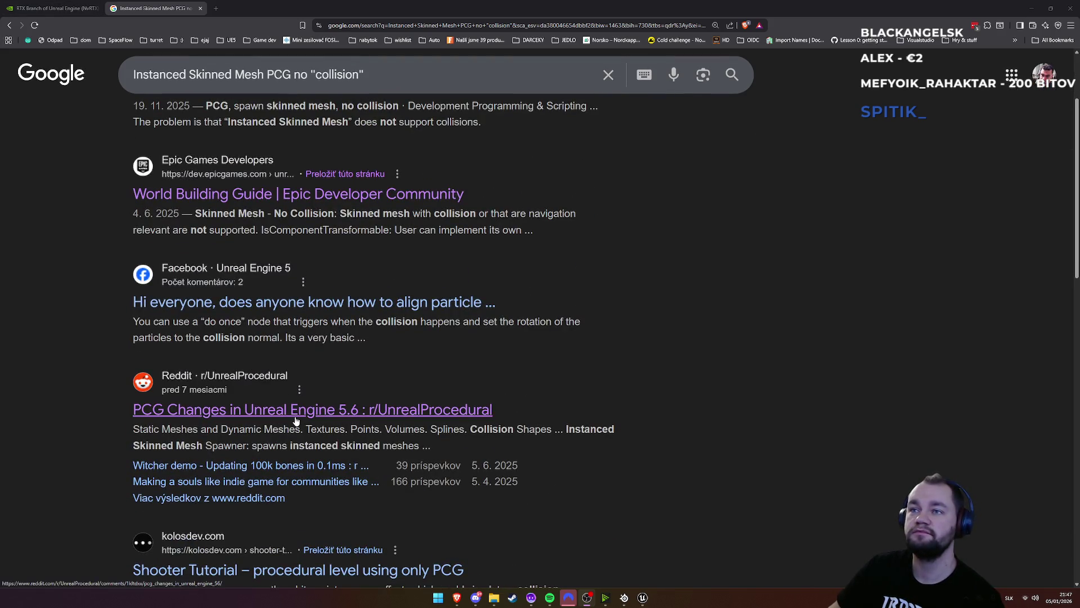
scroll(296, 425, "down", 3)
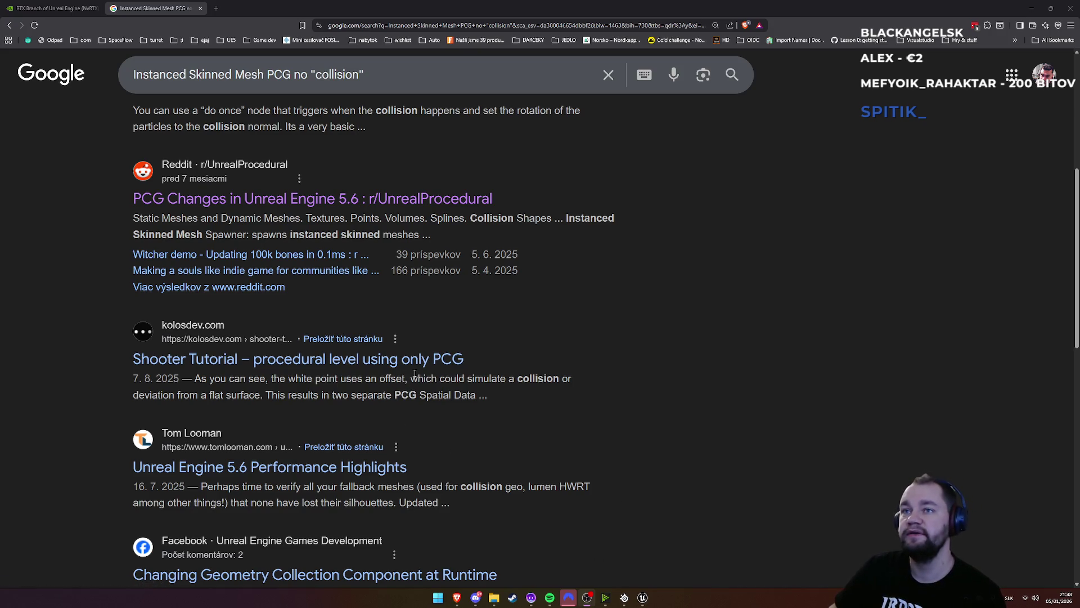
left_click(384, 365)
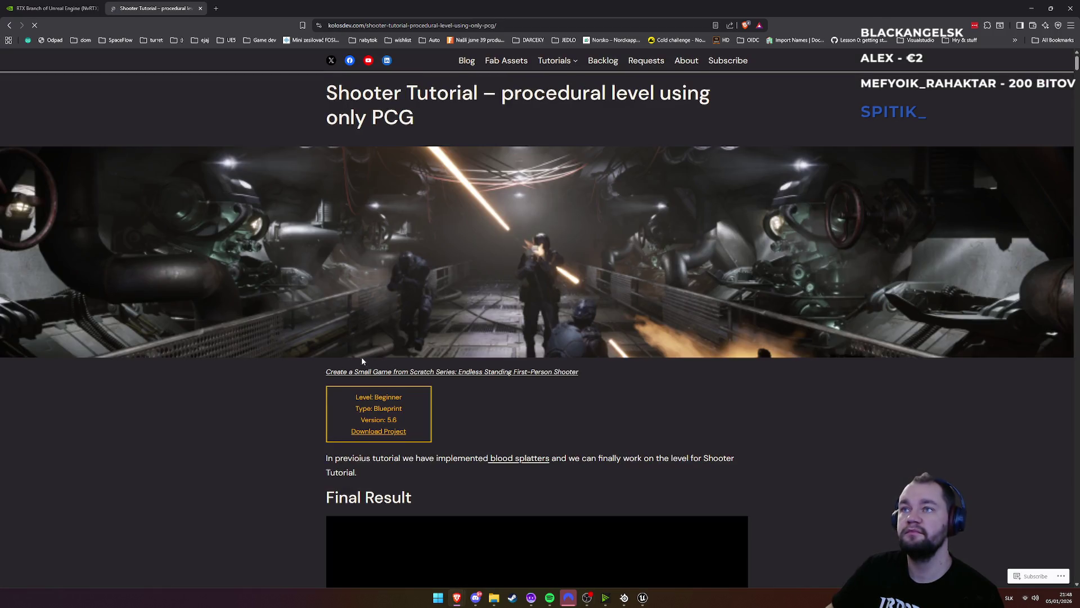
Scroll the Shooter Tutorial article down to its 14-part table of contents
scroll(299, 368, "down", 3)
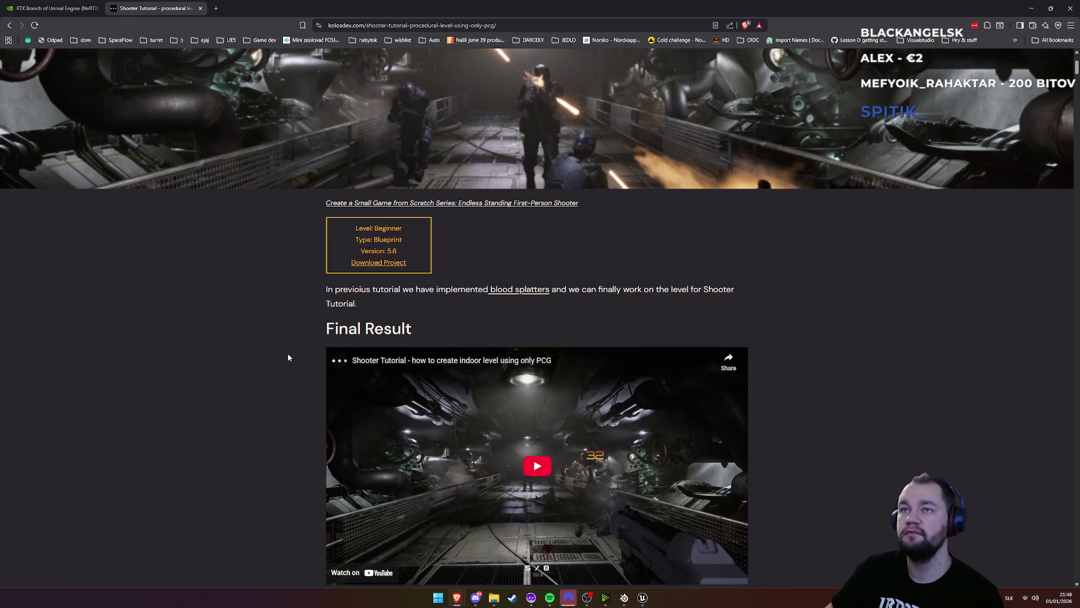
scroll(282, 351, "down", 8)
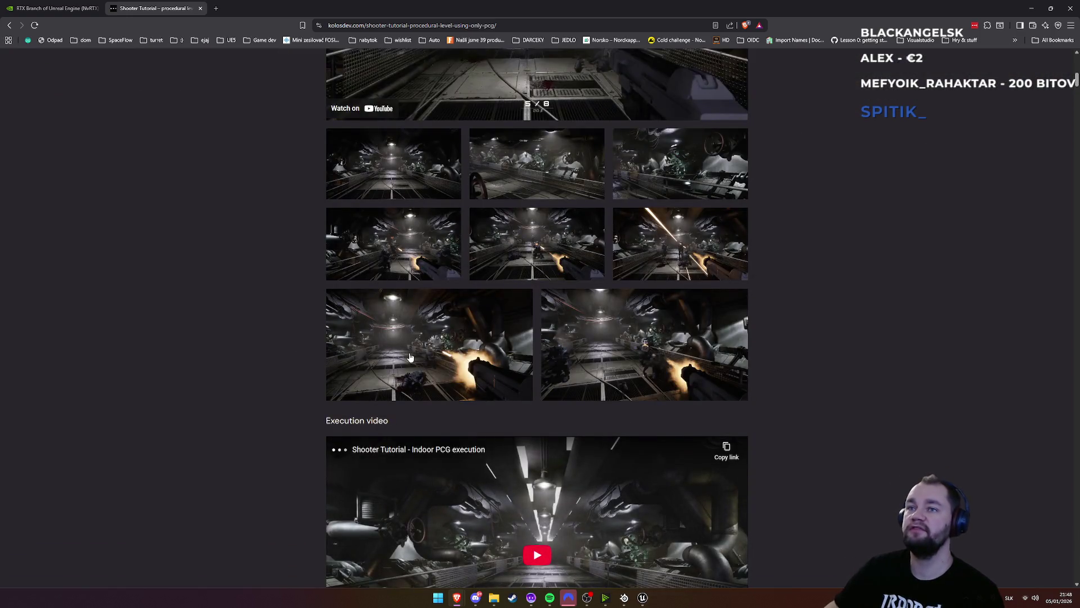
scroll(400, 363, "down", 5)
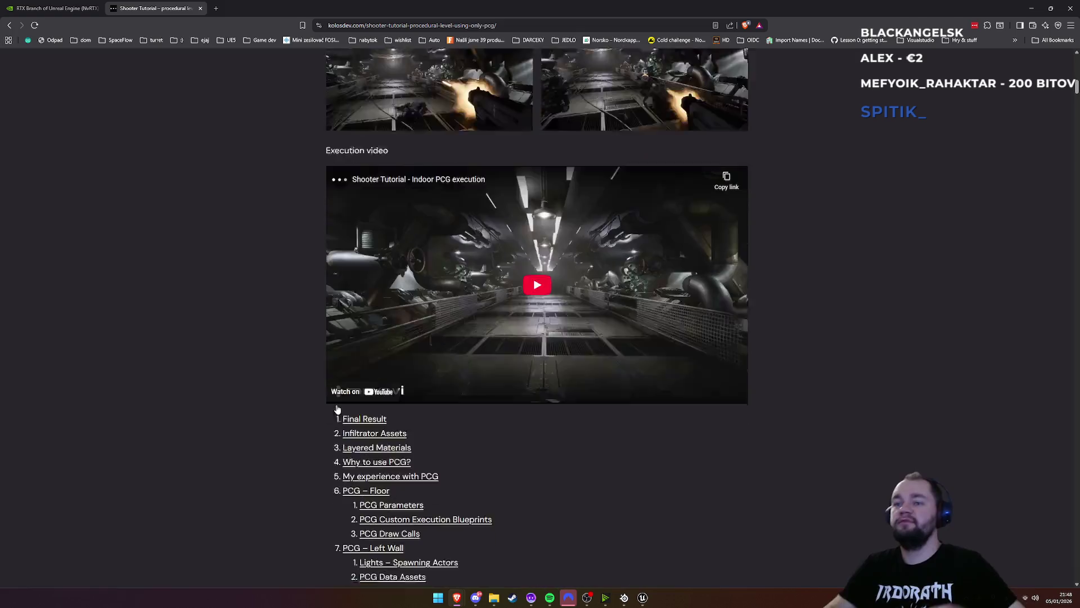
scroll(360, 408, "down", 5)
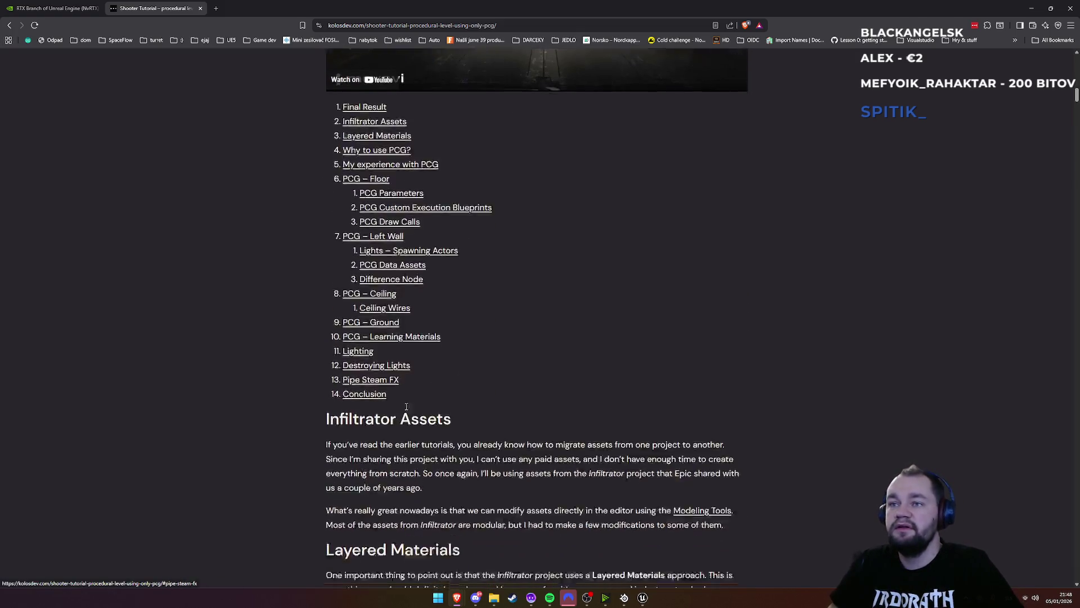
scroll(406, 406, "down", 2)
mouse_move(641, 601)
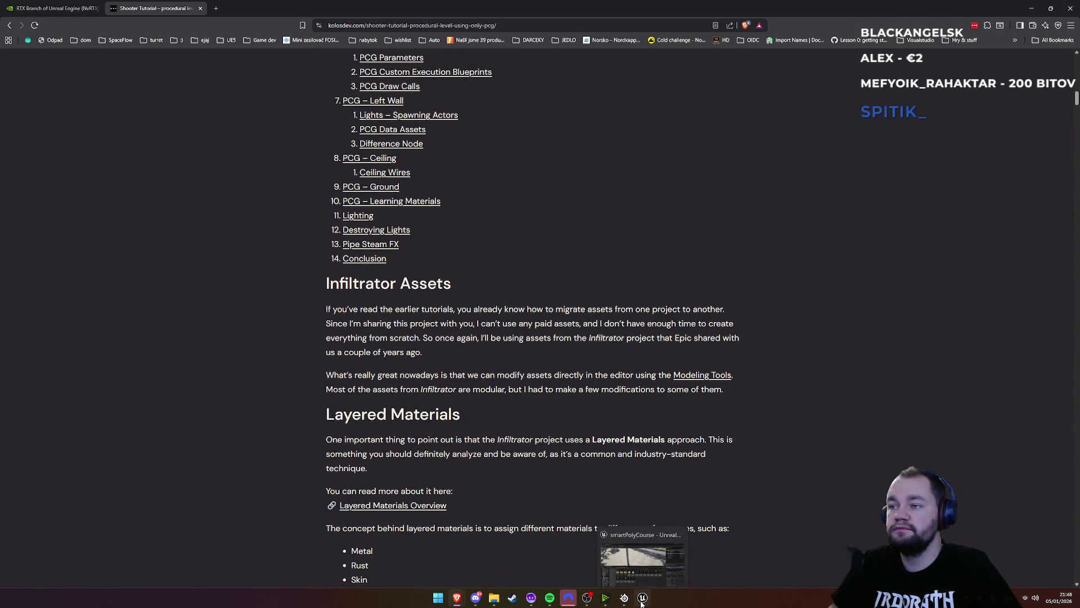
left_click(643, 601)
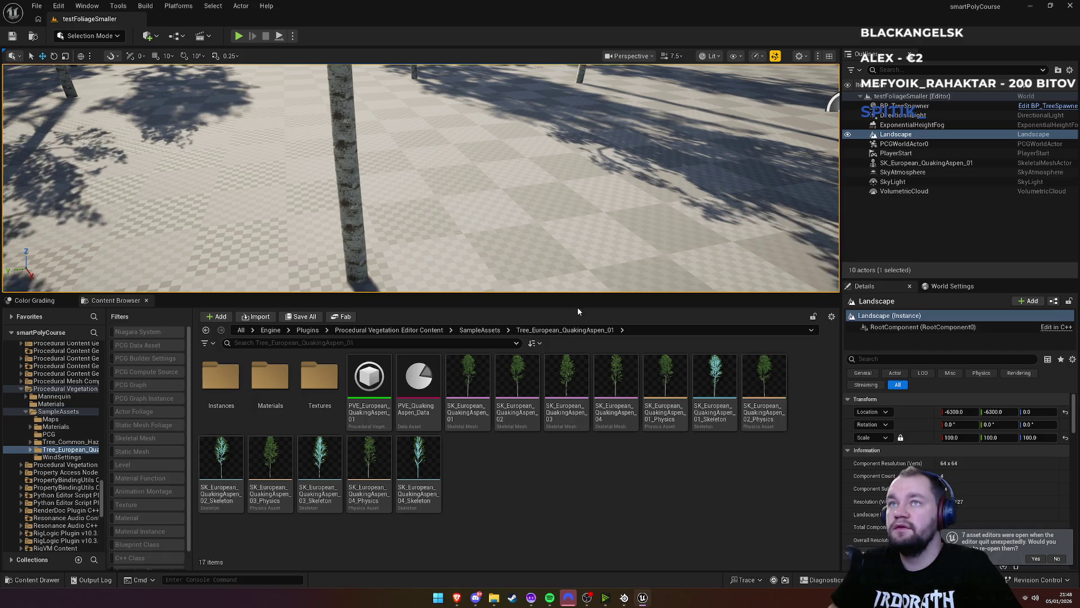
key("f")
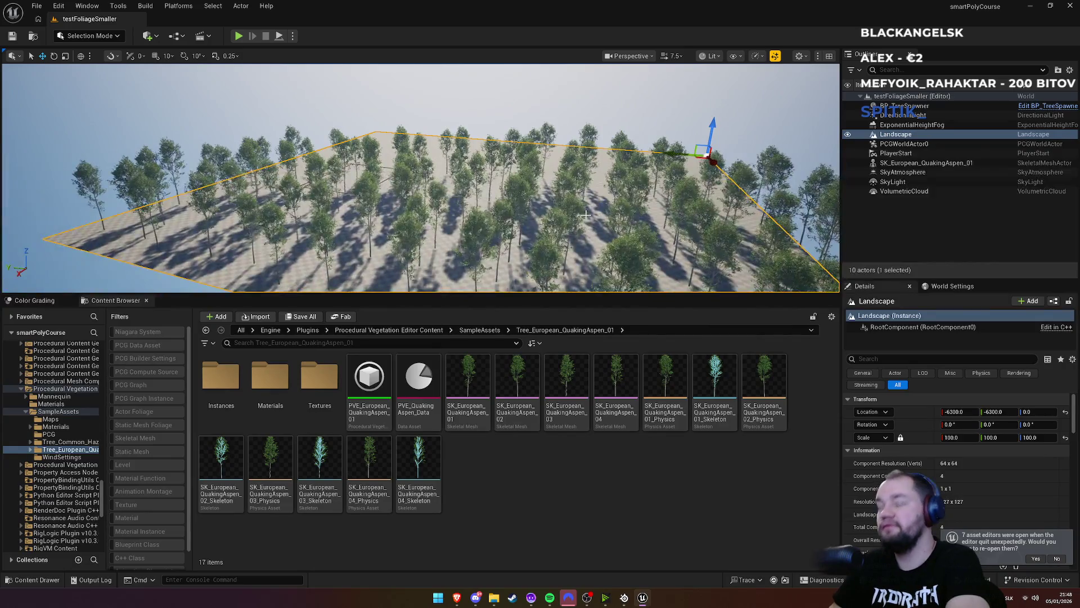
key("F11")
scroll(540, 338, "down", 5)
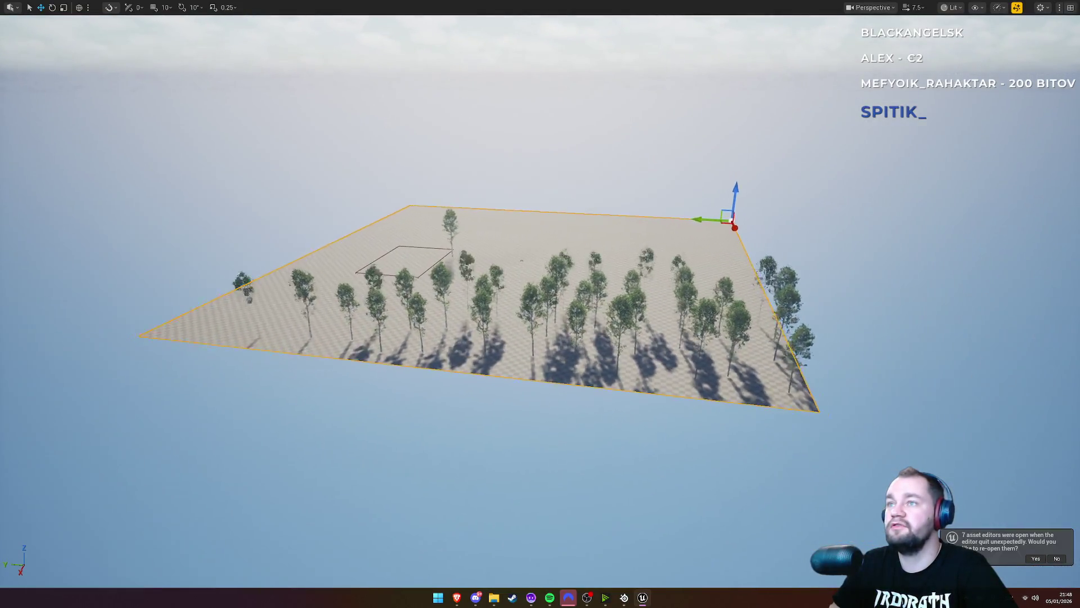
scroll(540, 337, "up", 7)
scroll(540, 338, "up", 6)
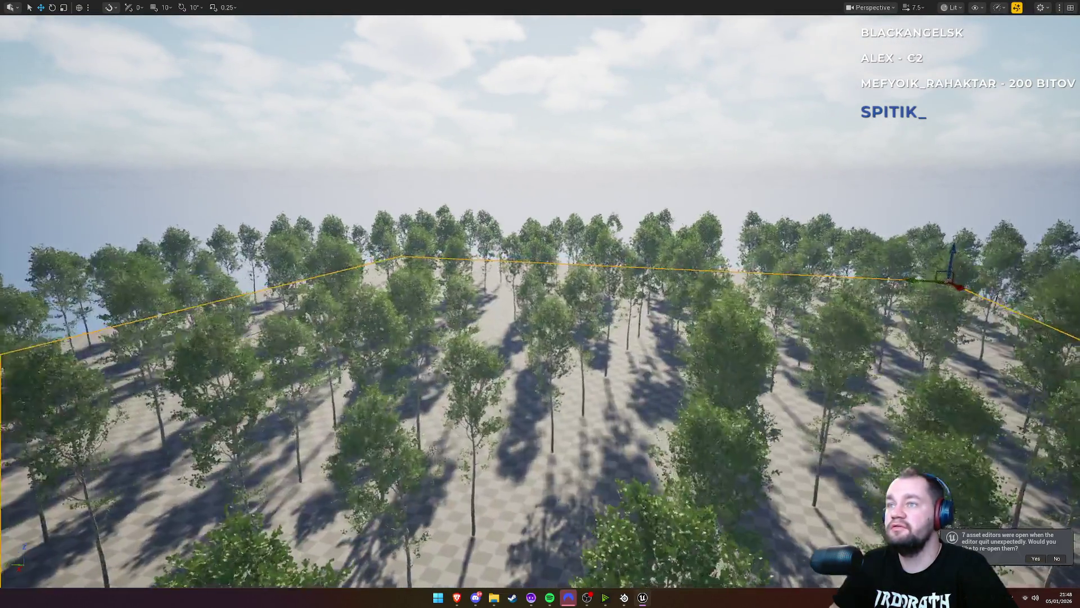
scroll(540, 338, "down", 2)
scroll(581, 220, "down", 6)
scroll(581, 219, "up", 8)
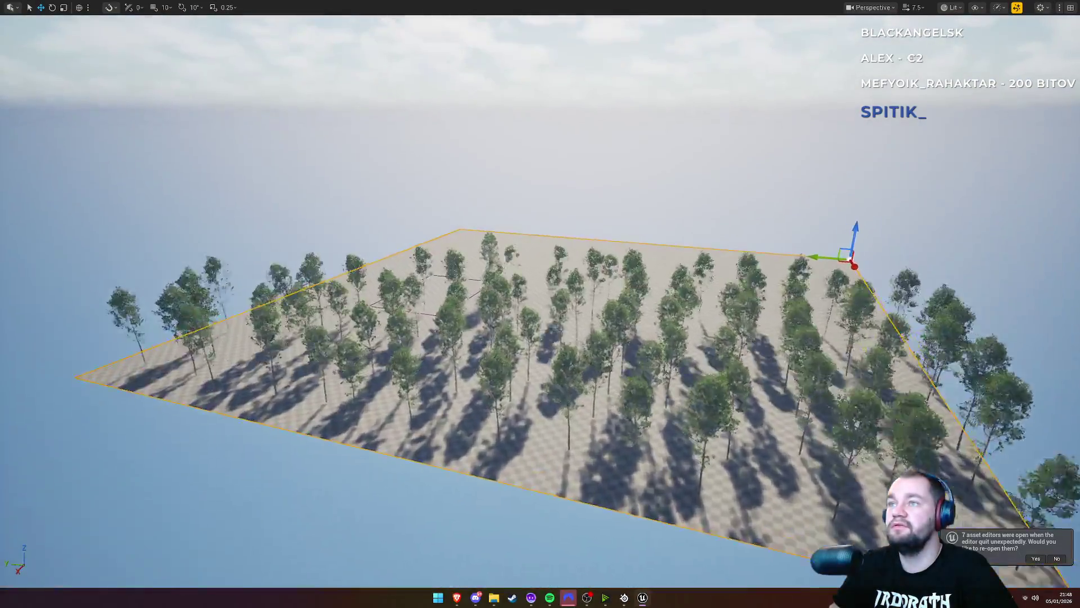
key("F11")
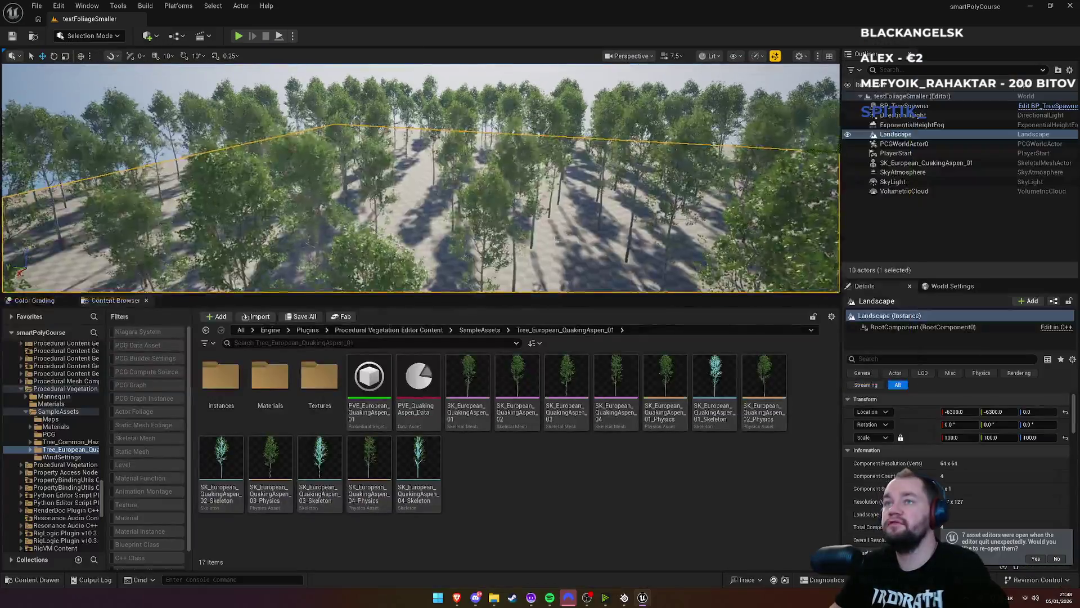
key("alt+Tab")
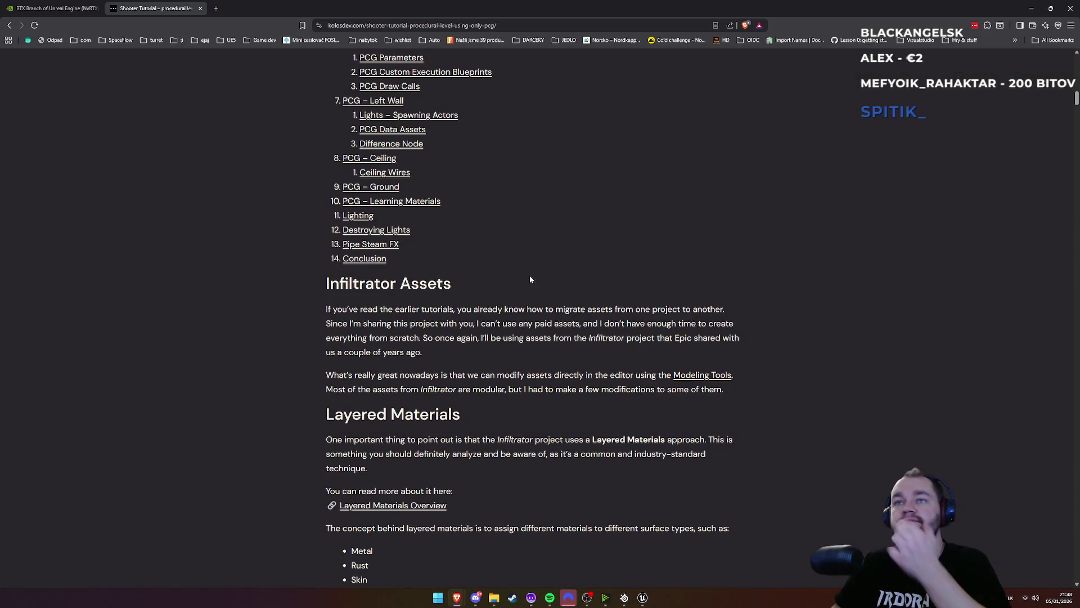
Find 'skin' in the kolosdev article, then return to the Google results
scroll(502, 371, "down", 2)
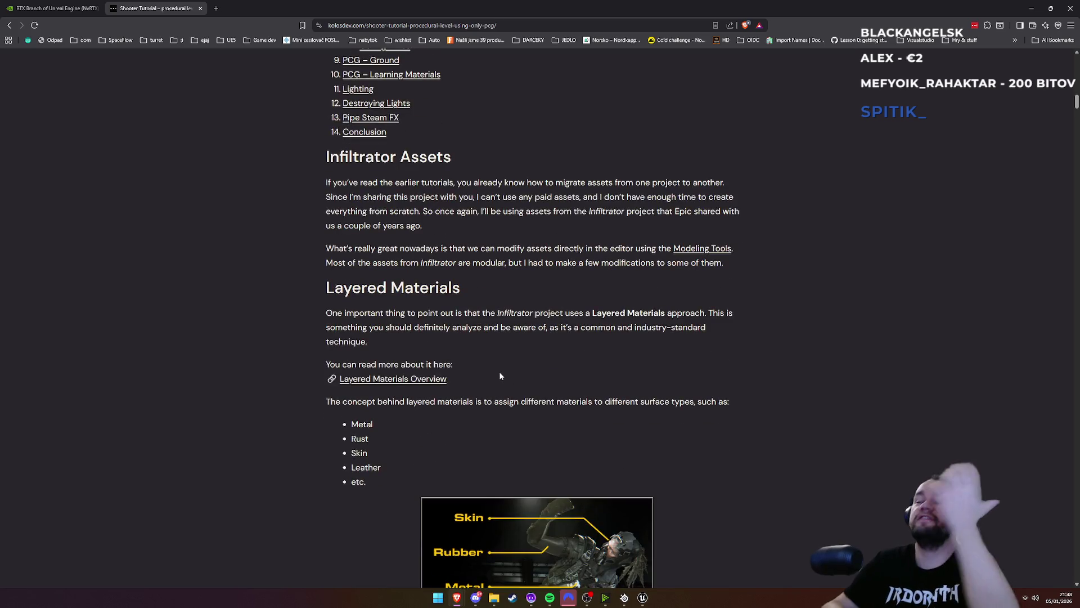
scroll(518, 387, "down", 3)
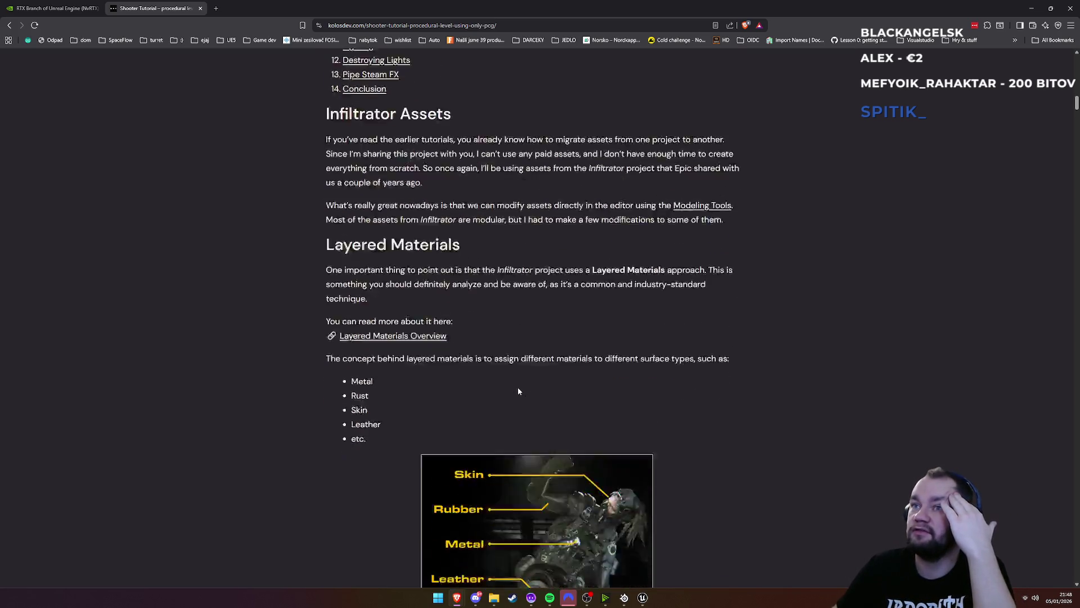
scroll(377, 403, "down", 3)
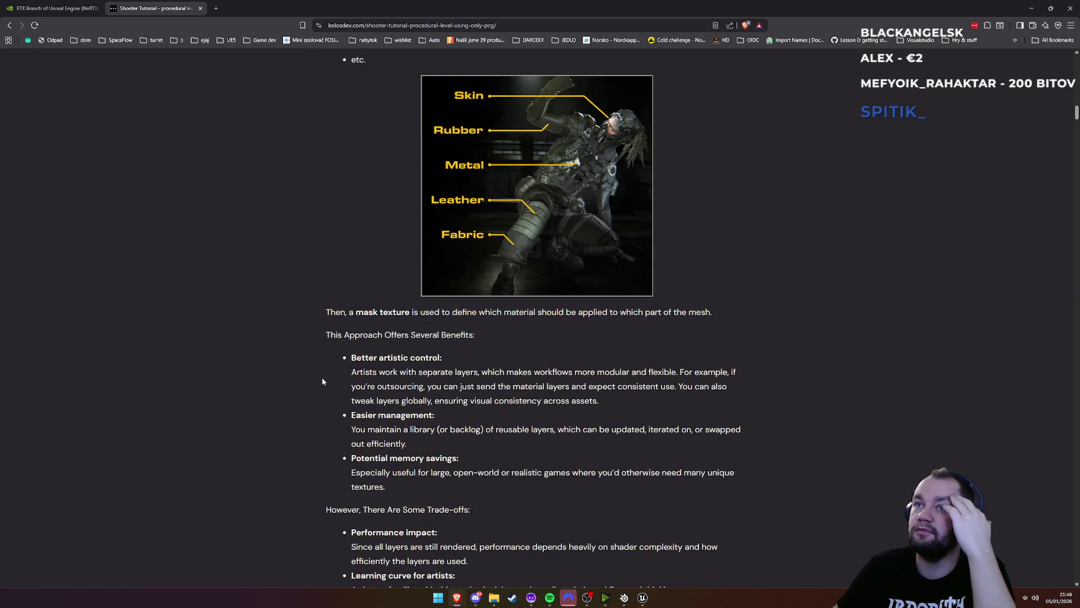
key("ctrl+f")
type("ski")
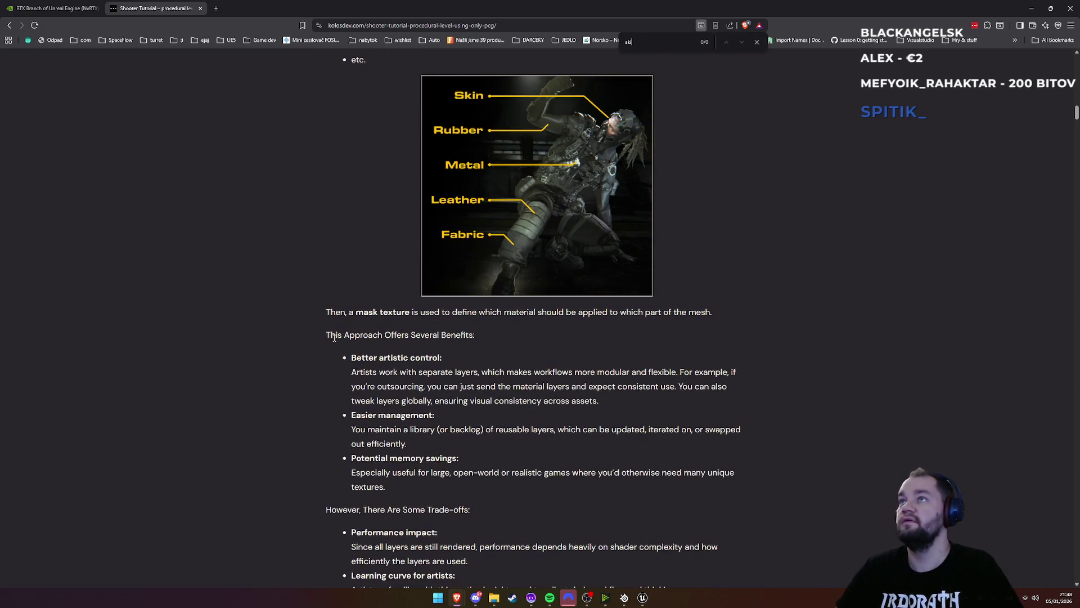
type("n")
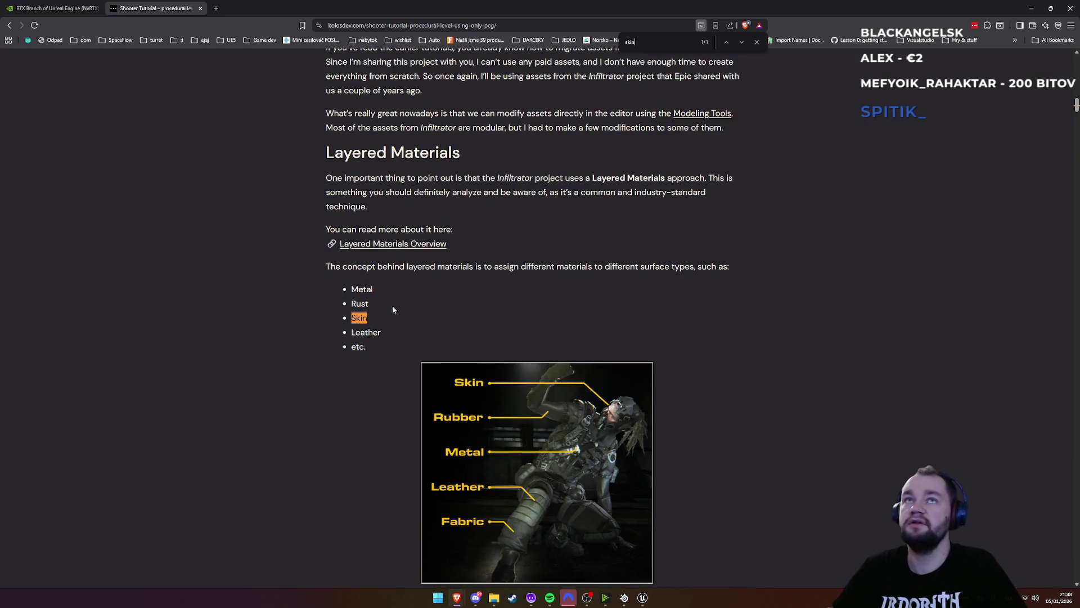
left_click(9, 24)
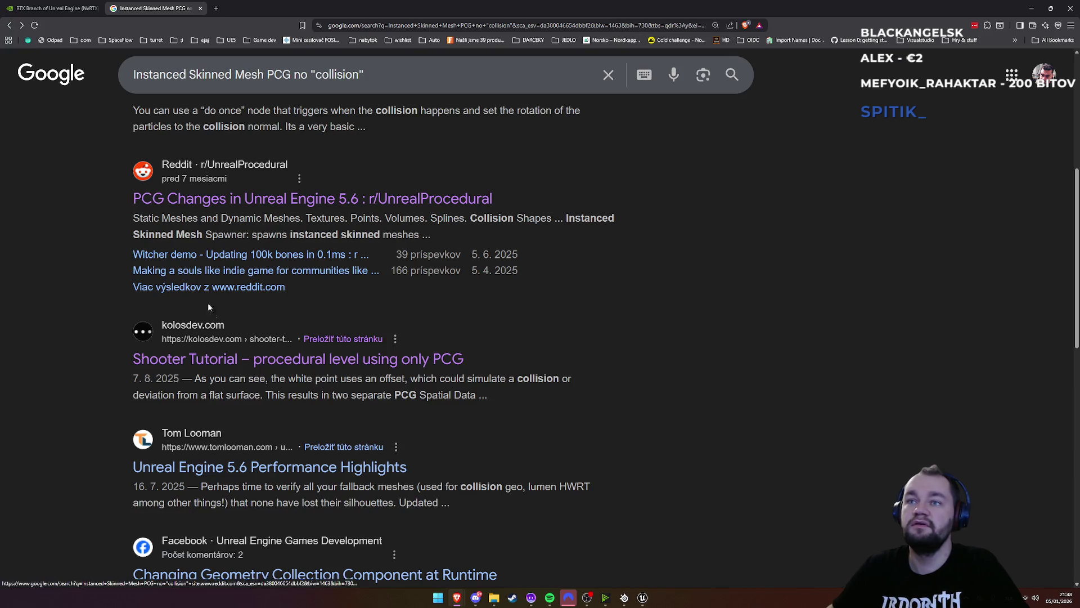
Open the Facebook post about aligning particle meshes from the search results
scroll(242, 407, "down", 2)
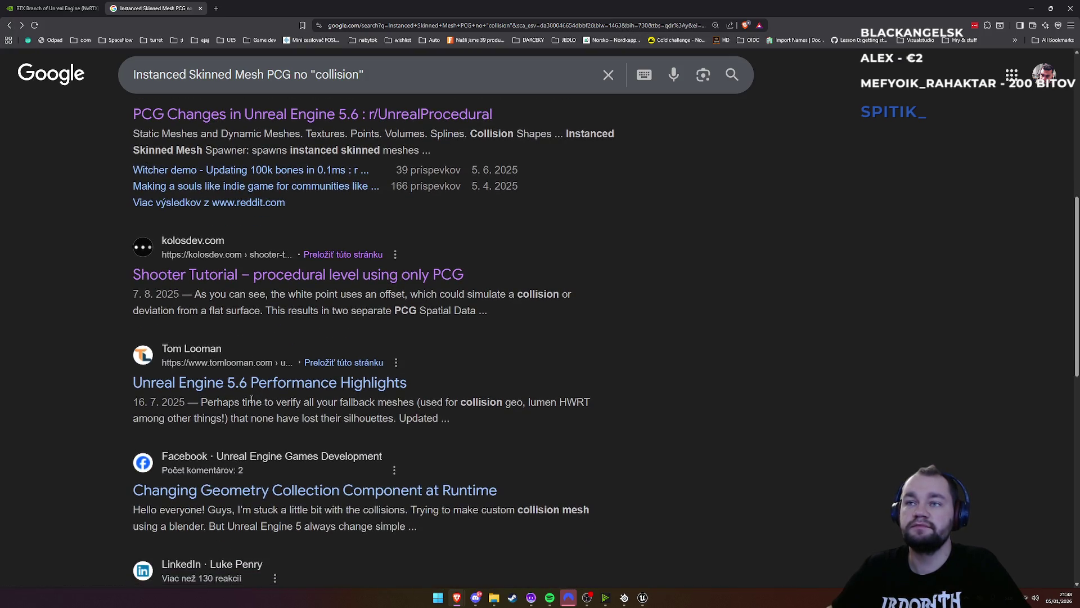
scroll(252, 400, "down", 2)
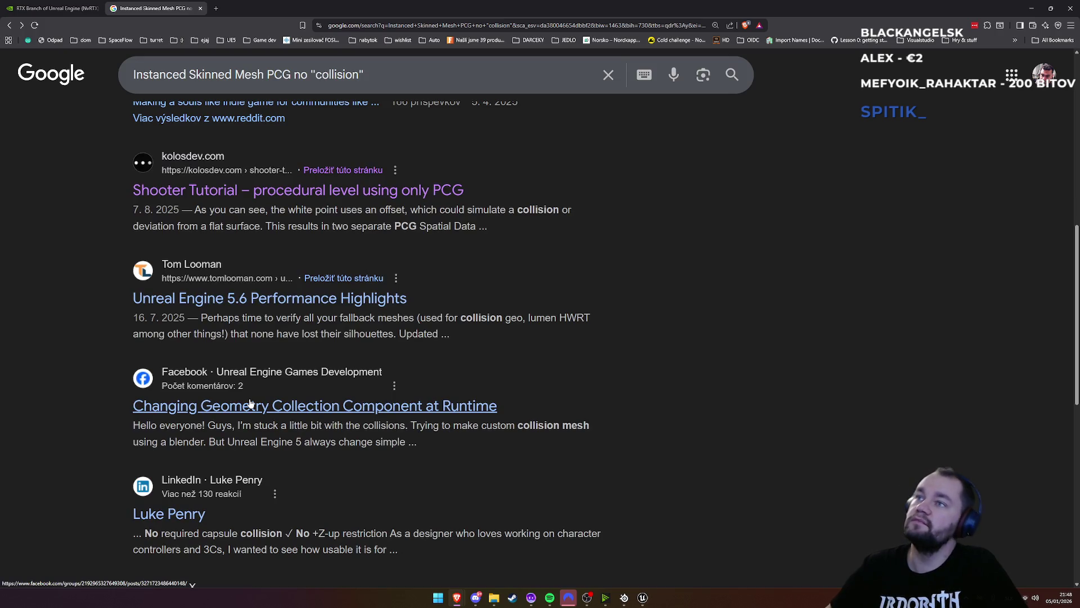
scroll(239, 413, "down", 2)
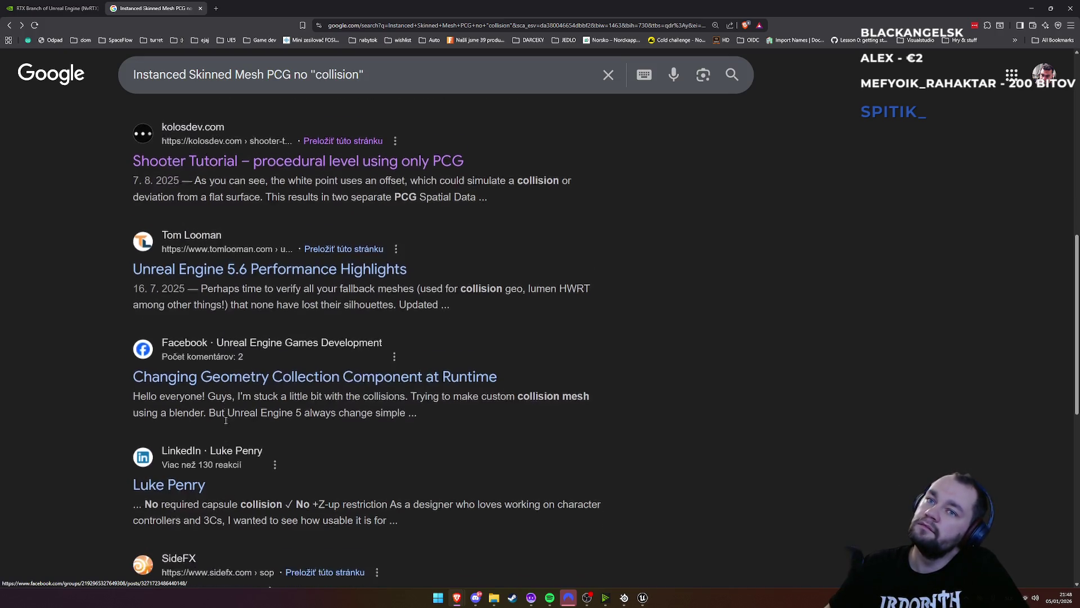
scroll(228, 421, "up", 5)
scroll(227, 422, "up", 7)
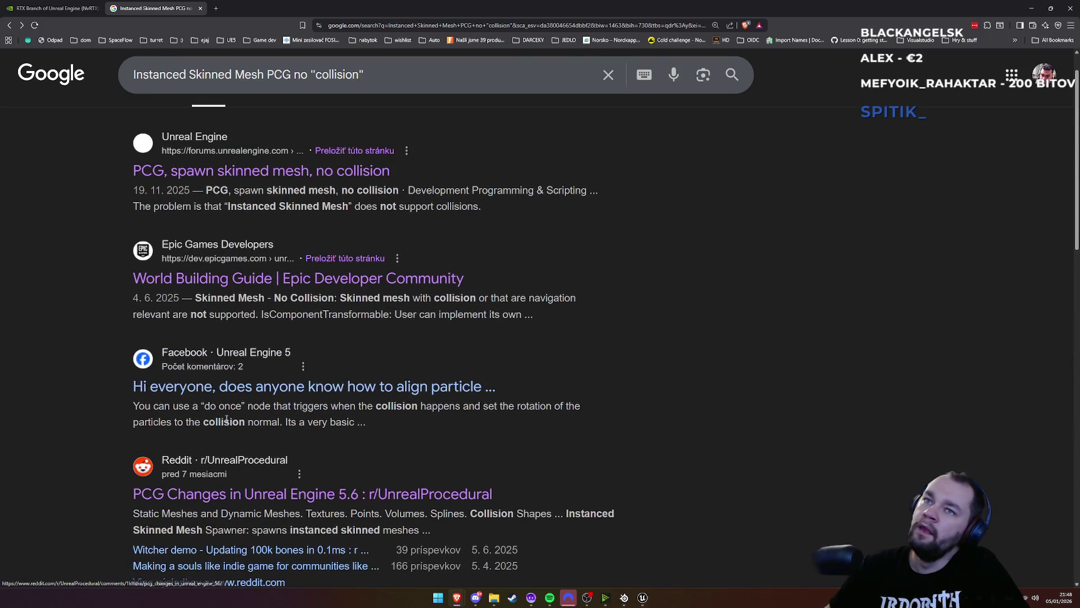
left_click(229, 392)
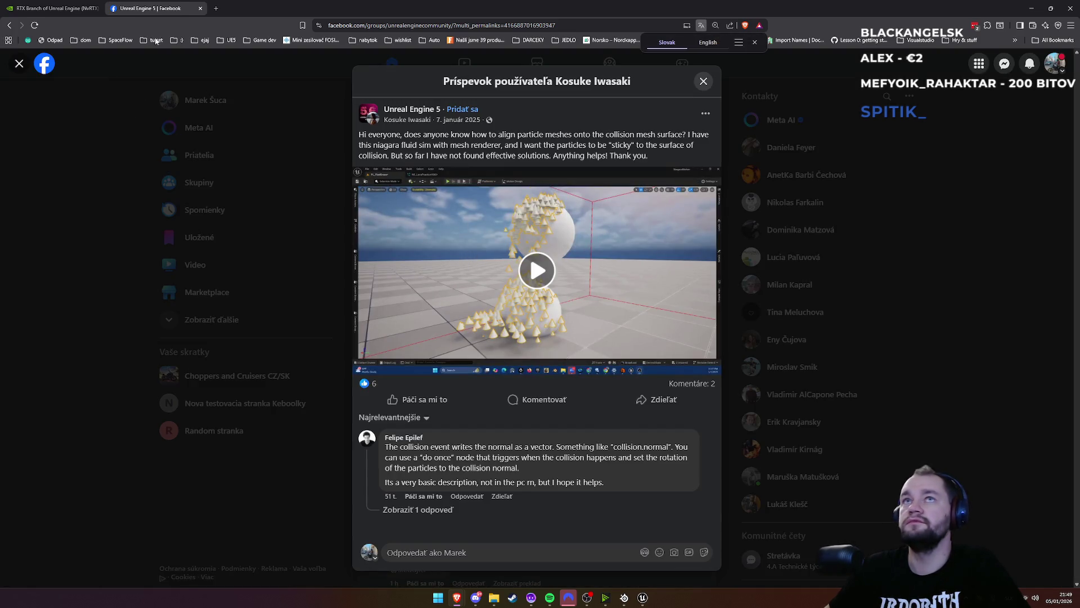
Glance at the NVIDIA RTX branch page and the Unreal editor, then return to the browser
left_click(52, 8)
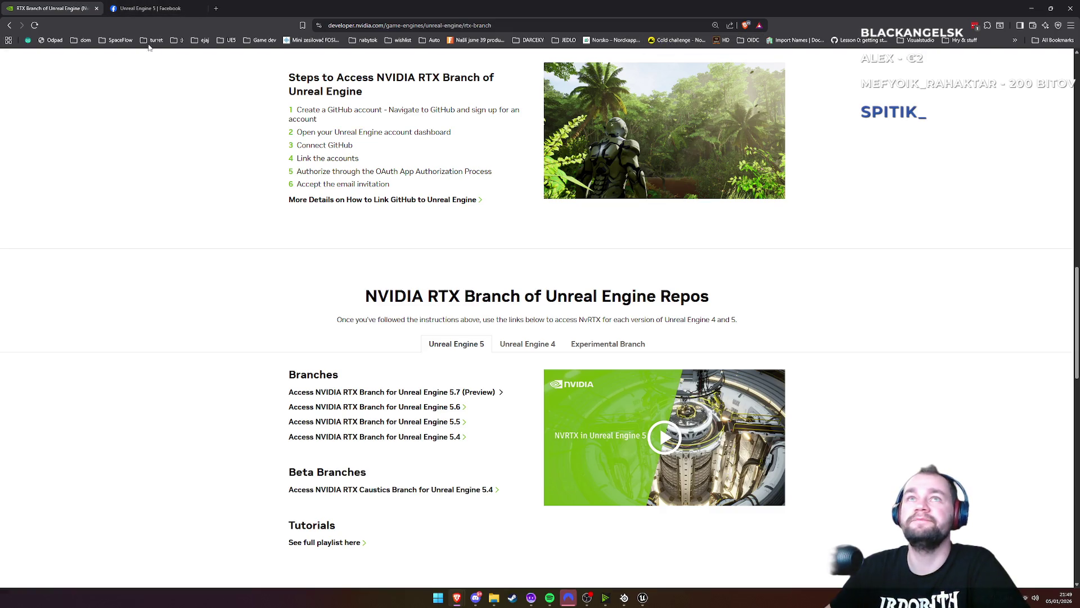
right_click(148, 10)
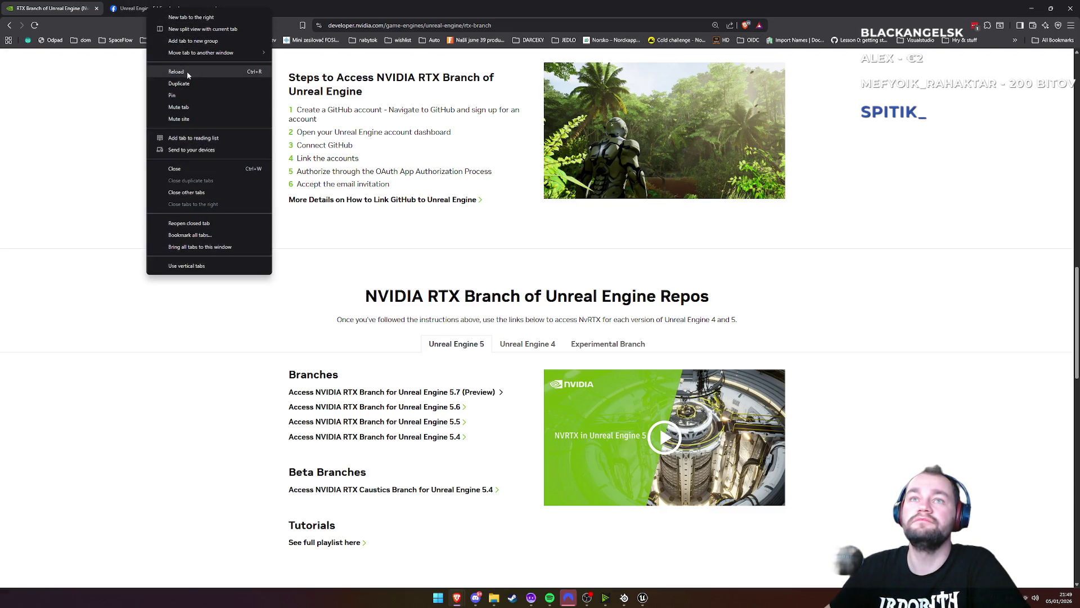
left_click(410, 11)
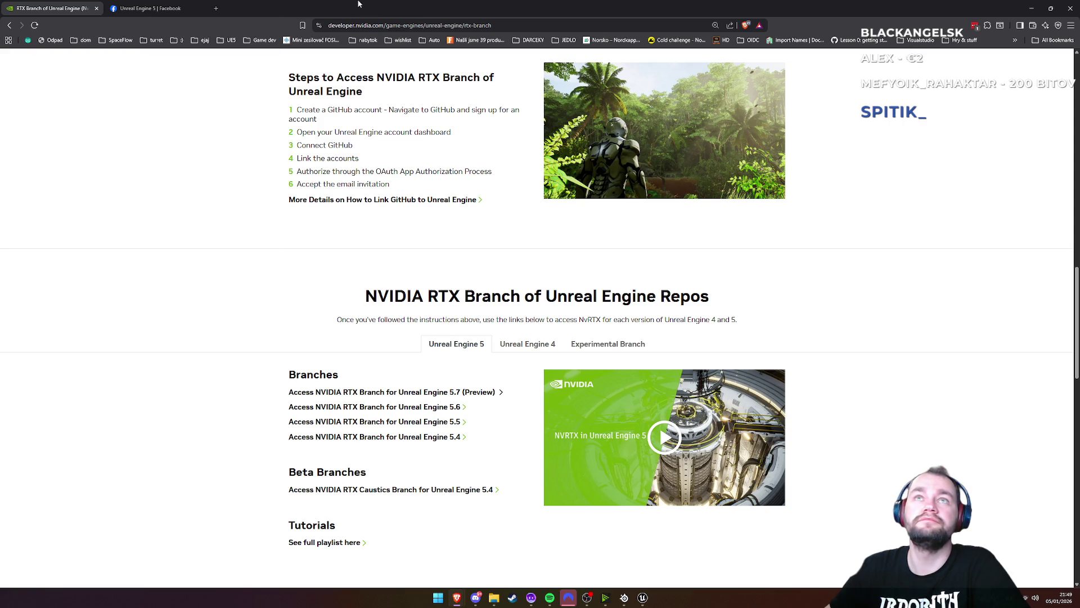
key("alt+Tab")
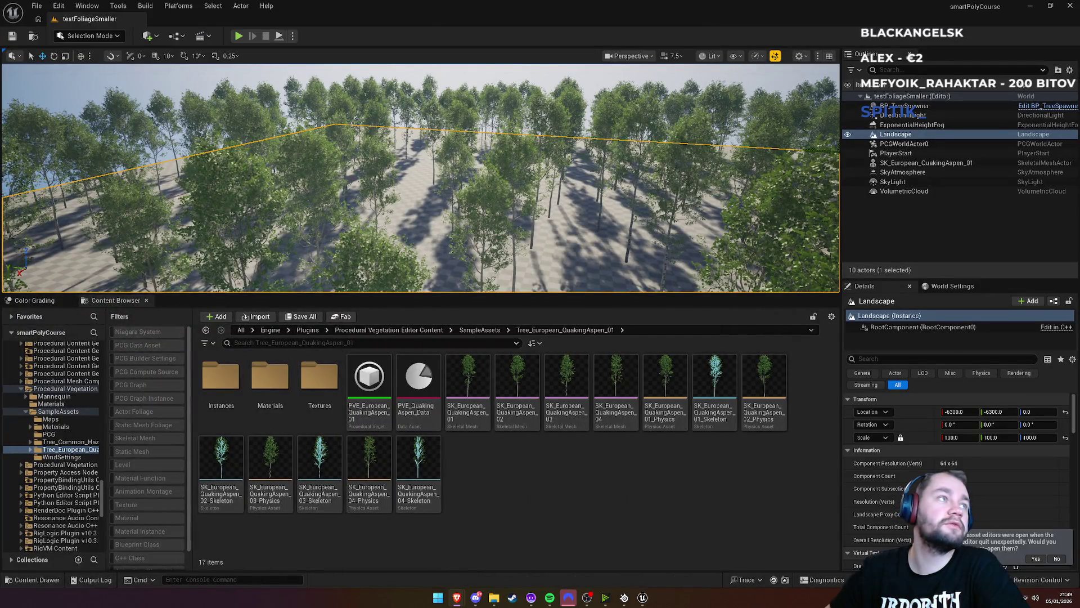
key("alt+Tab")
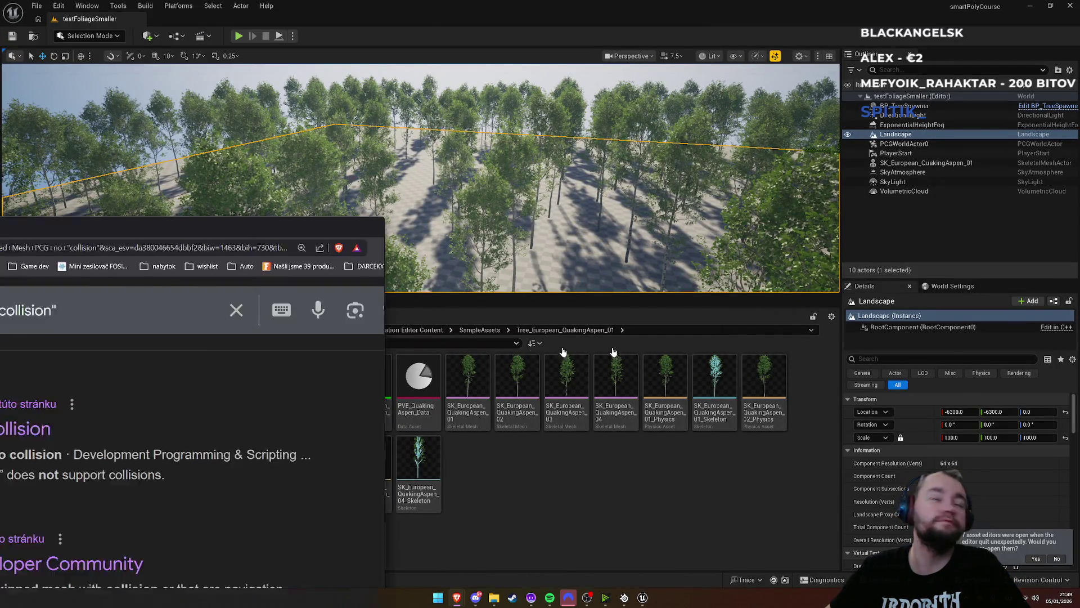
Go to the second page of Google search results
scroll(382, 401, "down", 3)
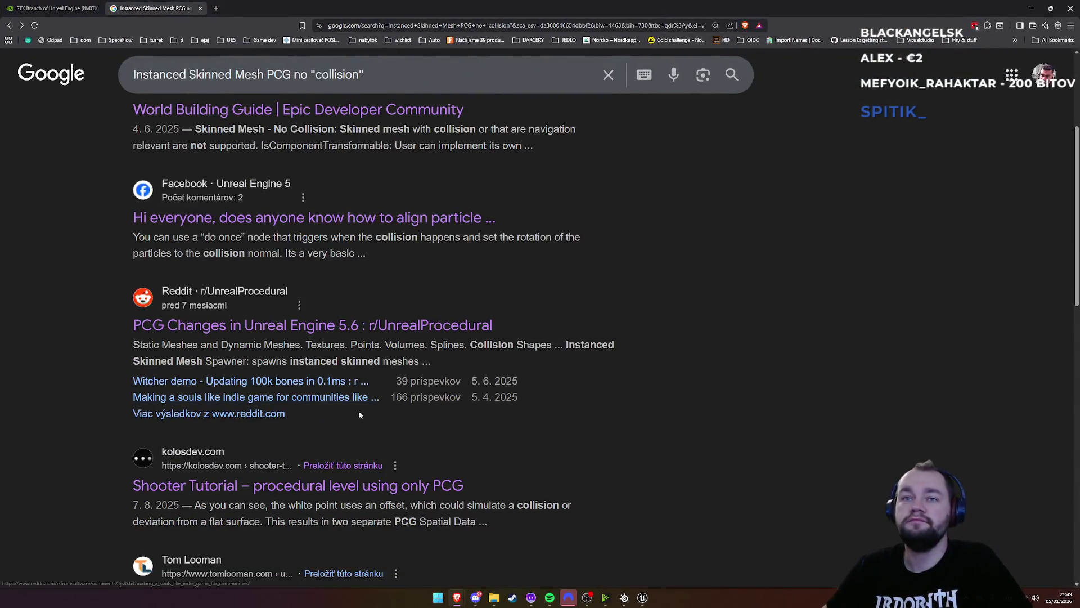
scroll(367, 404, "down", 4)
scroll(319, 392, "down", 10)
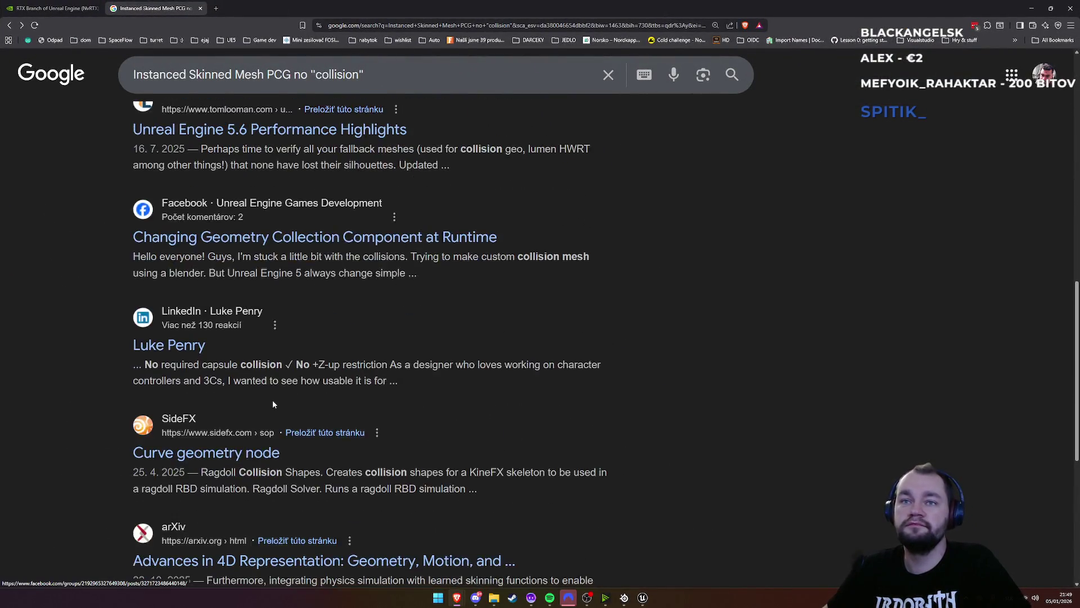
left_click(299, 454)
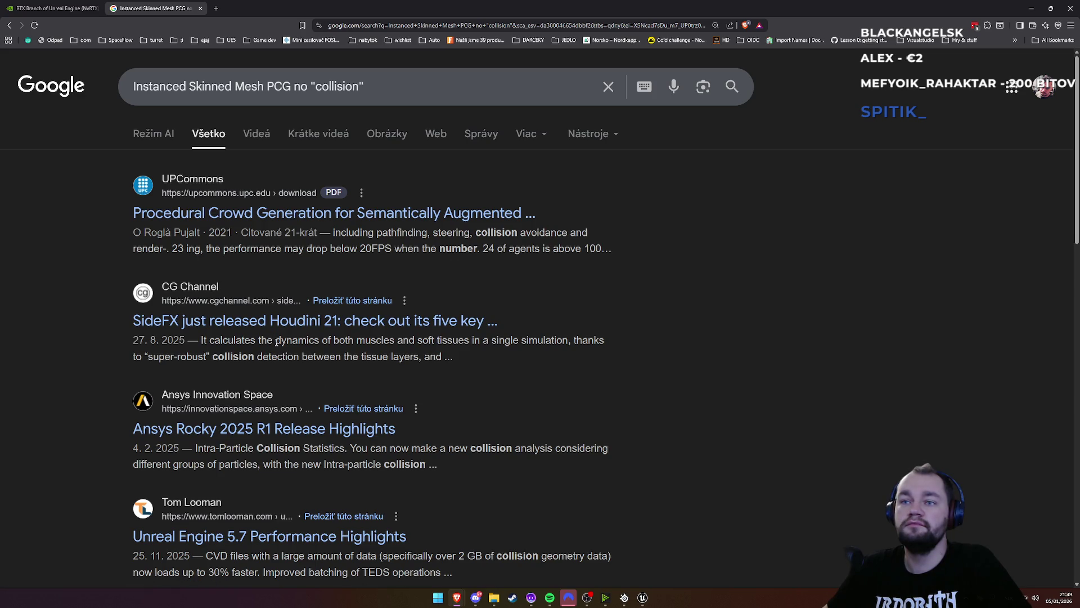
scroll(277, 342, "down", 1)
scroll(277, 342, "up", 1)
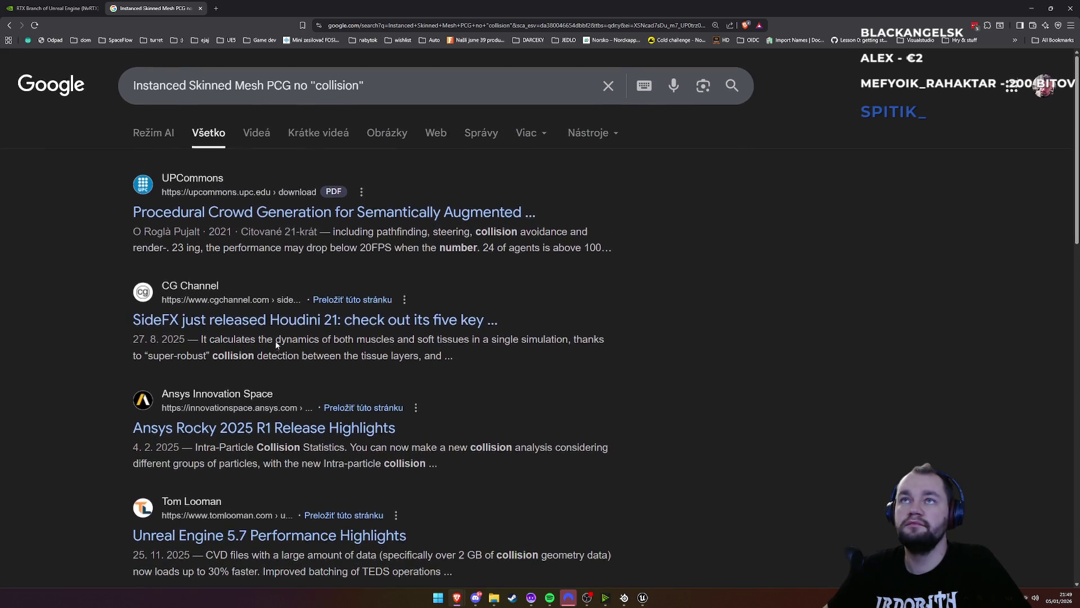
Move the quotes to surround "no collision" and rerun the search
left_click(315, 90)
key("BackSpace")
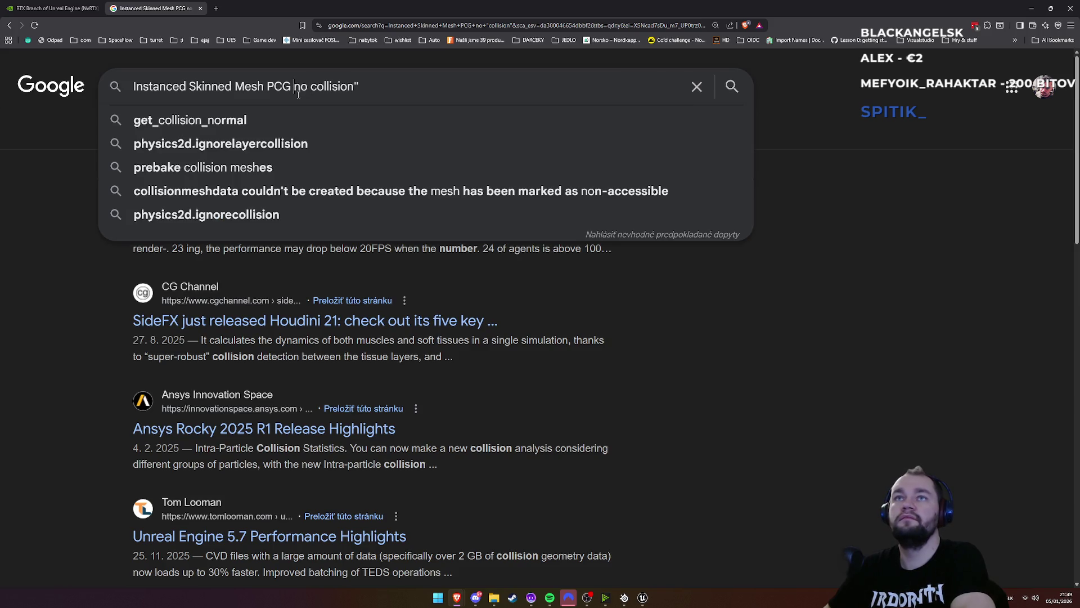
key("ctrl+Left")
type("\"")
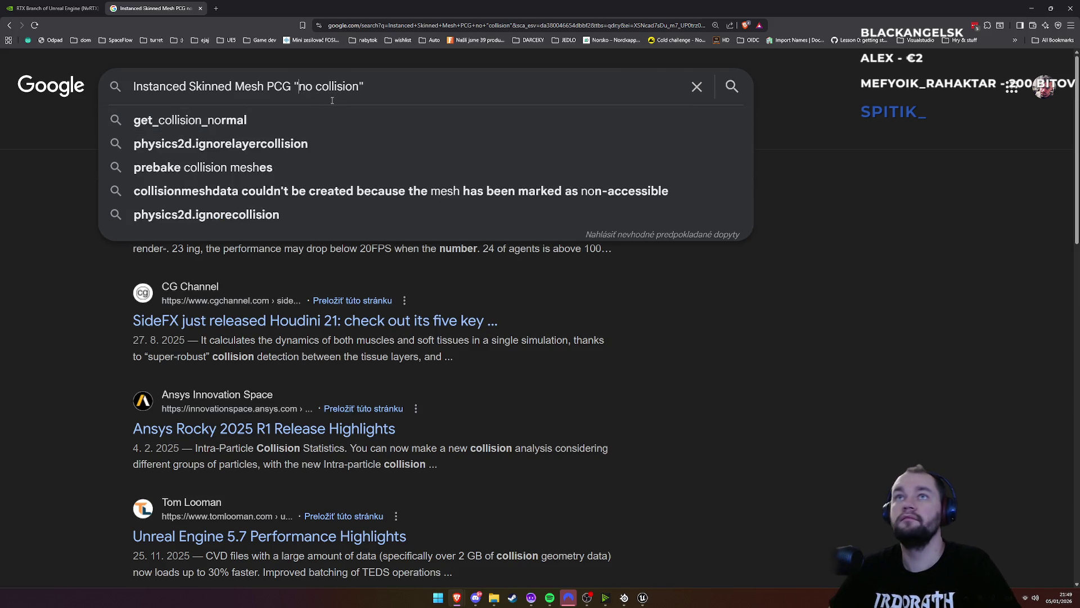
key("Return")
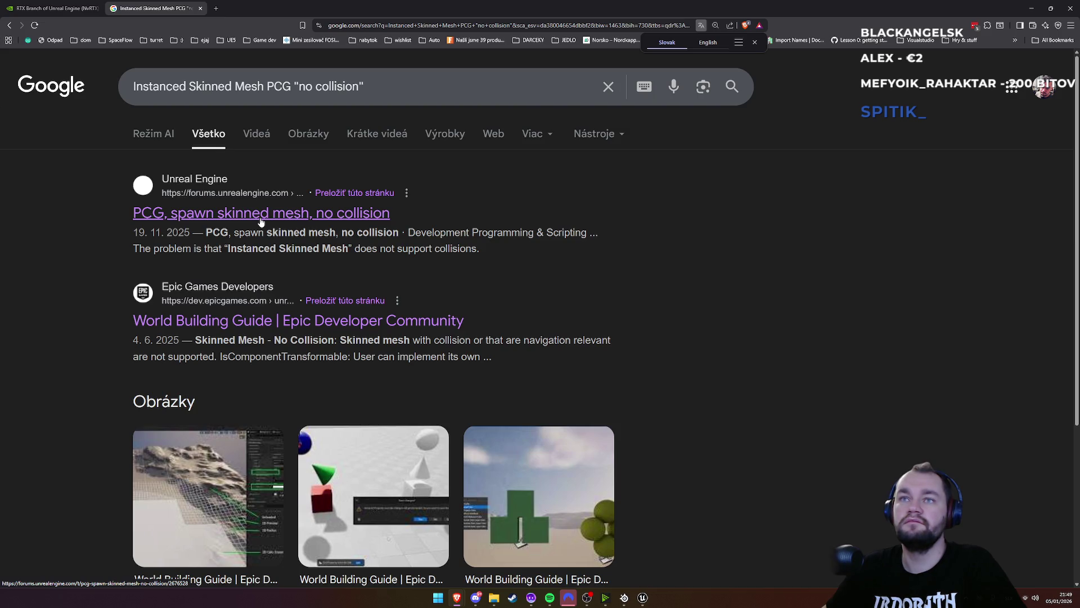
Open the World Building Guide result and highlight its No Collision snippet text
left_click(269, 314)
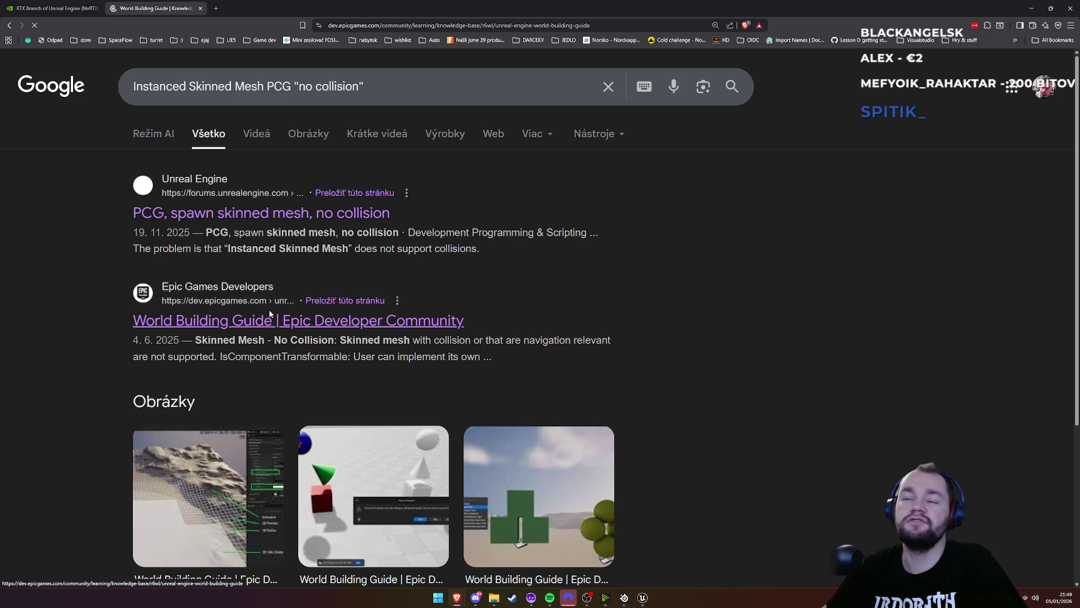
scroll(386, 433, "down", 4)
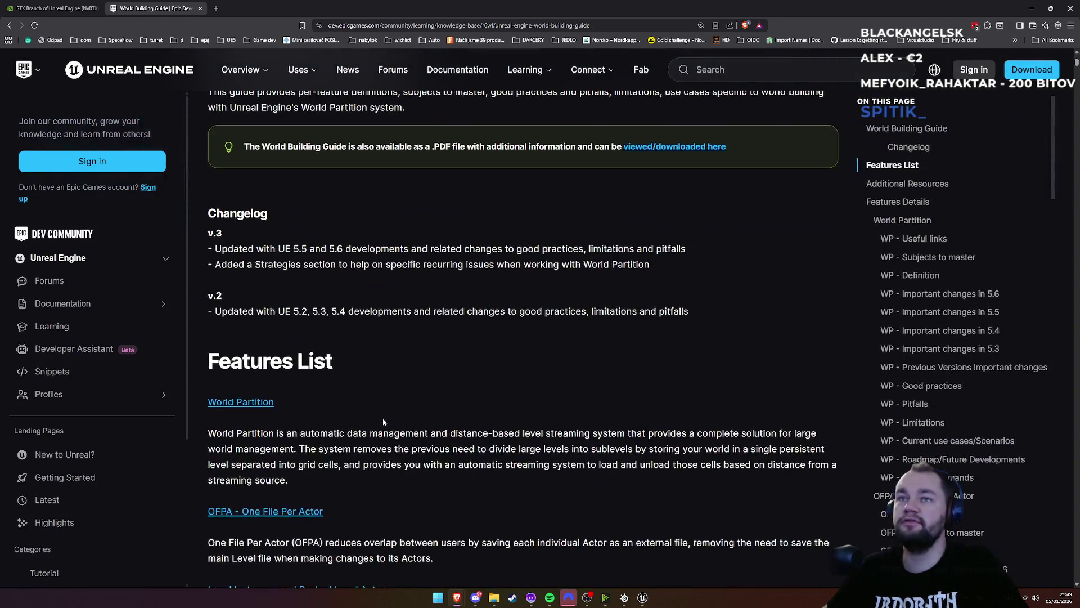
scroll(338, 376, "up", 3)
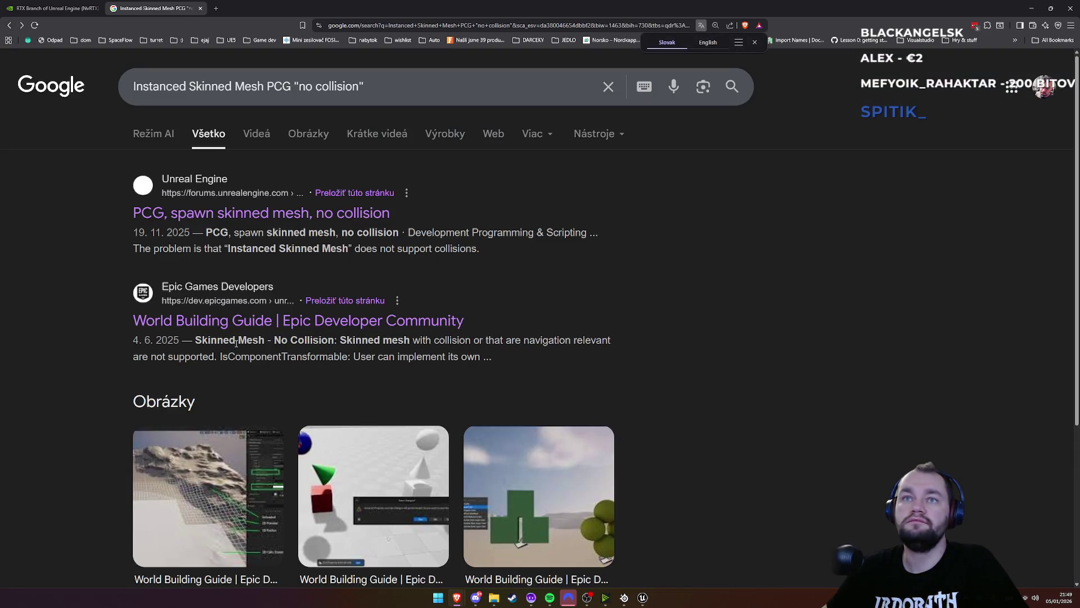
left_click_drag(274, 341, 602, 340)
left_click(601, 342)
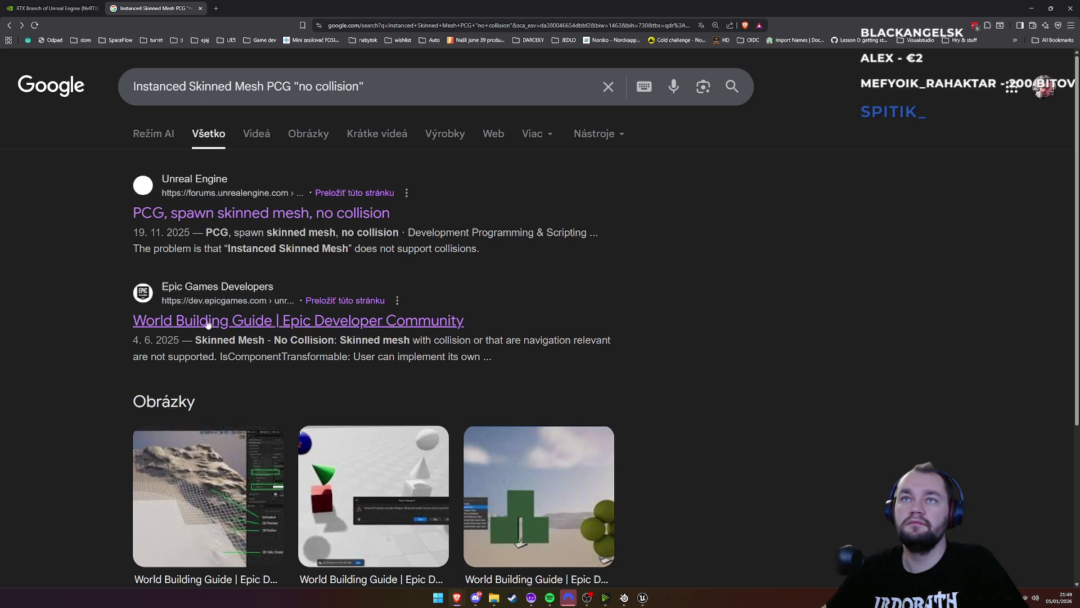
Highlight the 'apply it in the material' advice in the 'PCG, spawn skinned mesh, no collision' thread
left_click(332, 211)
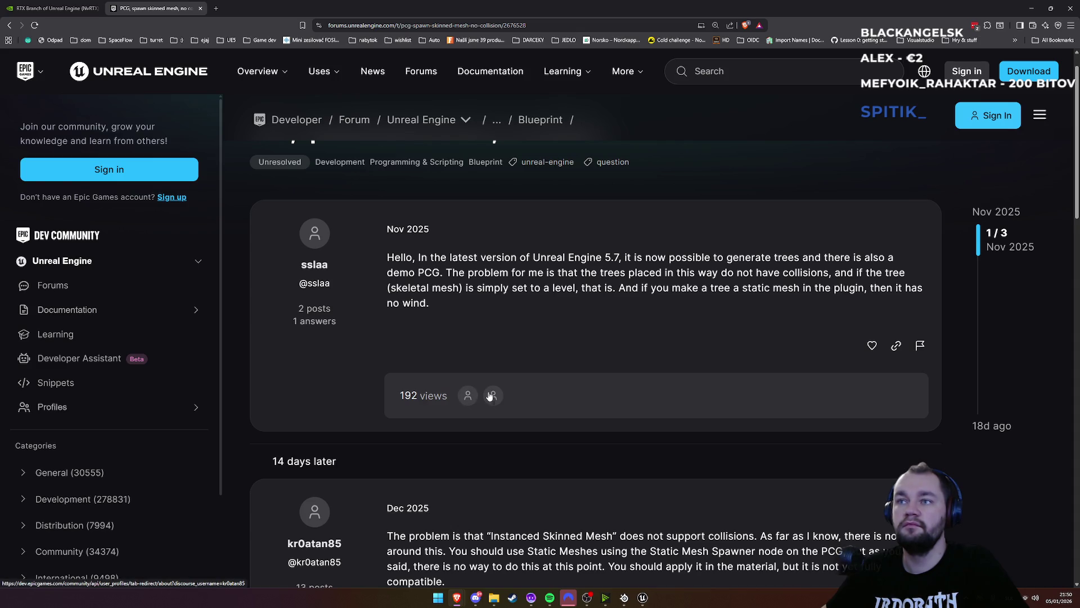
scroll(489, 395, "down", 2)
scroll(489, 392, "down", 1)
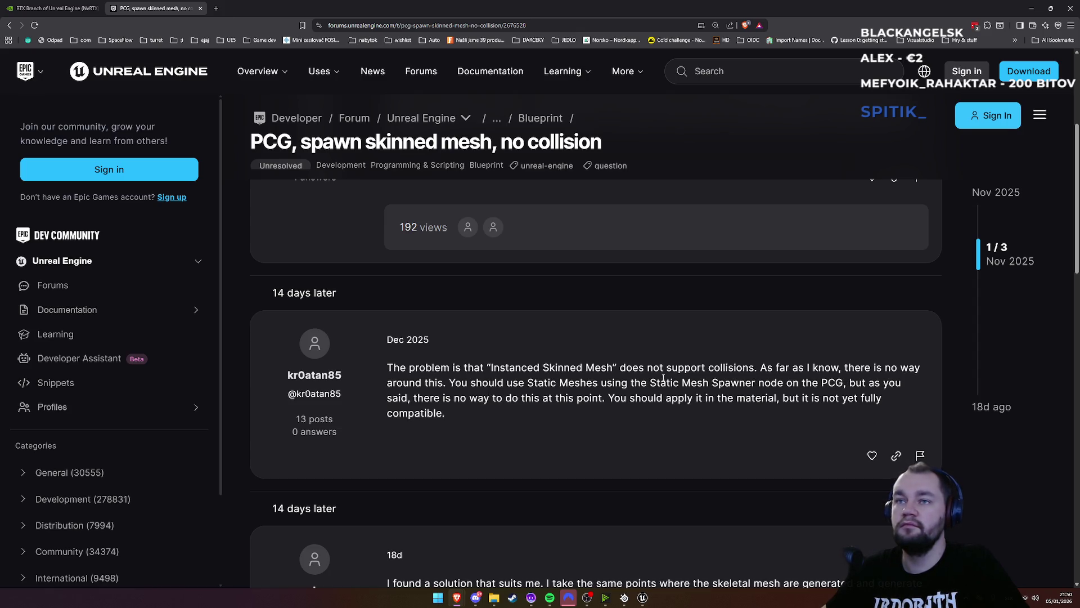
left_click_drag(461, 397, 629, 397)
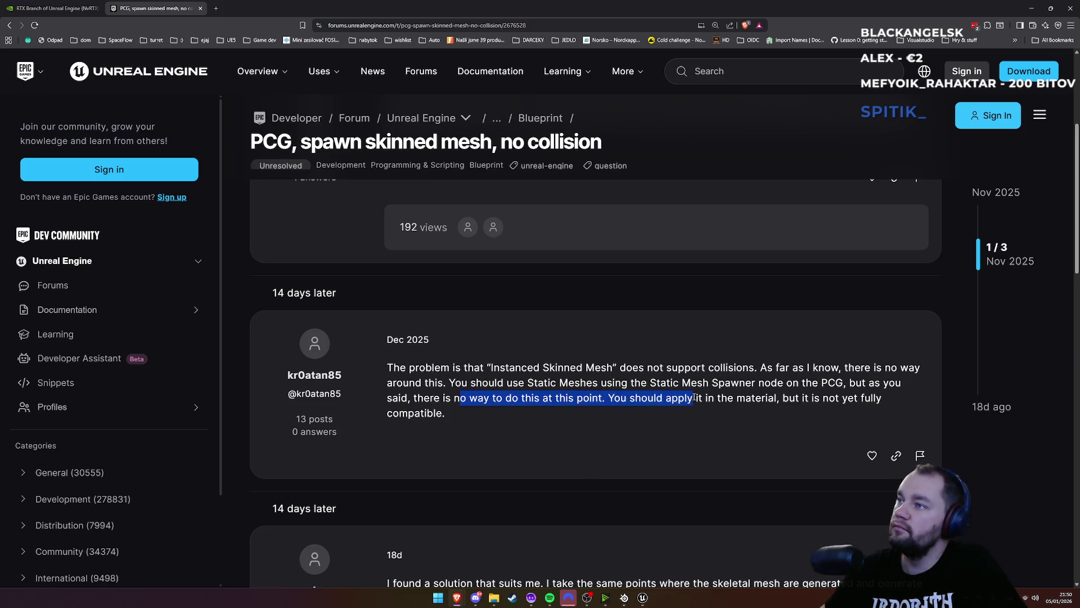
mouse_move(734, 397)
left_mouse_down()
mouse_move(886, 400)
mouse_move(516, 414)
left_mouse_up()
left_click(604, 412)
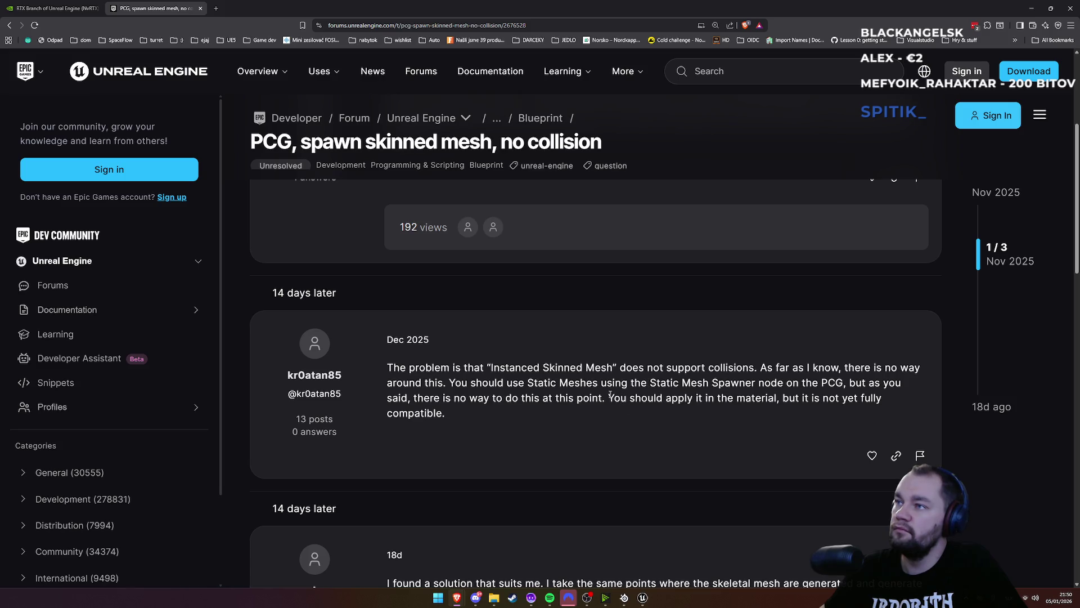
left_click_drag(610, 394, 770, 395)
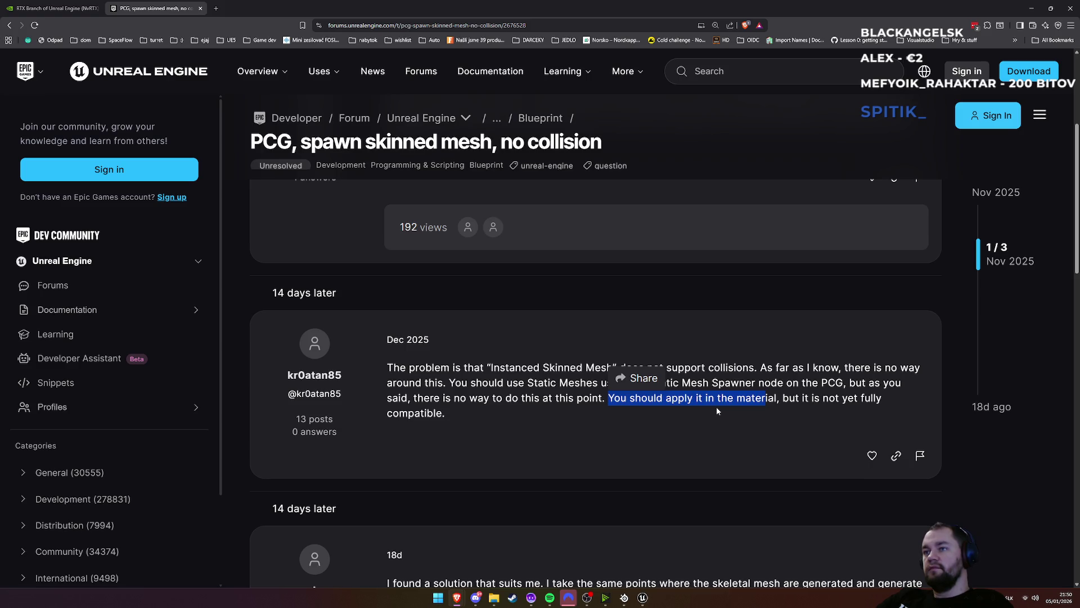
key("alt+Tab")
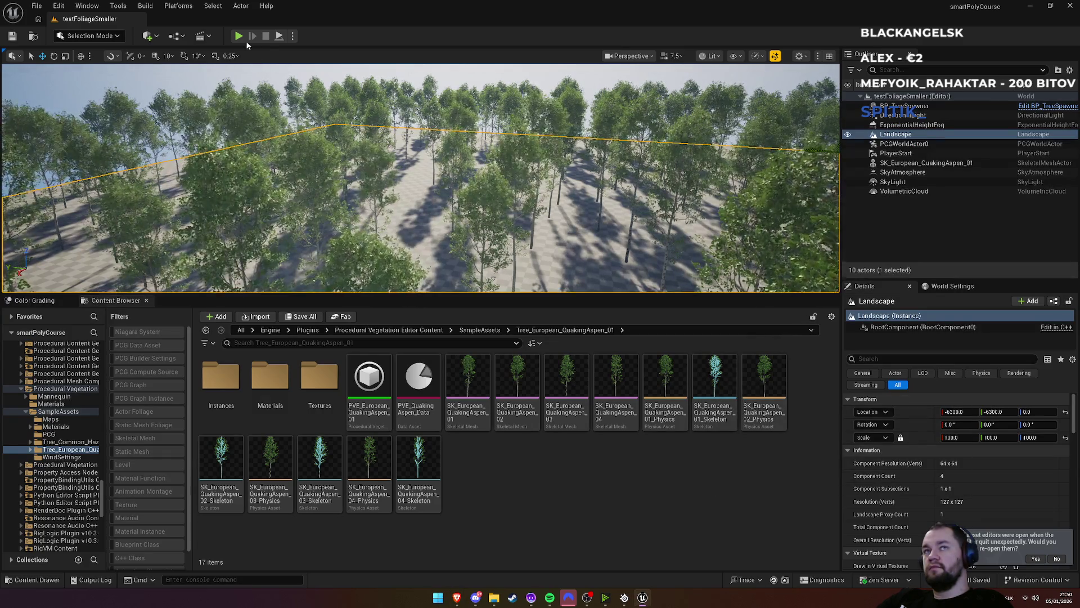
Open the SK_European_QuakingAspen_01 skeletal mesh in its editor
left_click(467, 419)
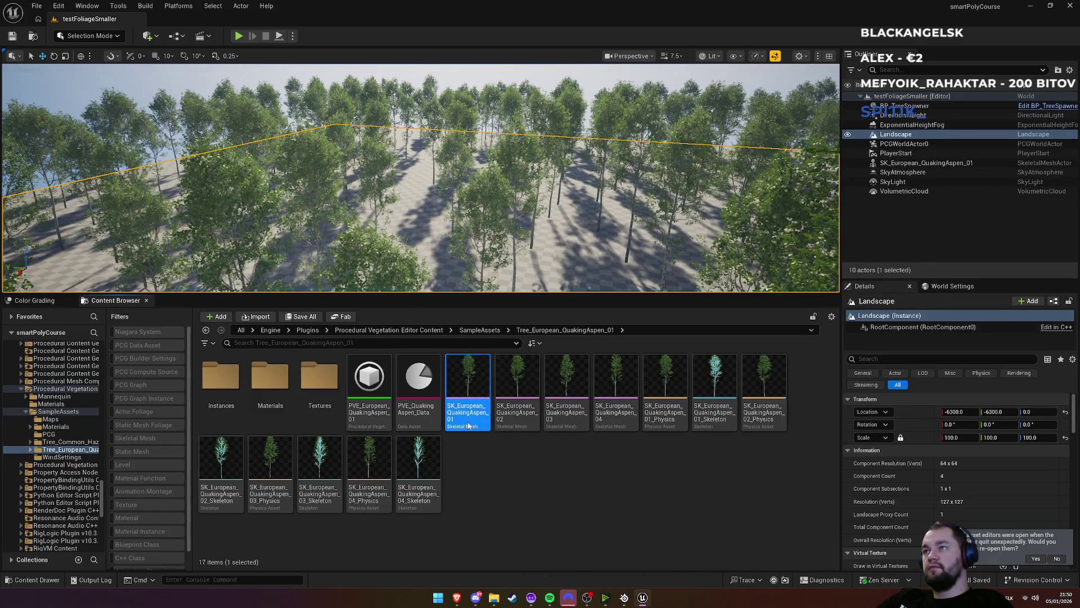
double_click(468, 422)
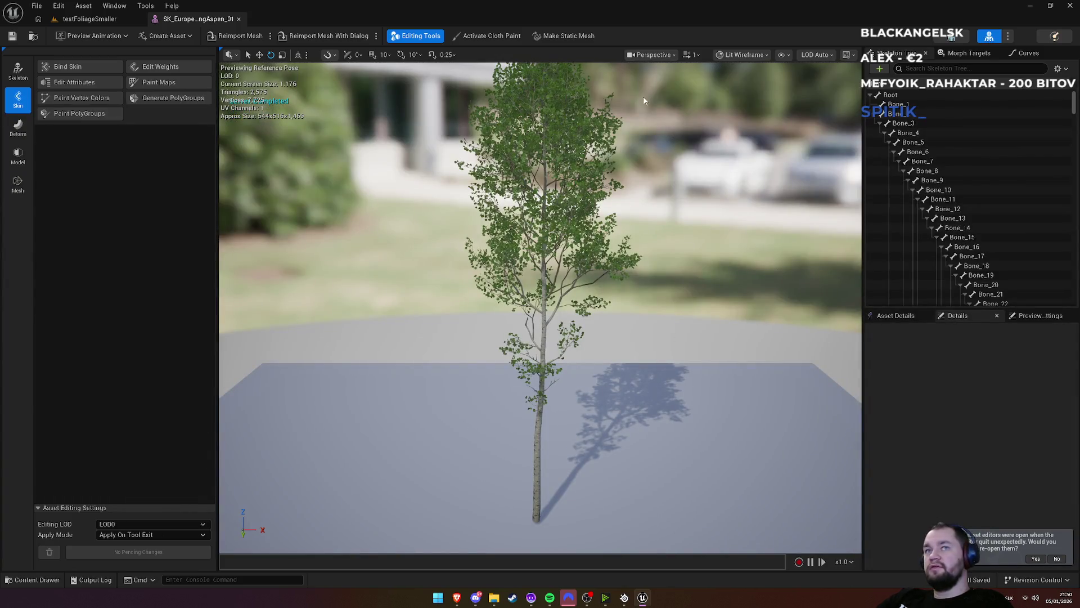
left_click(93, 20)
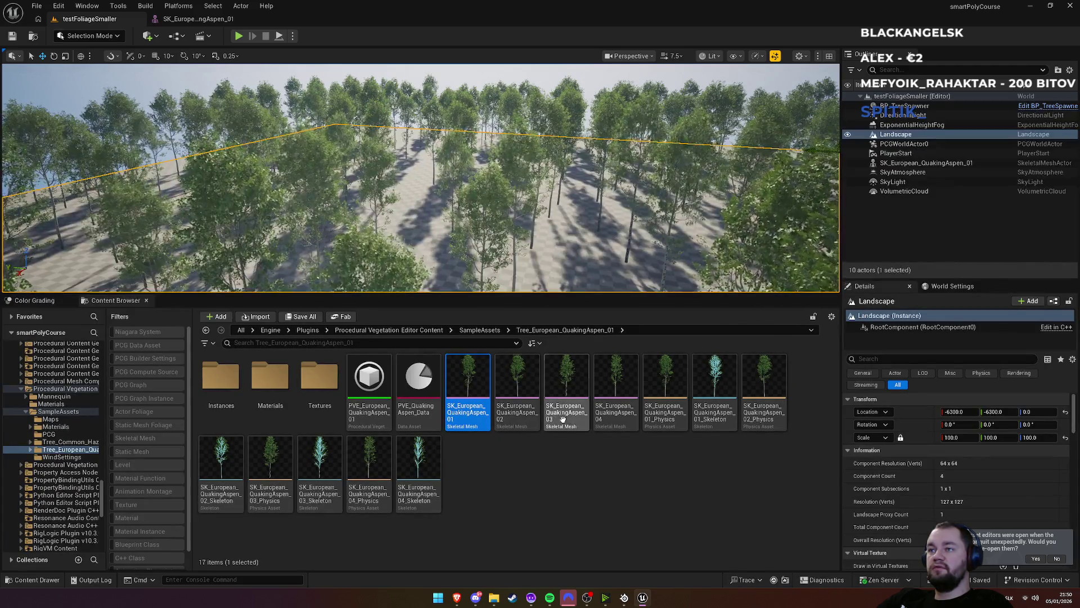
left_click(197, 18)
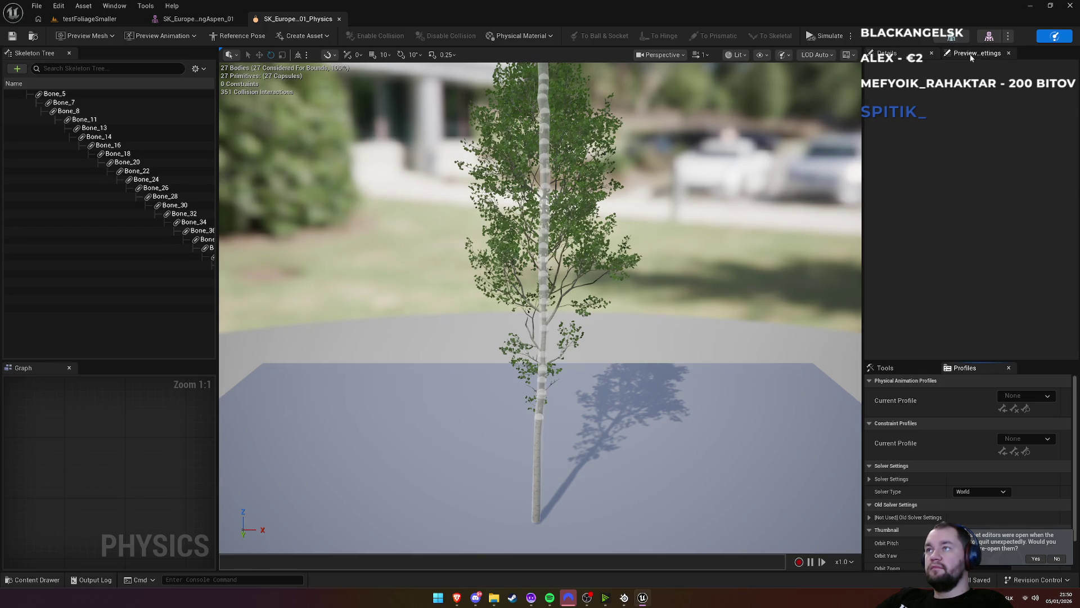
Select Bone_5 in the physics asset and filter its Details by 'col'
left_click(900, 56)
left_click(55, 94)
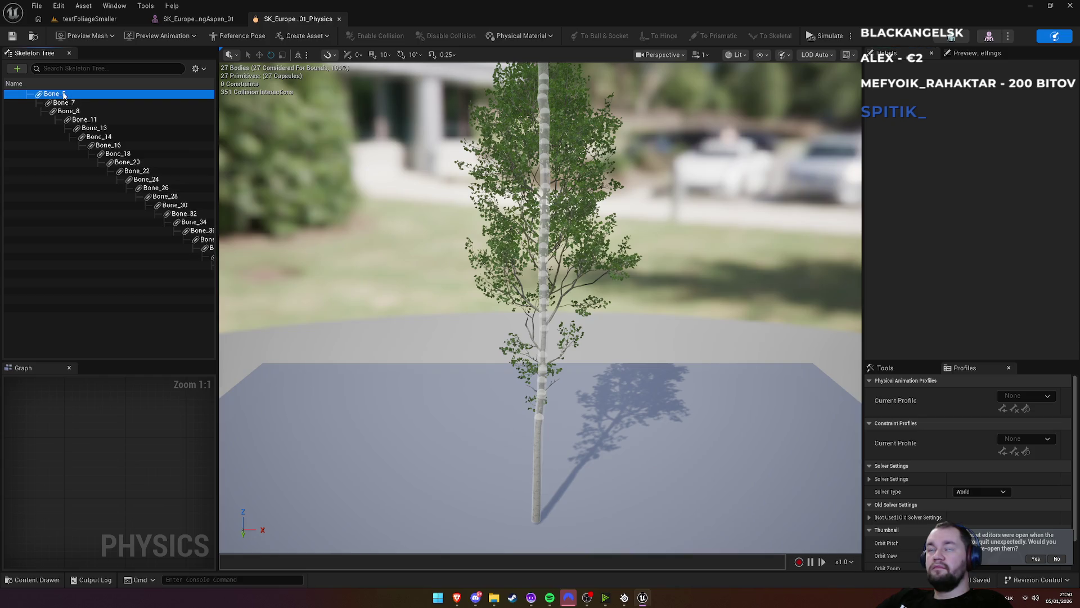
left_click(897, 69)
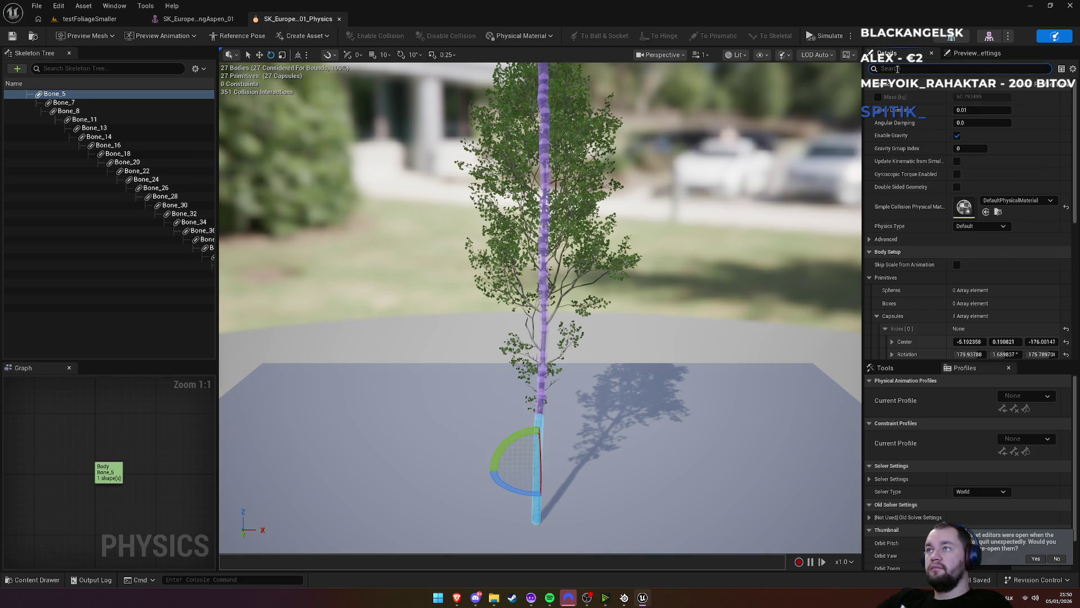
type("col")
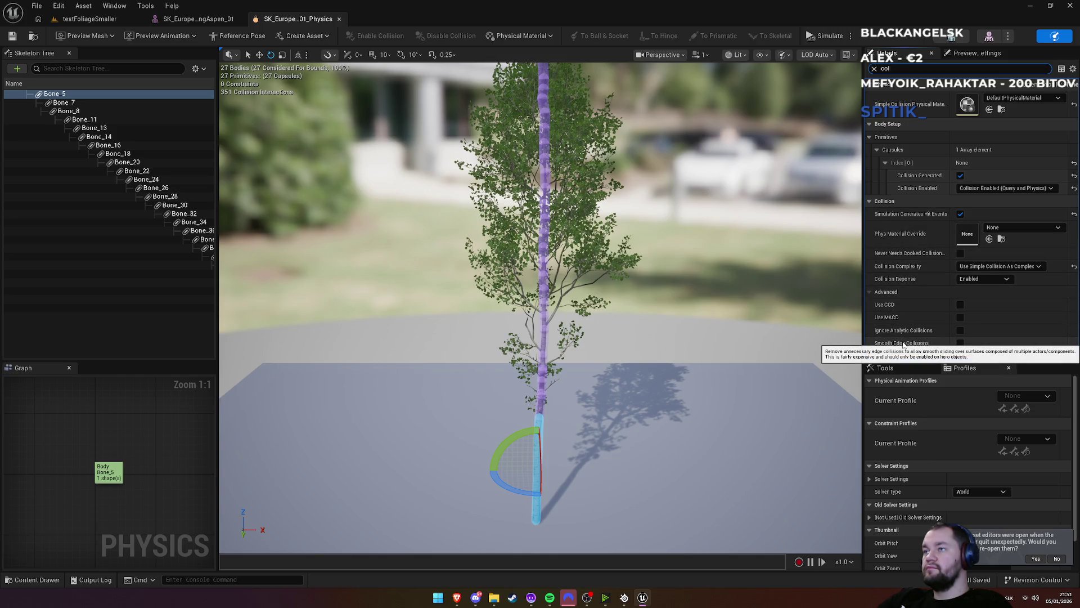
Assign PhysMat_Metal as Bone_5's simple collision physical material and open it from EngineMaterials
left_click(1001, 110)
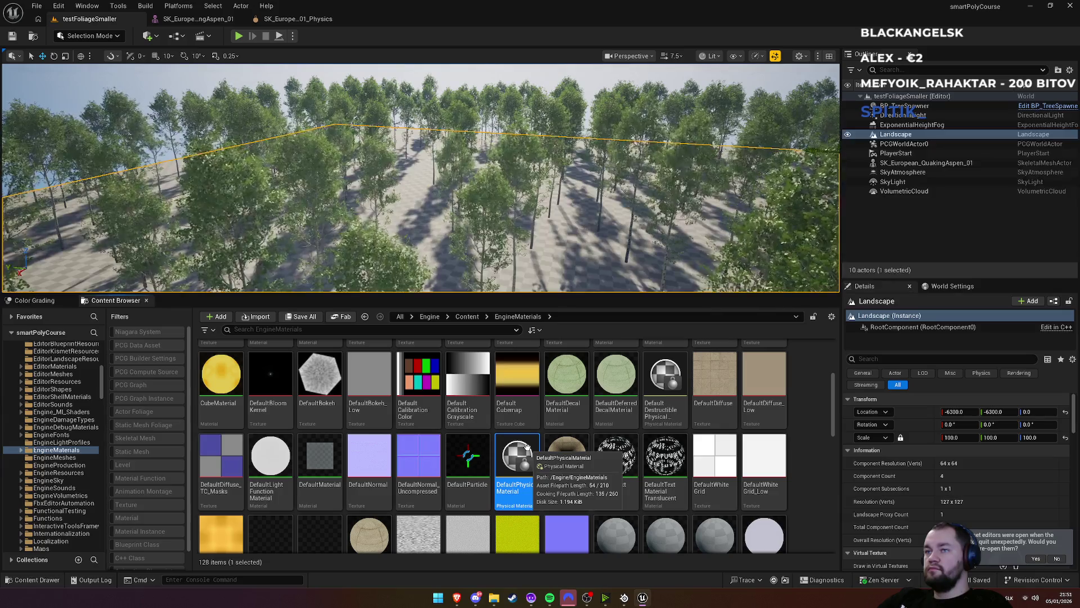
left_click(298, 18)
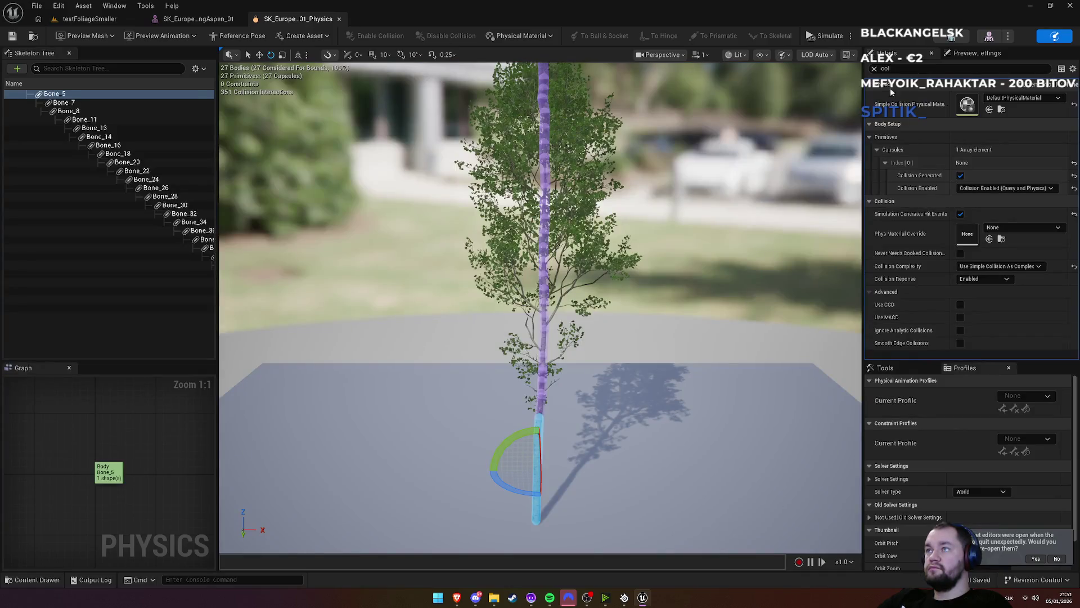
left_click(1021, 97)
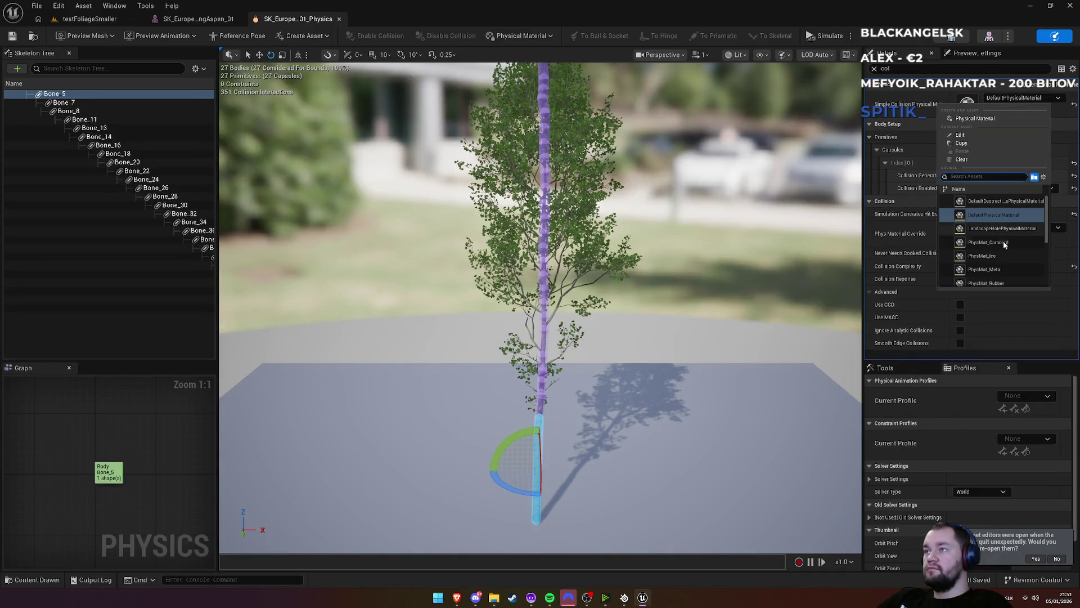
scroll(1005, 247, "down", 1)
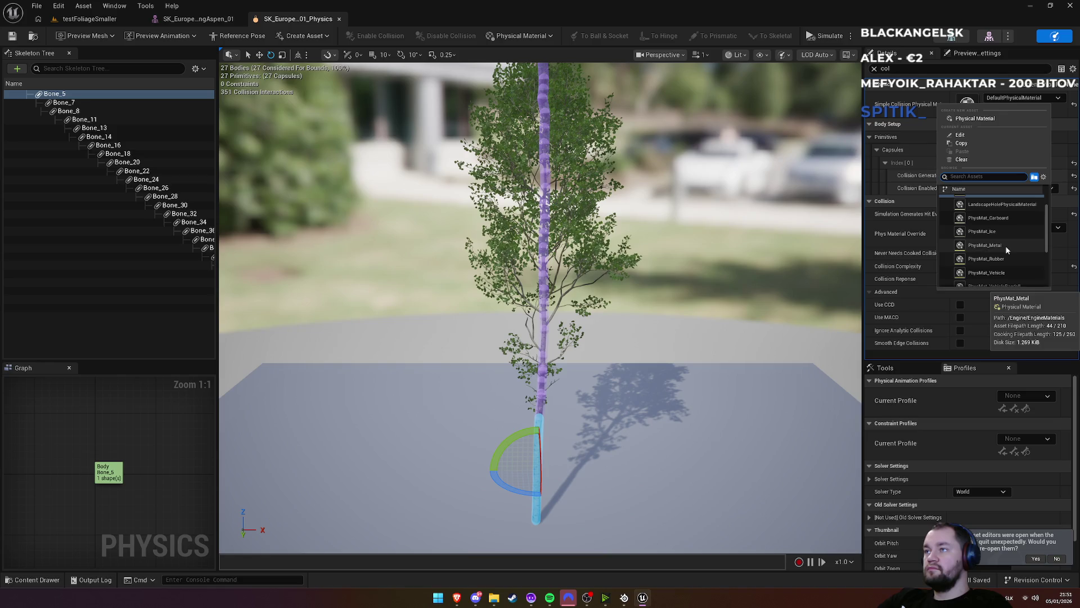
left_click(985, 246)
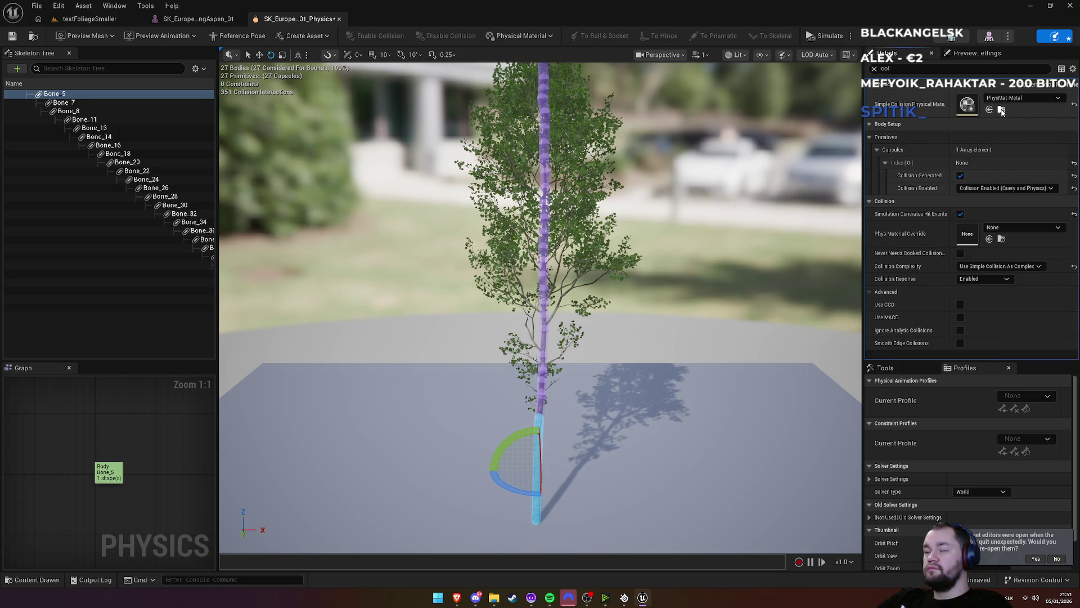
left_click(1002, 111)
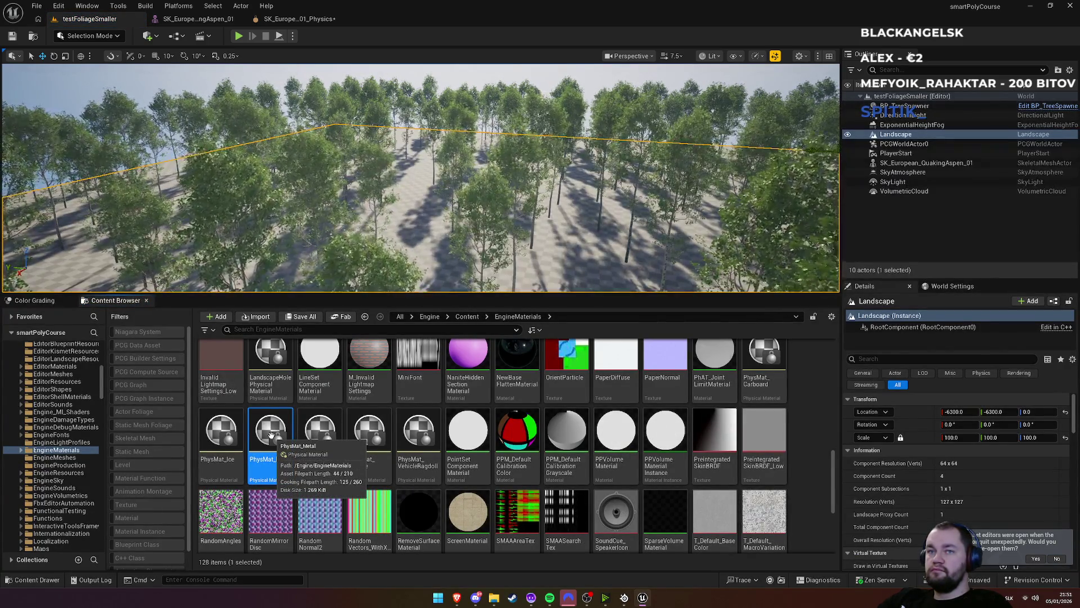
double_click(273, 431)
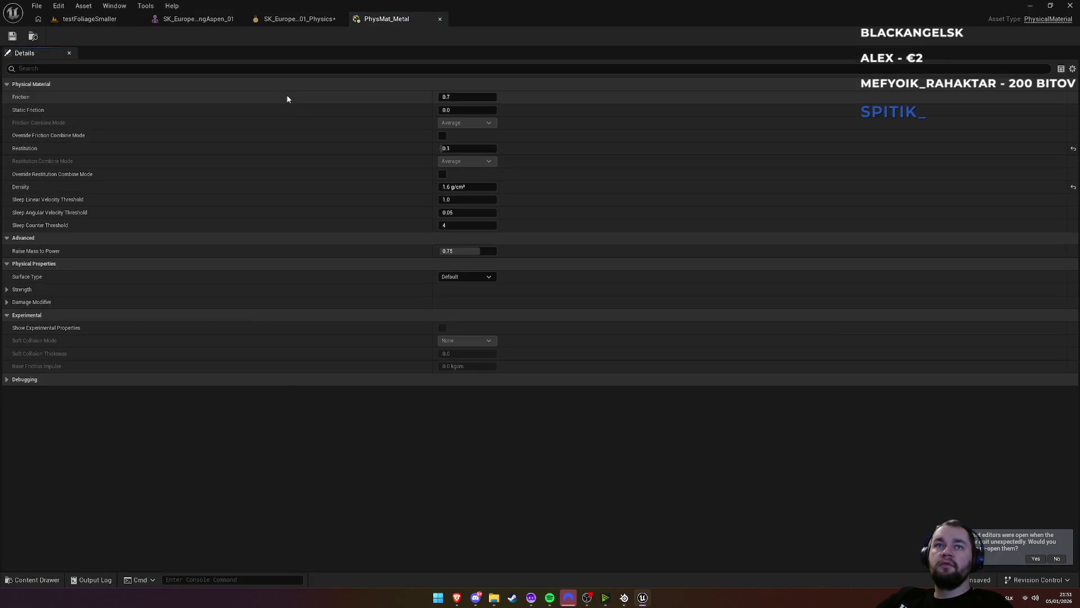
Review PhysMat_Metal's properties, first filtered by 'col' then unfiltered, and return to the physics asset
left_click(89, 70)
type("col")
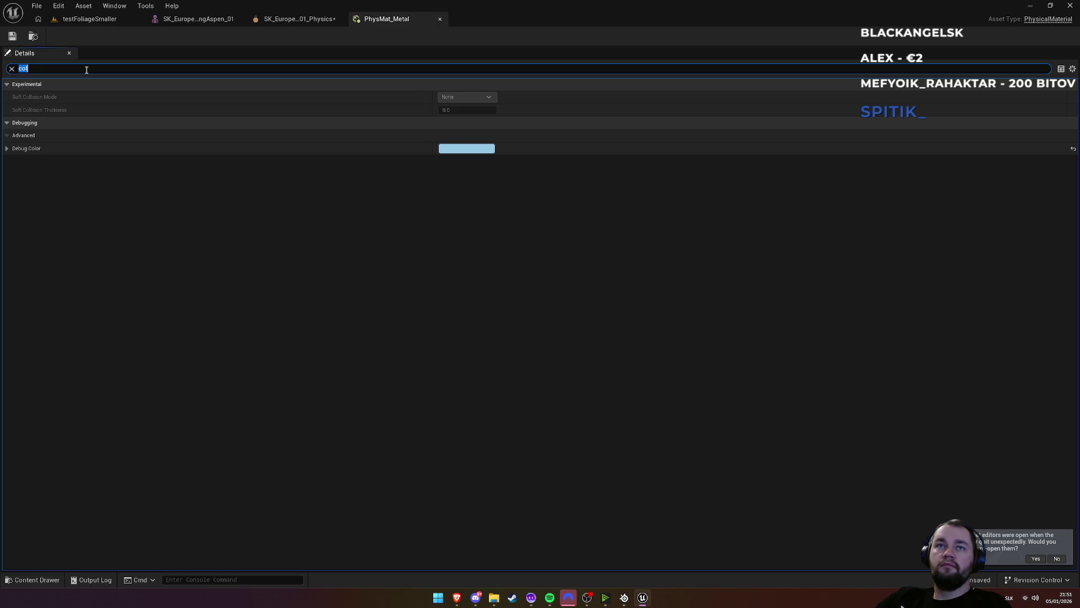
key("BackSpace")
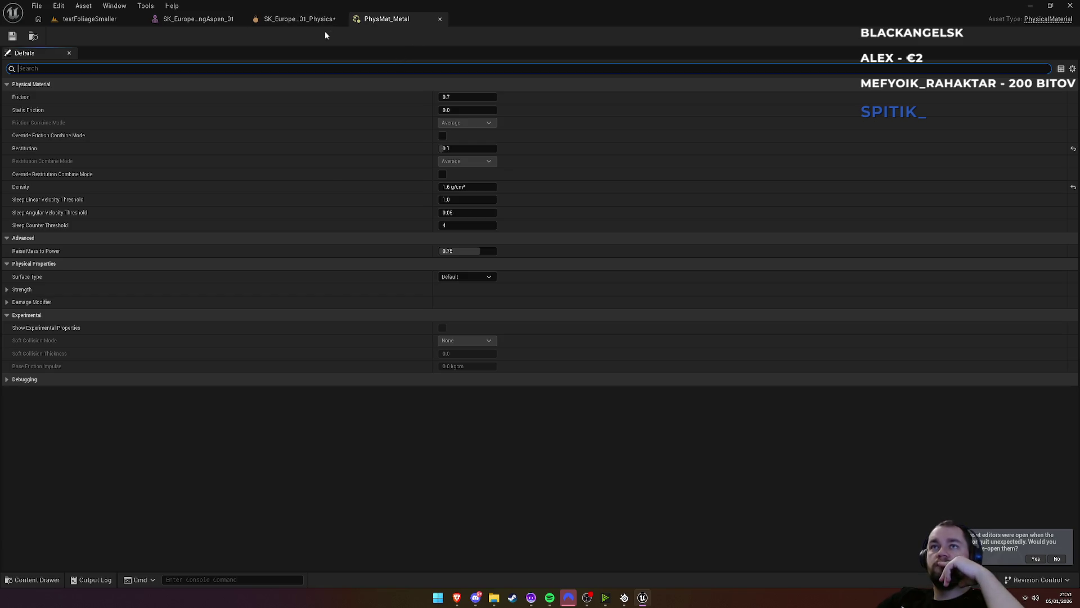
left_click(304, 19)
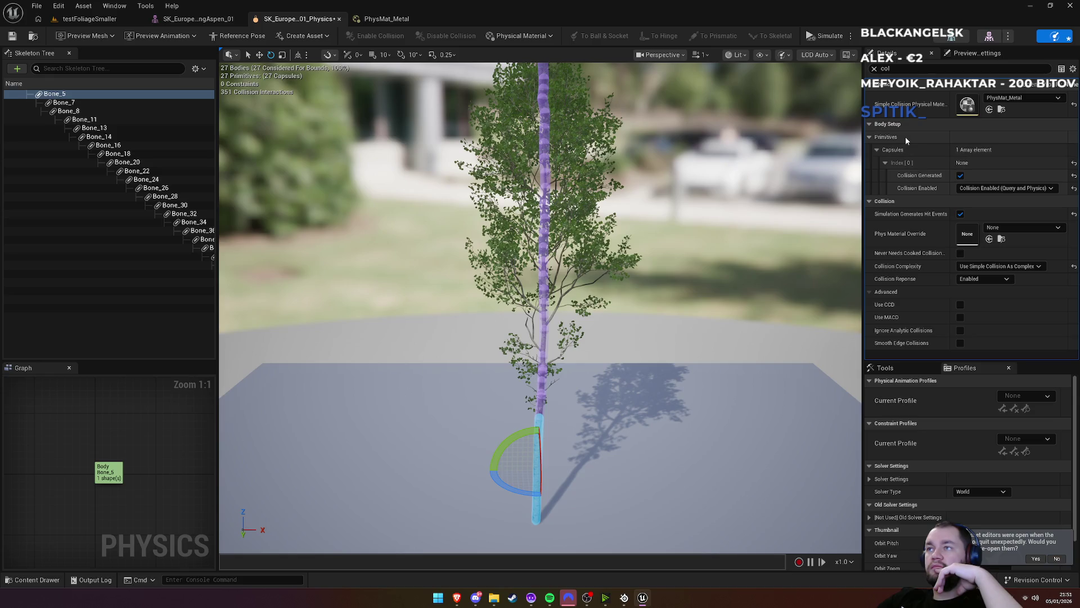
Clear the Details filter and inspect the first capsule's center and rotation settings
left_click(874, 68)
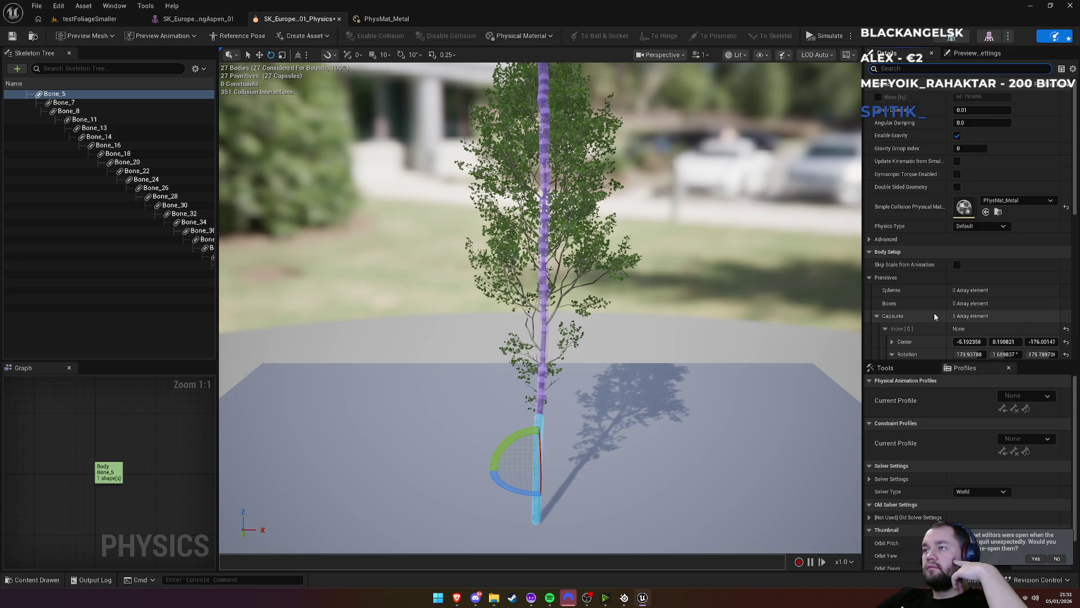
scroll(934, 317, "down", 3)
left_click(886, 268)
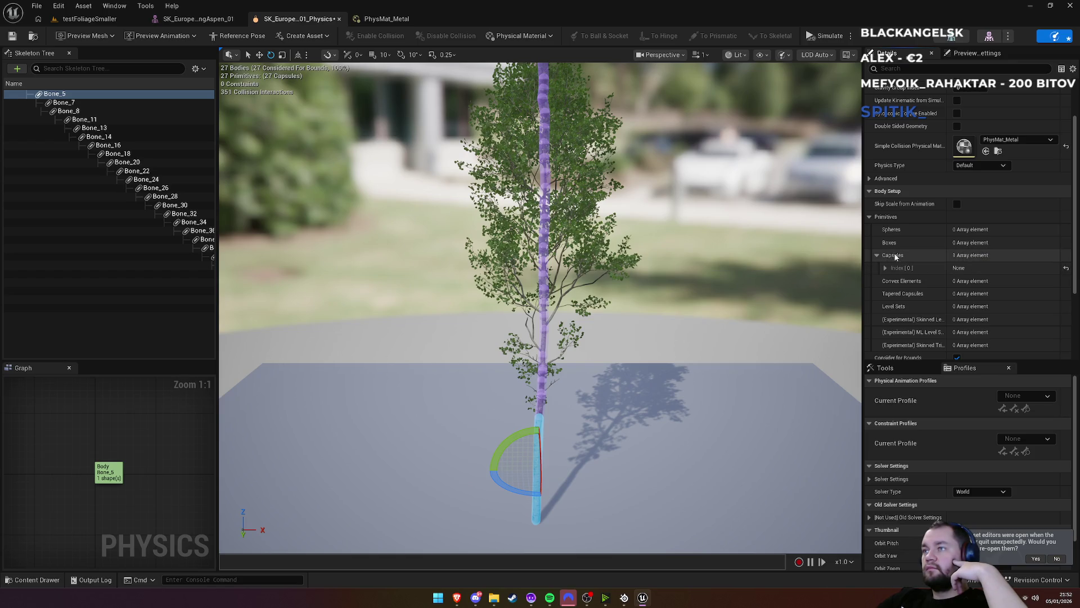
right_click(894, 256)
left_click(891, 256)
left_click(885, 269)
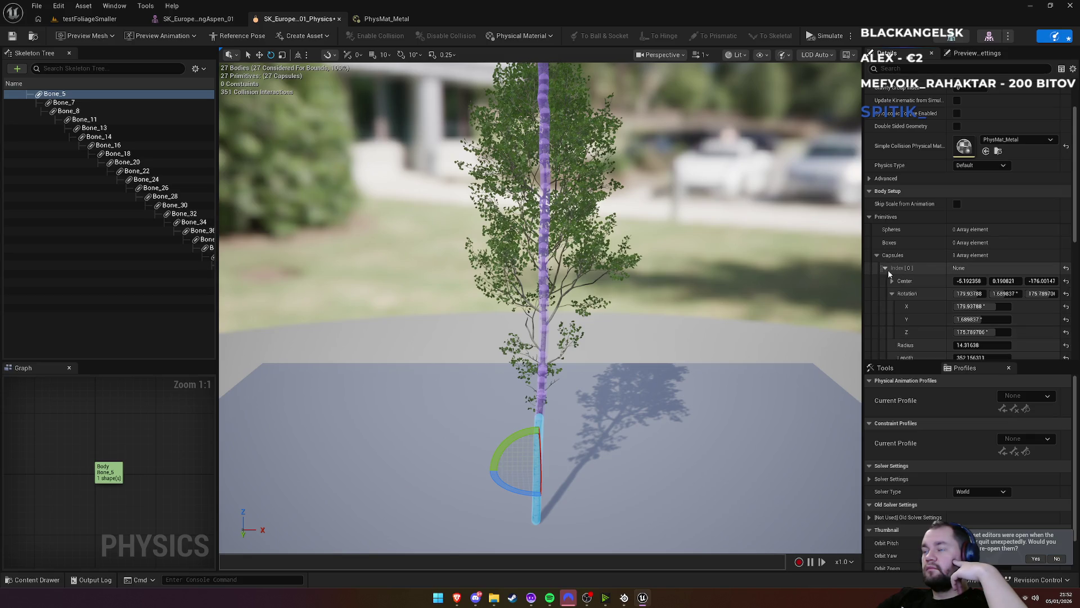
scroll(885, 271, "down", 4)
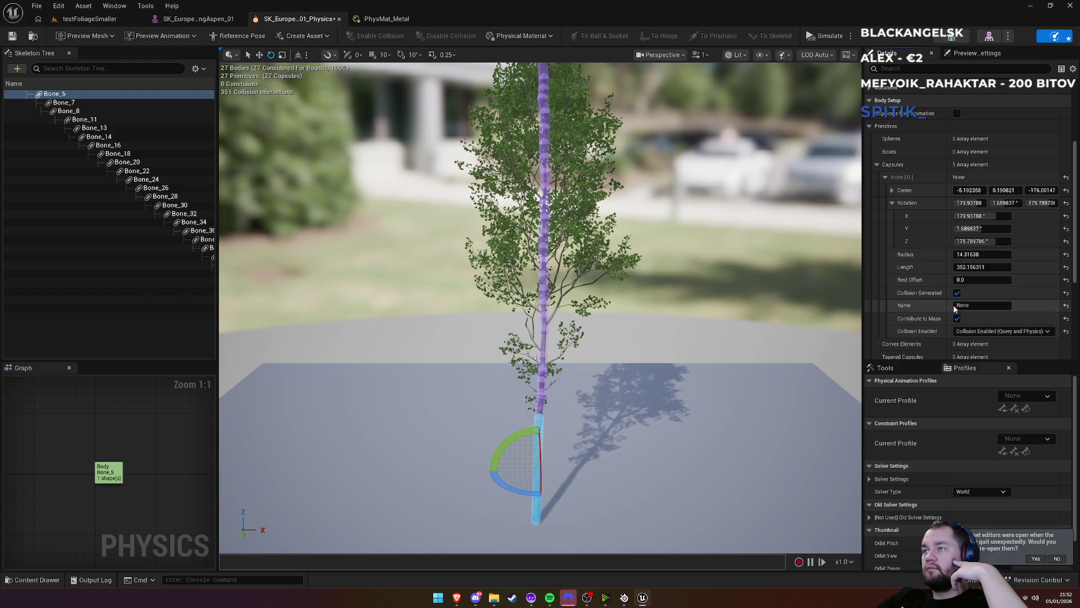
scroll(943, 297, "down", 3)
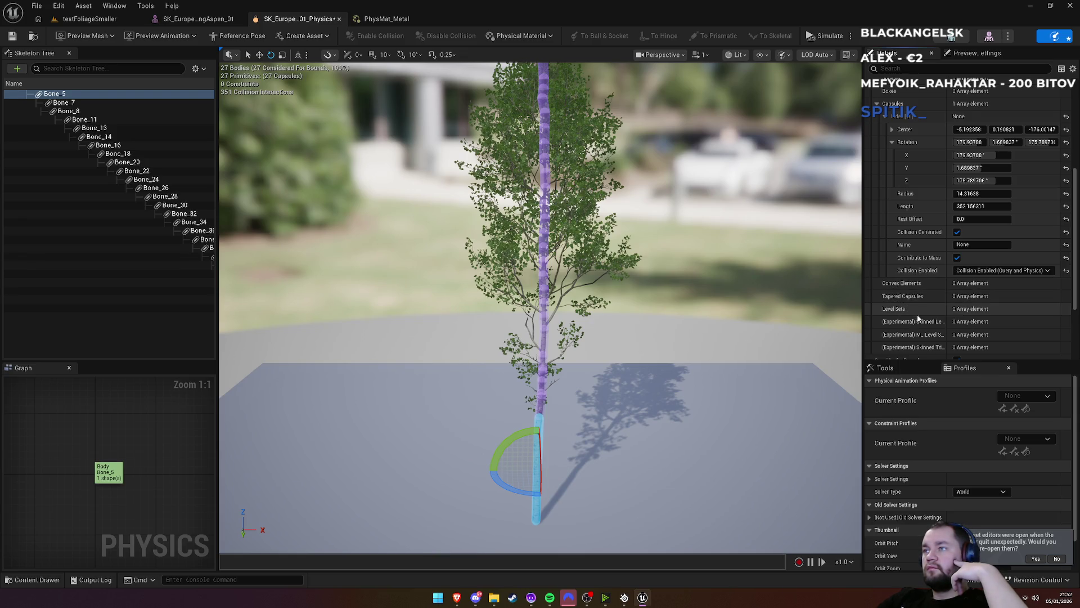
scroll(922, 314, "down", 2)
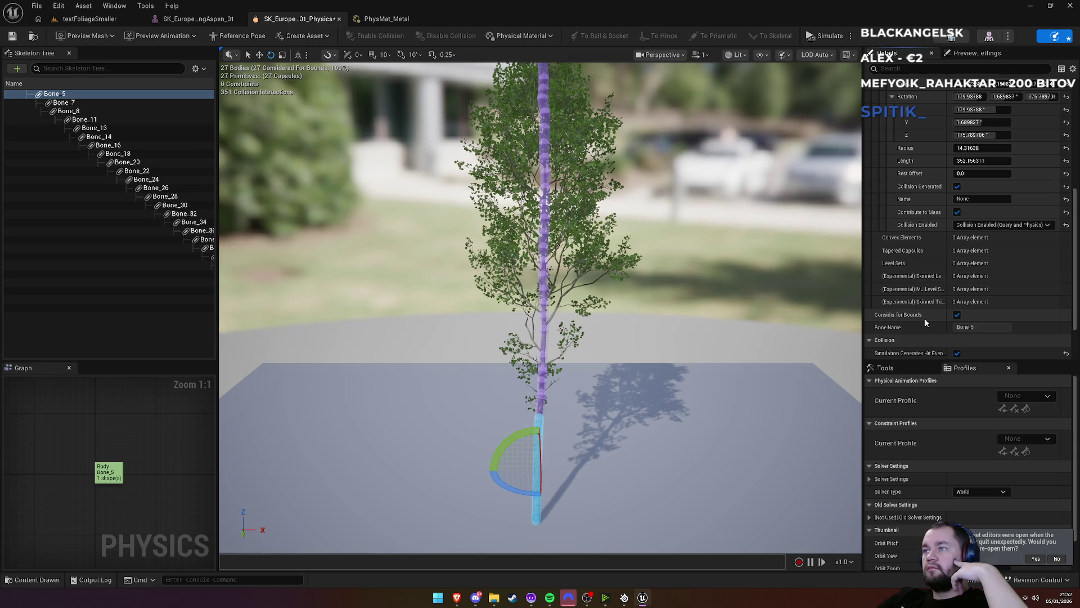
scroll(927, 323, "down", 2)
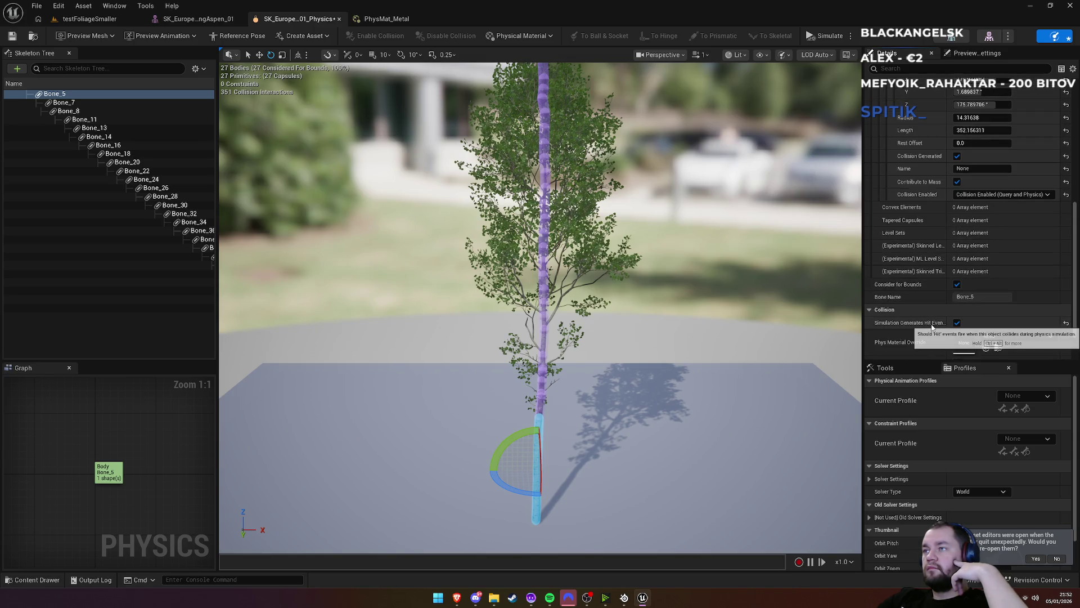
scroll(911, 325, "down", 1)
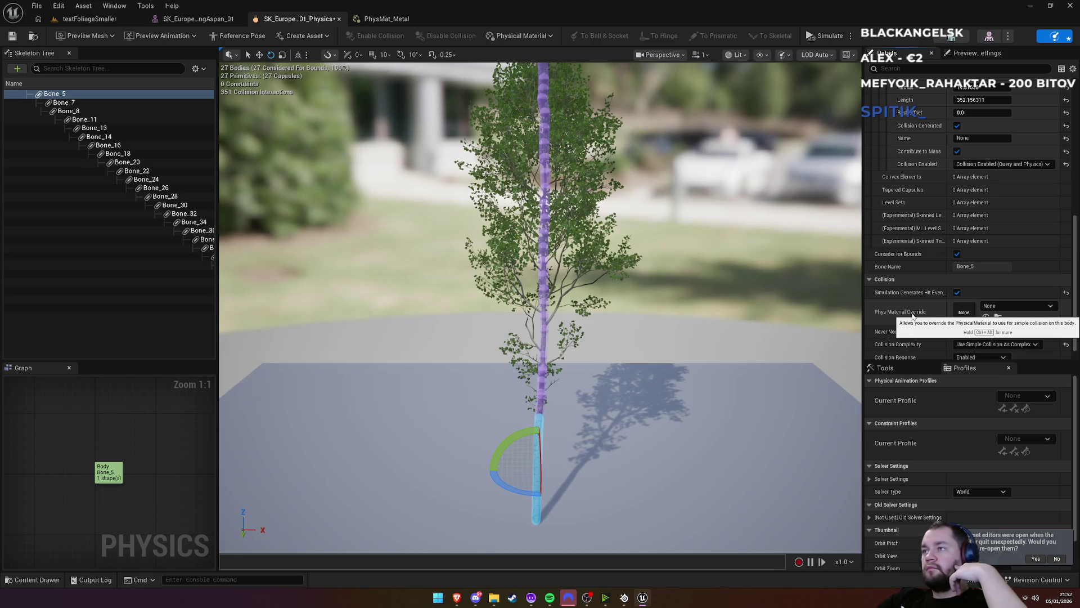
Set Bone_5's Phys Material Override to PhysMat_Metal and return to testFoliageSmaller
left_click(1005, 308)
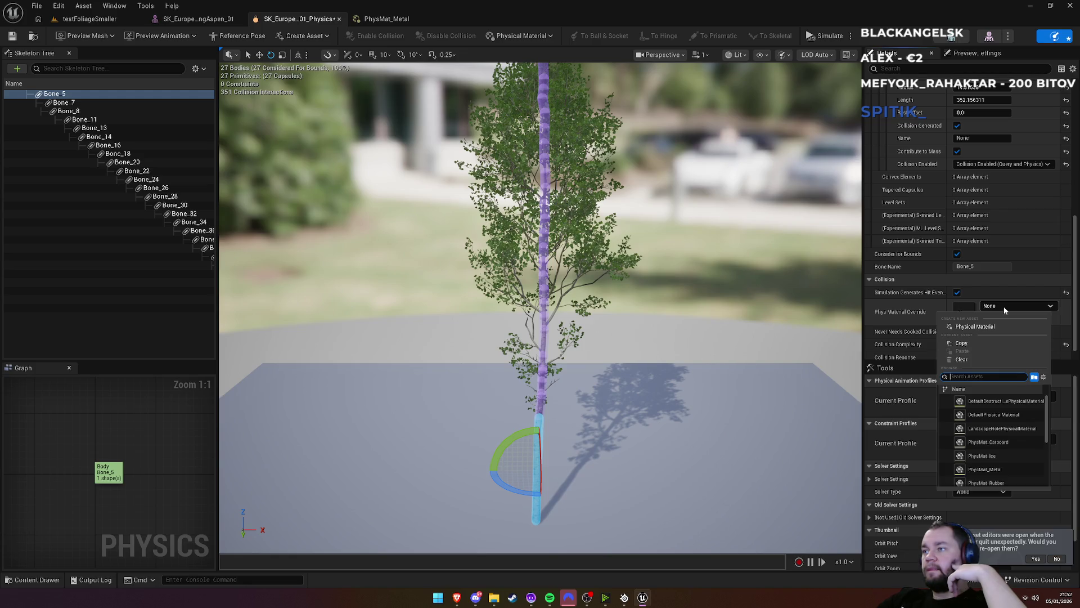
left_click(1003, 306)
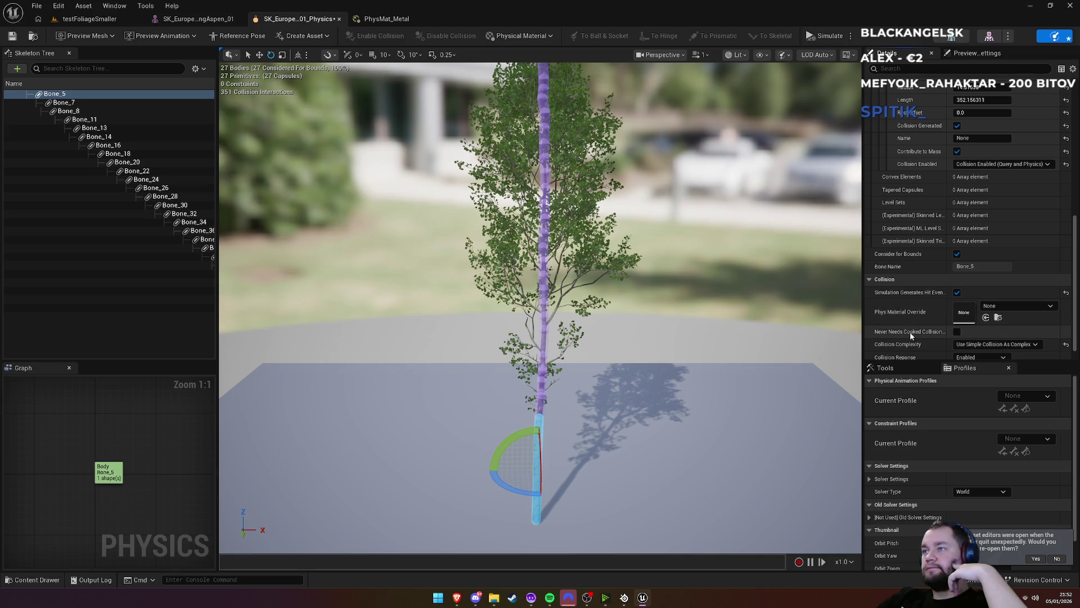
left_click(999, 307)
left_click(999, 307)
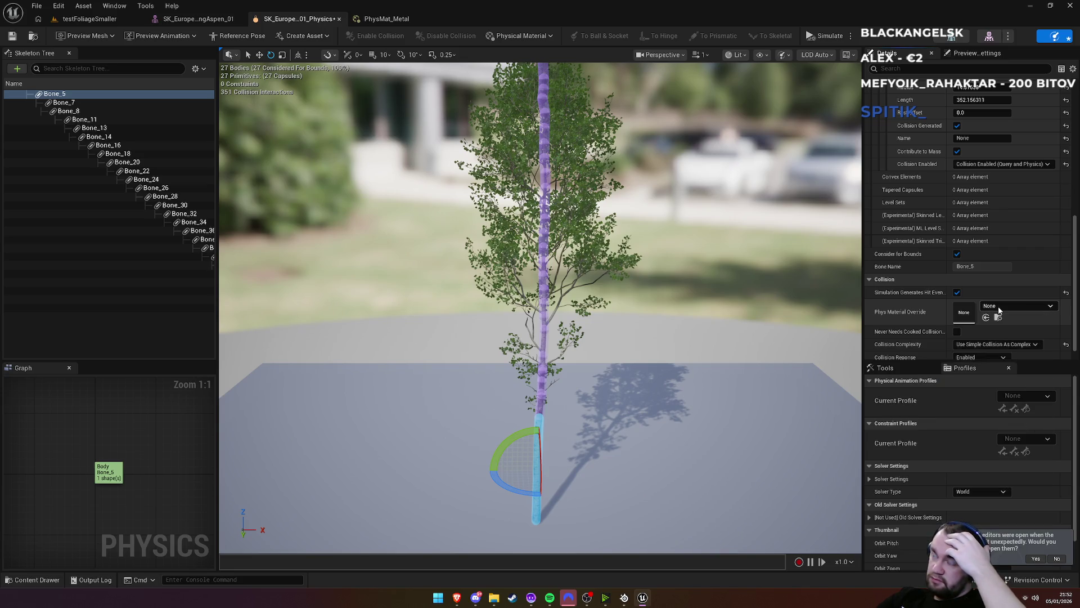
left_click(999, 307)
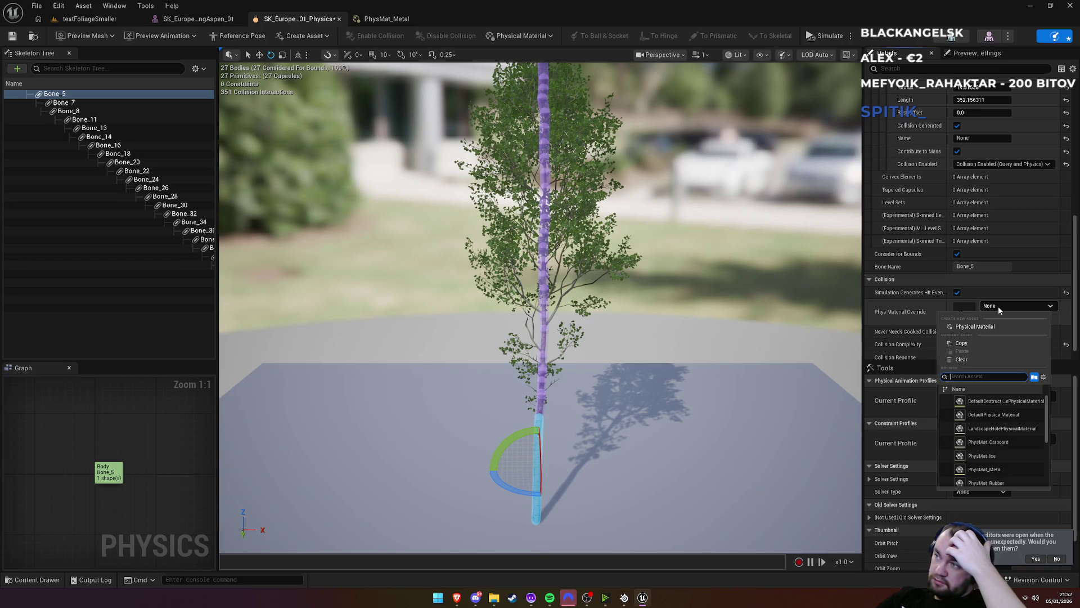
left_click(1002, 471)
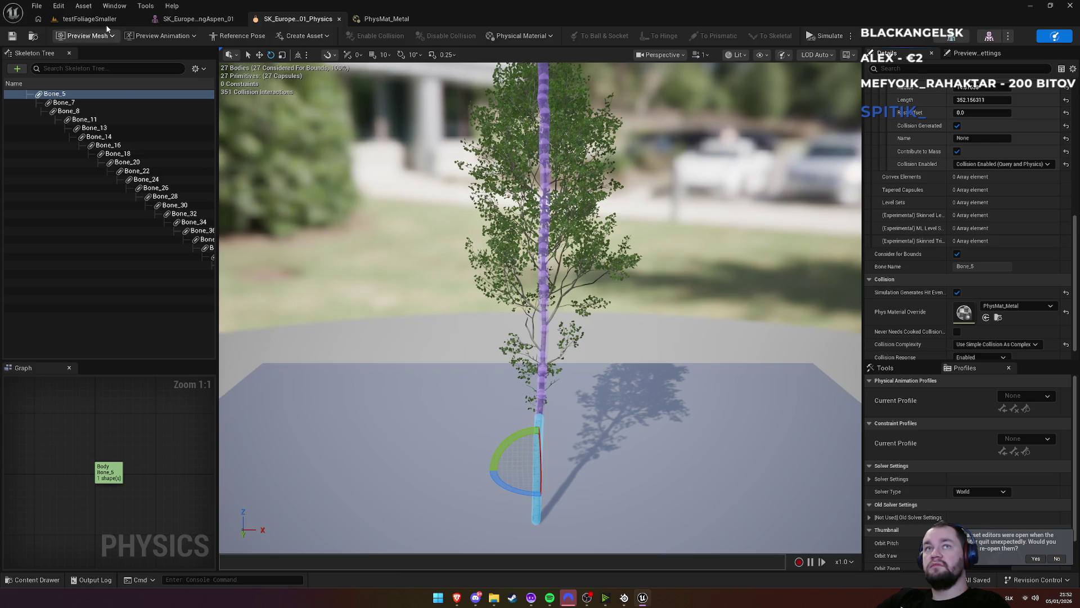
left_click(90, 18)
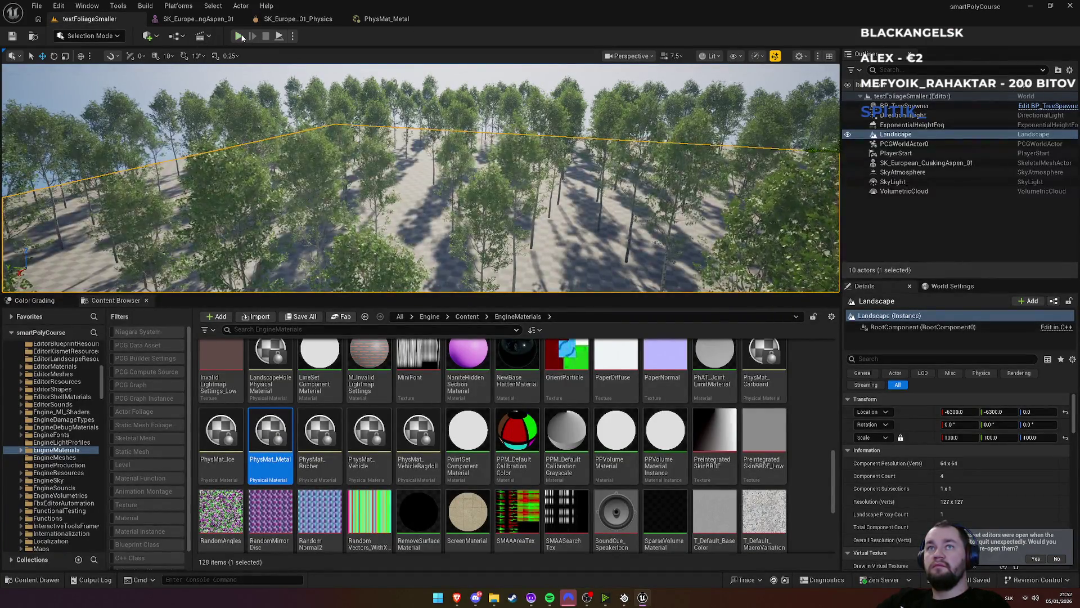
Play-test the level walking among the aspen trees, then stop and reopen PhysMat_Metal
left_click(238, 36)
key("w")
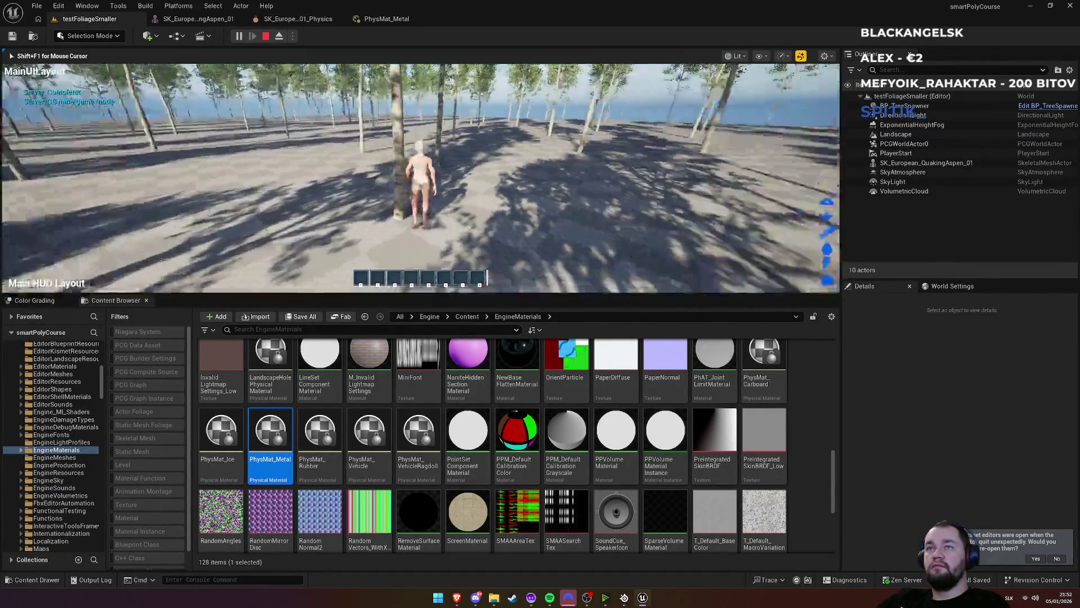
key("w")
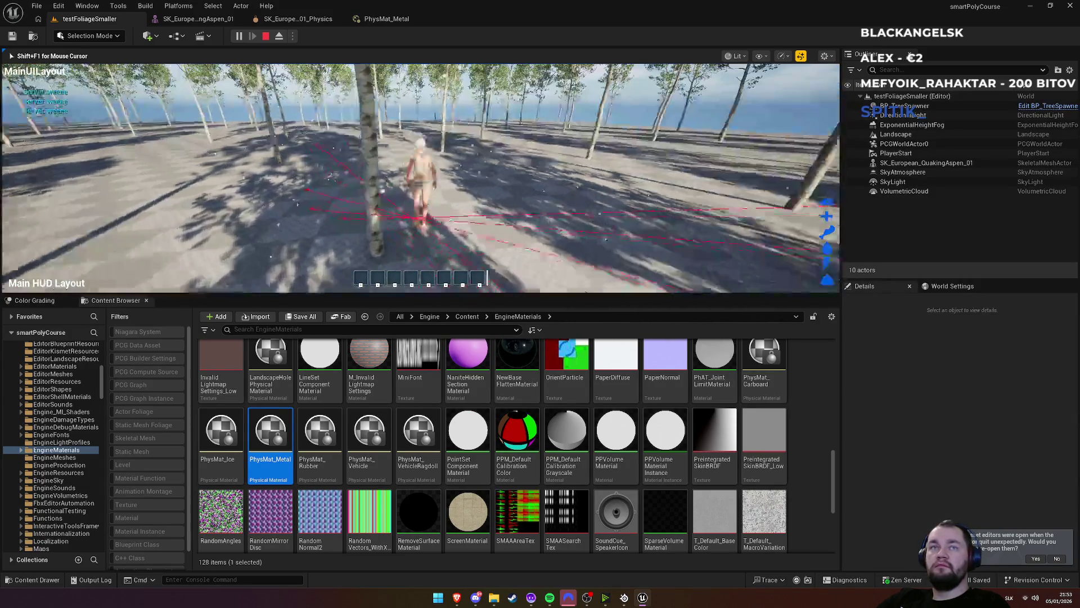
key("Escape")
left_click(386, 19)
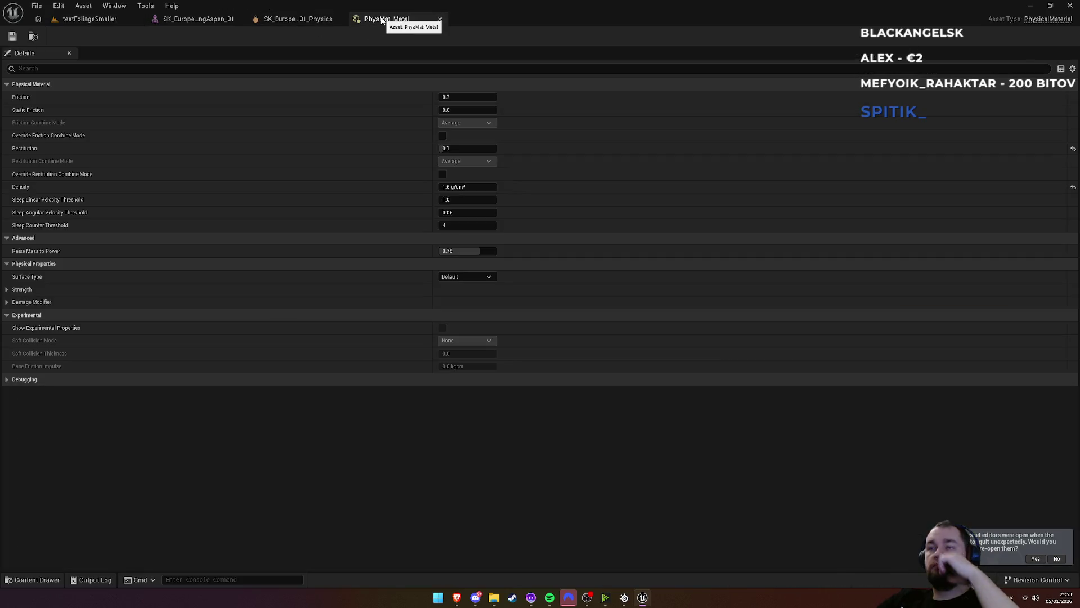
Expand Bone_5's advanced collision options in the aspen physics asset, then bring up the Start menu
left_click(307, 23)
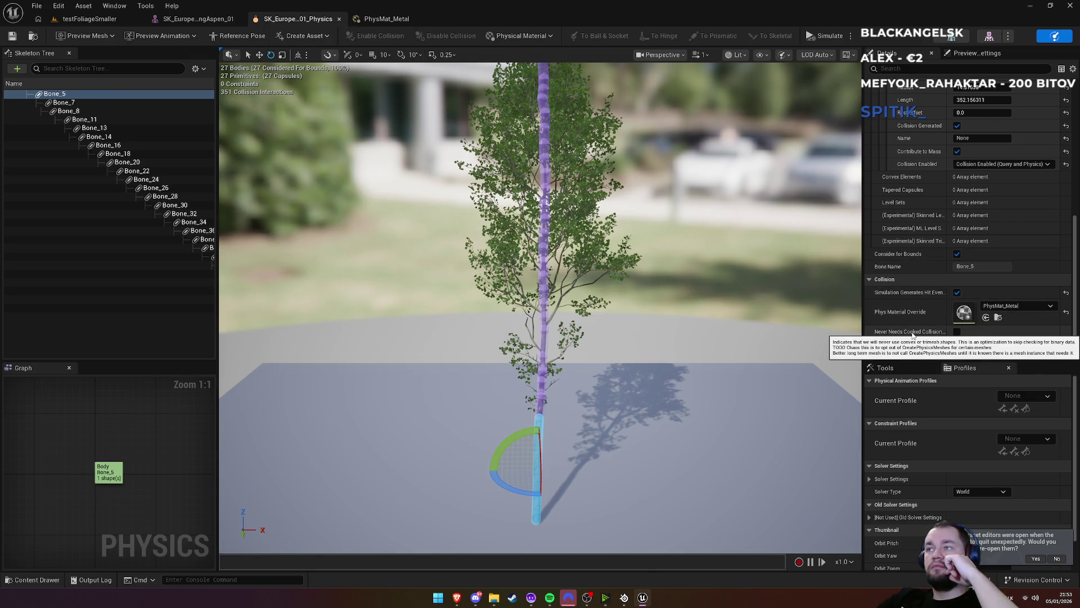
scroll(898, 334, "down", 1)
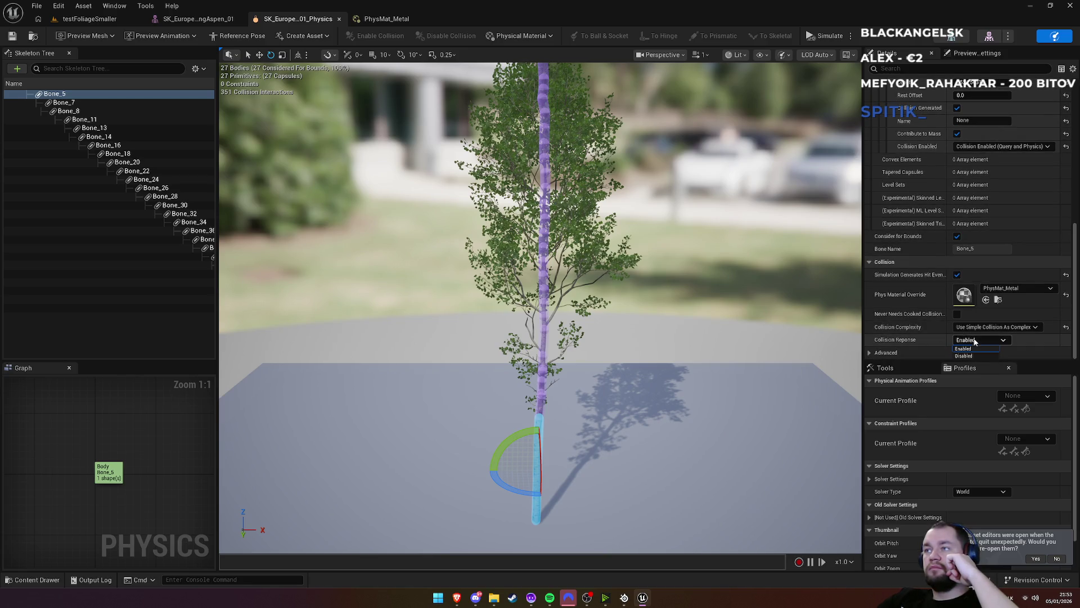
left_click(869, 352)
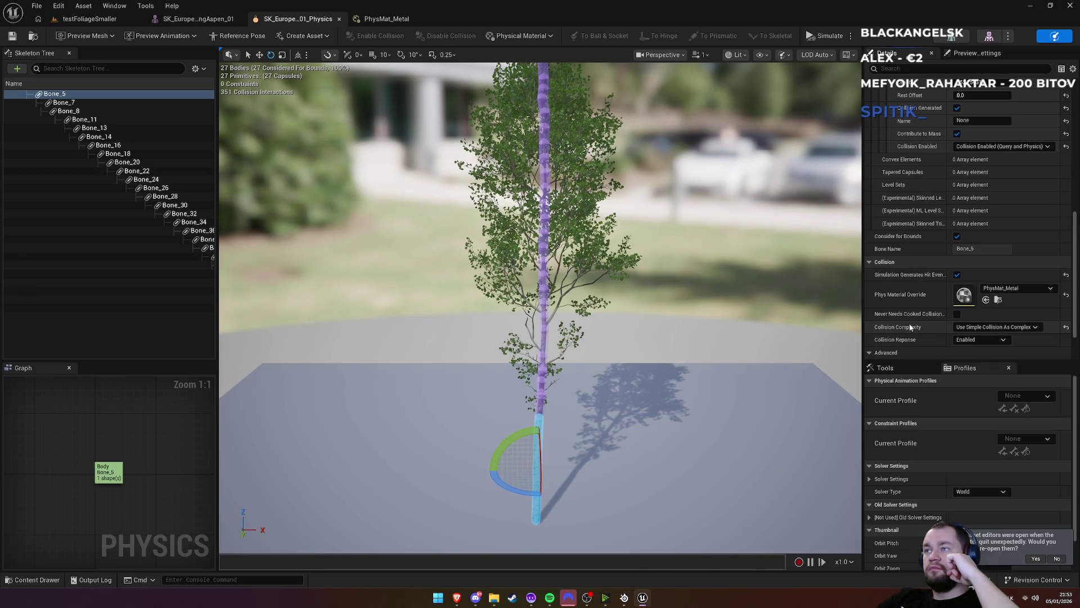
scroll(916, 318, "down", 3)
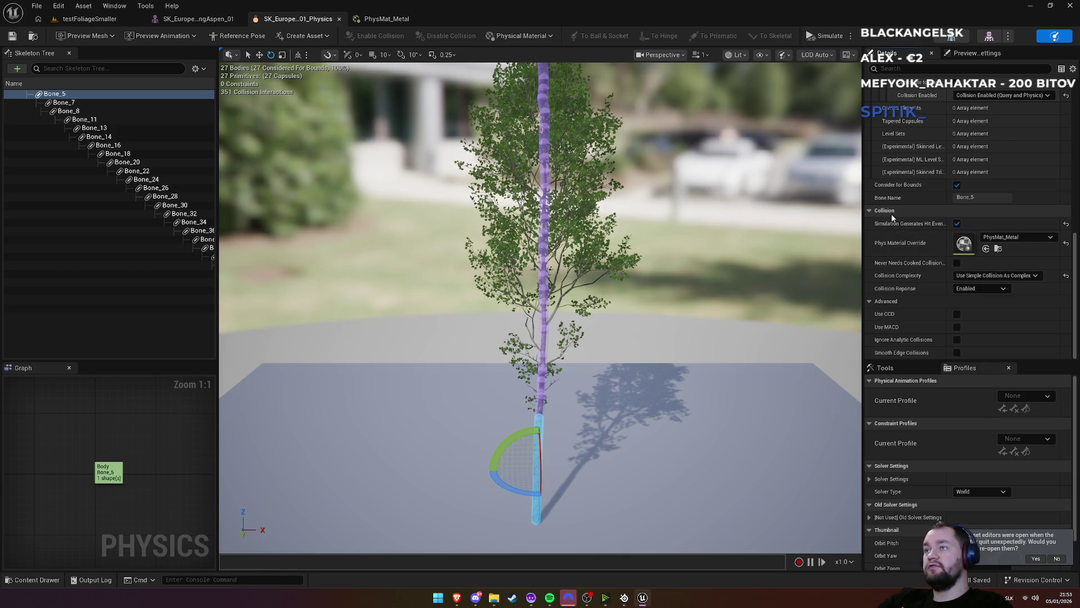
key("super")
Google 'physic material override collision' in Brave, then return to Unreal's testFoliageSmaller level
mouse_move(462, 602)
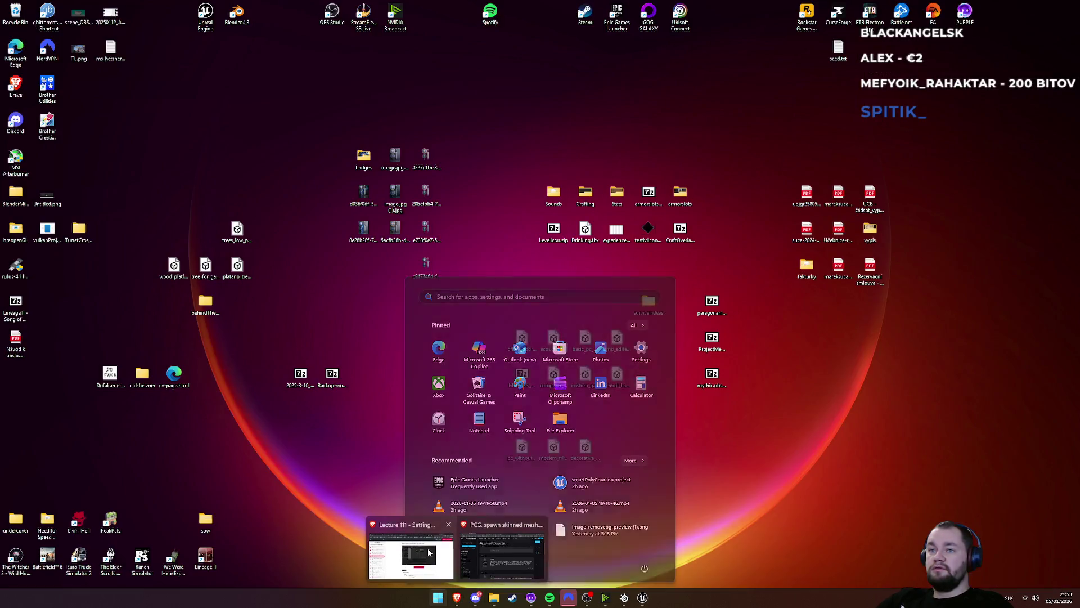
left_click(502, 554)
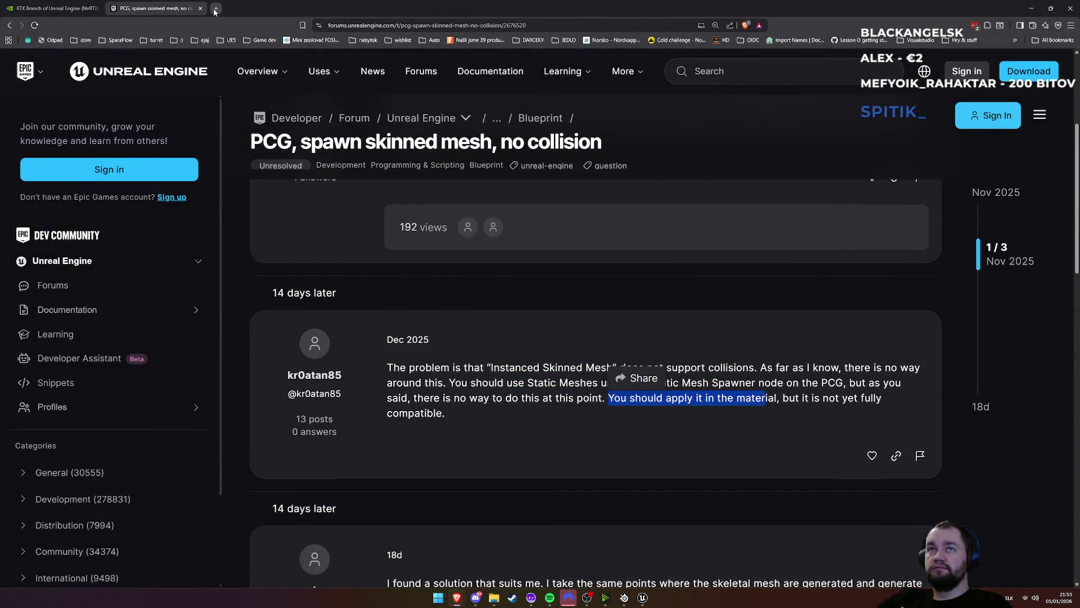
left_click(215, 9)
type("physic ")
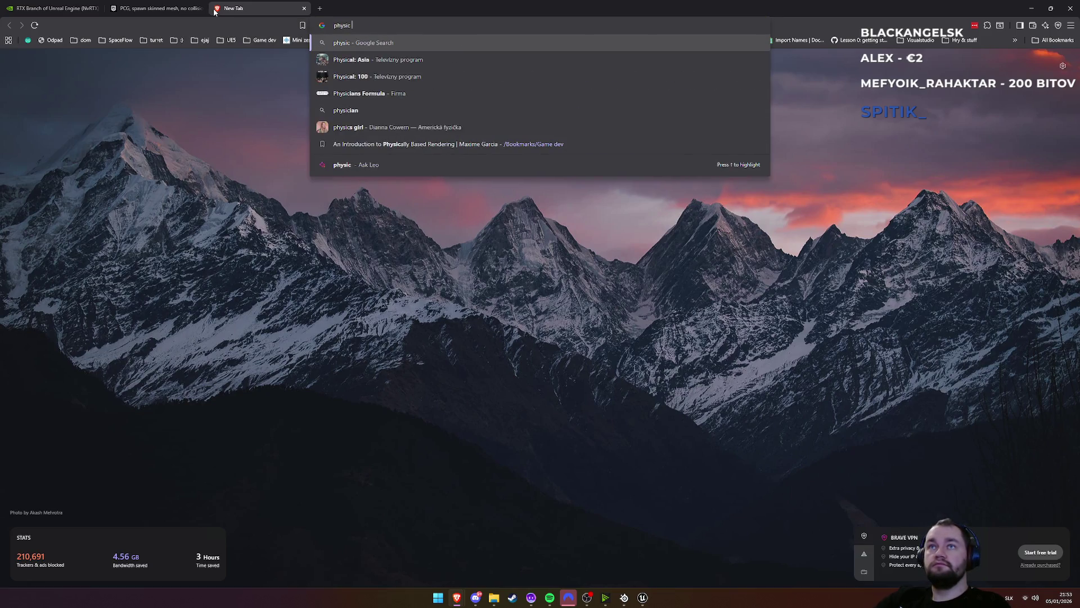
type("material overr")
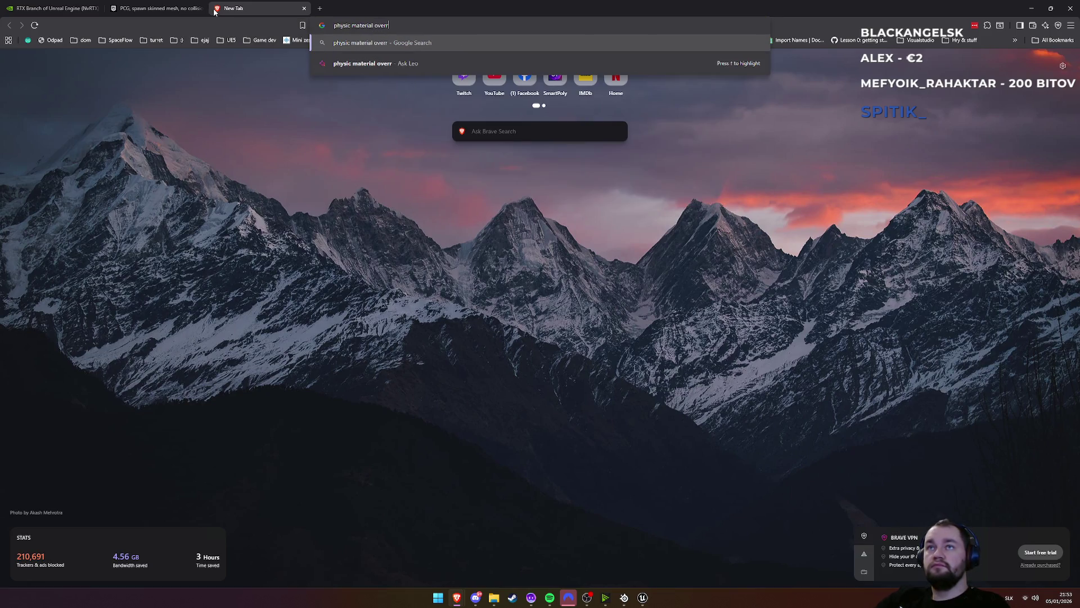
type("ide collision")
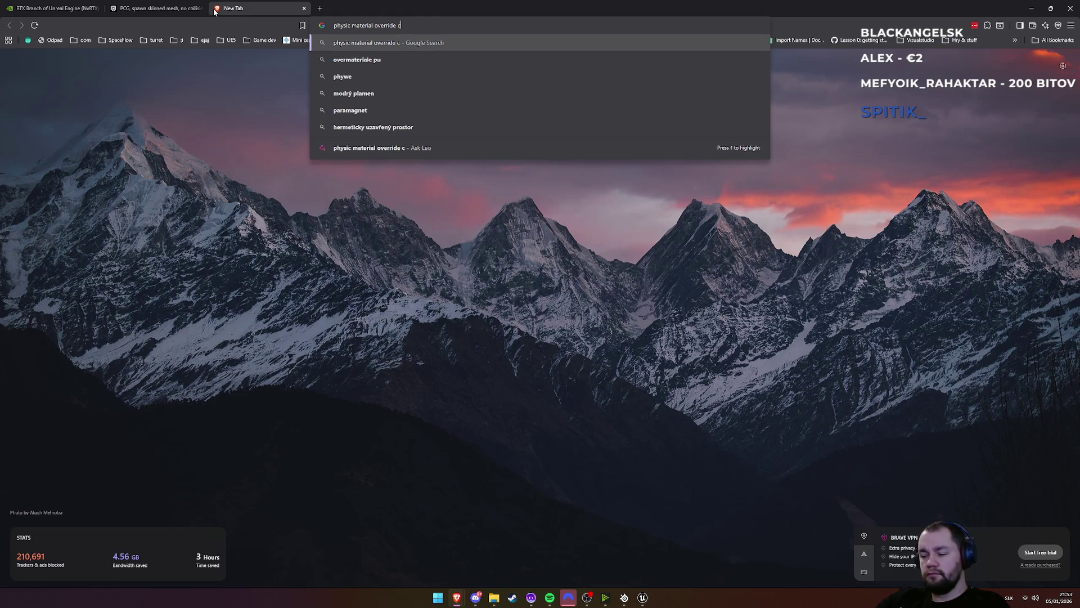
key("Return")
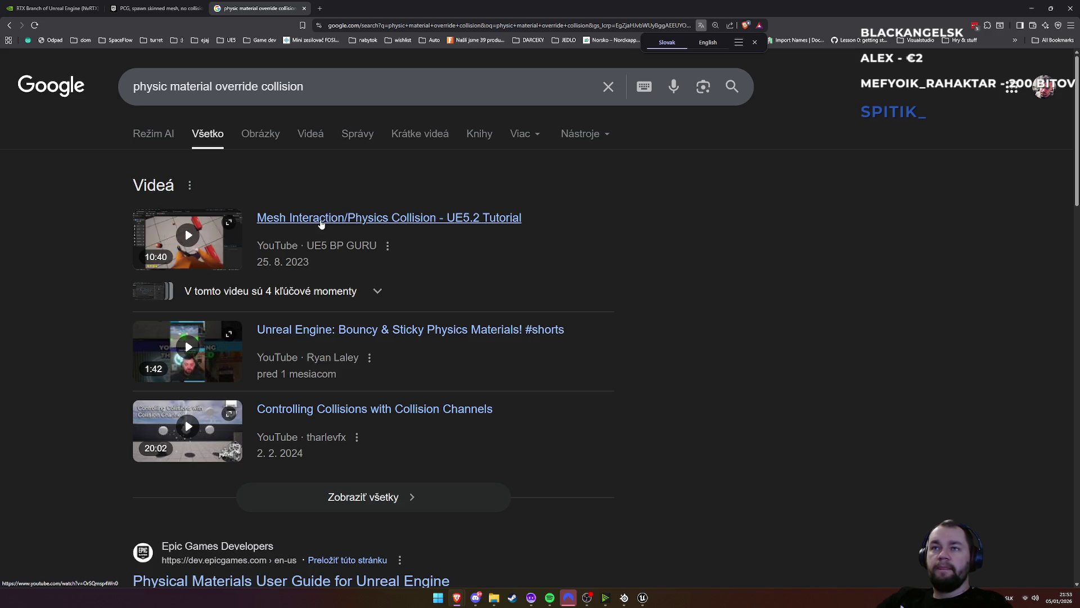
key("alt+Tab")
left_click(89, 18)
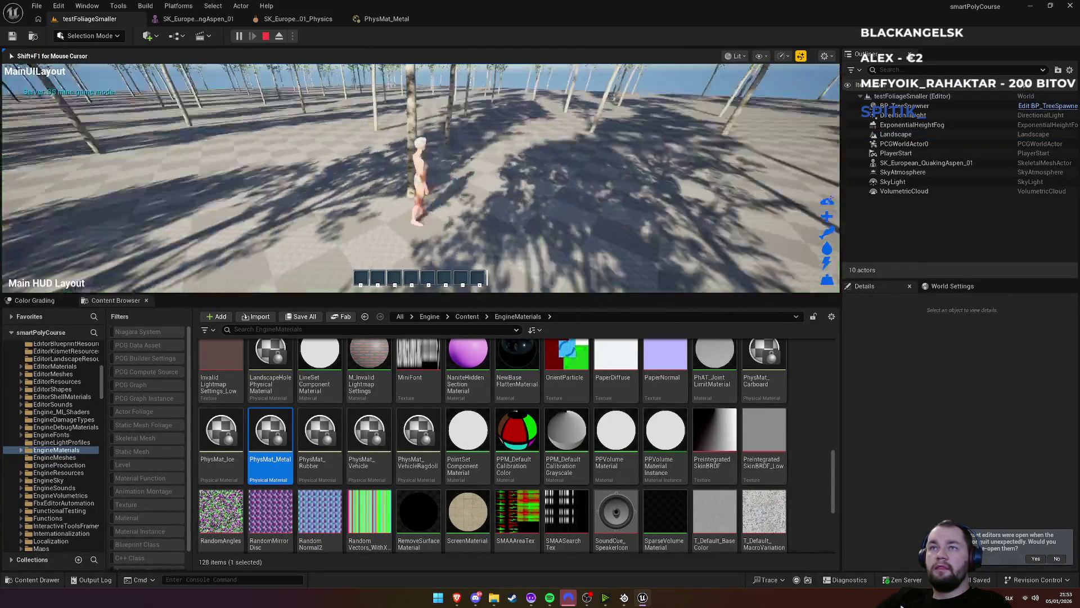
Run the character forward, stop the play session, and go back to the search results
key("w")
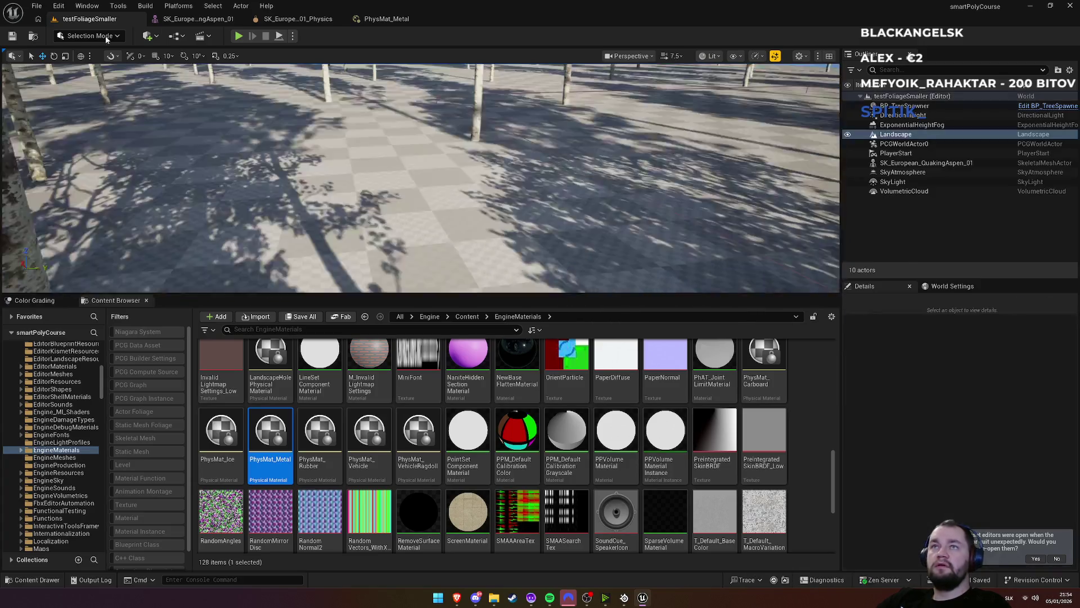
left_click(387, 19)
key("alt+Tab")
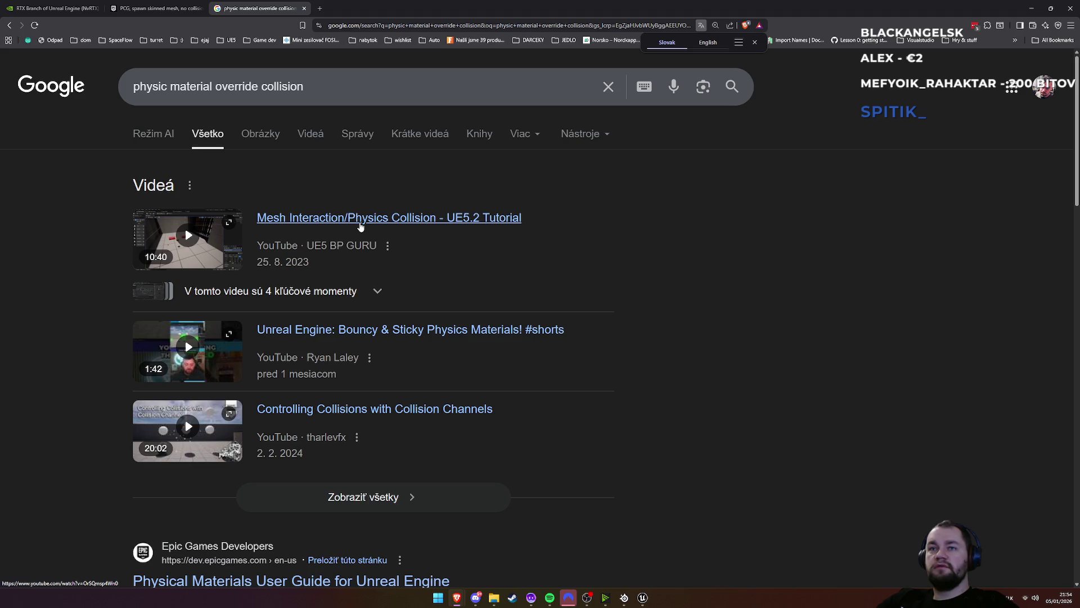
Open the Physical Materials User Guide and scroll through its setup steps
scroll(357, 293, "down", 2)
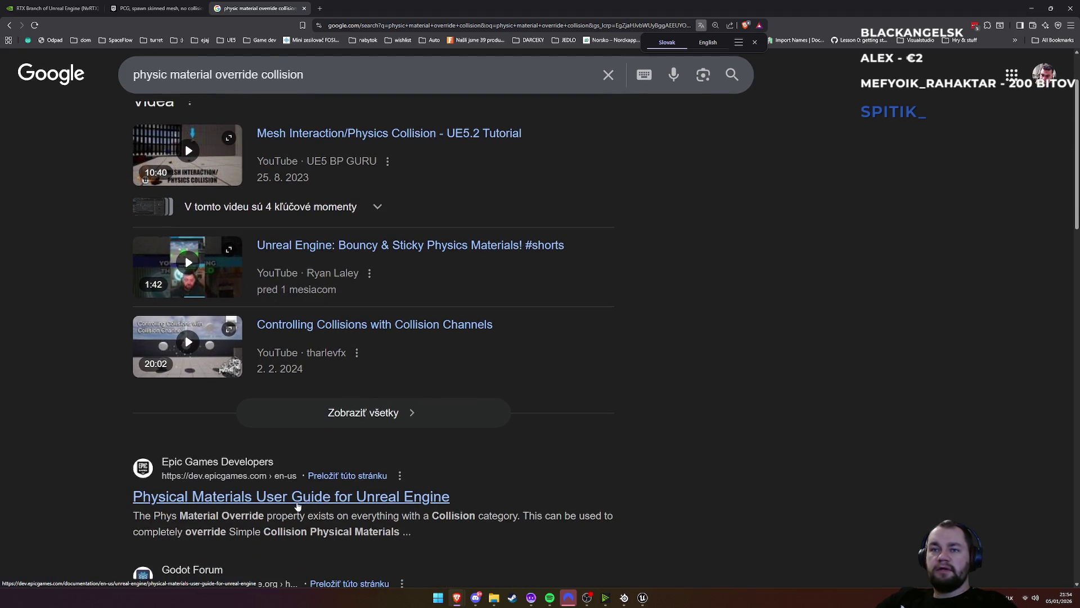
left_click(298, 497)
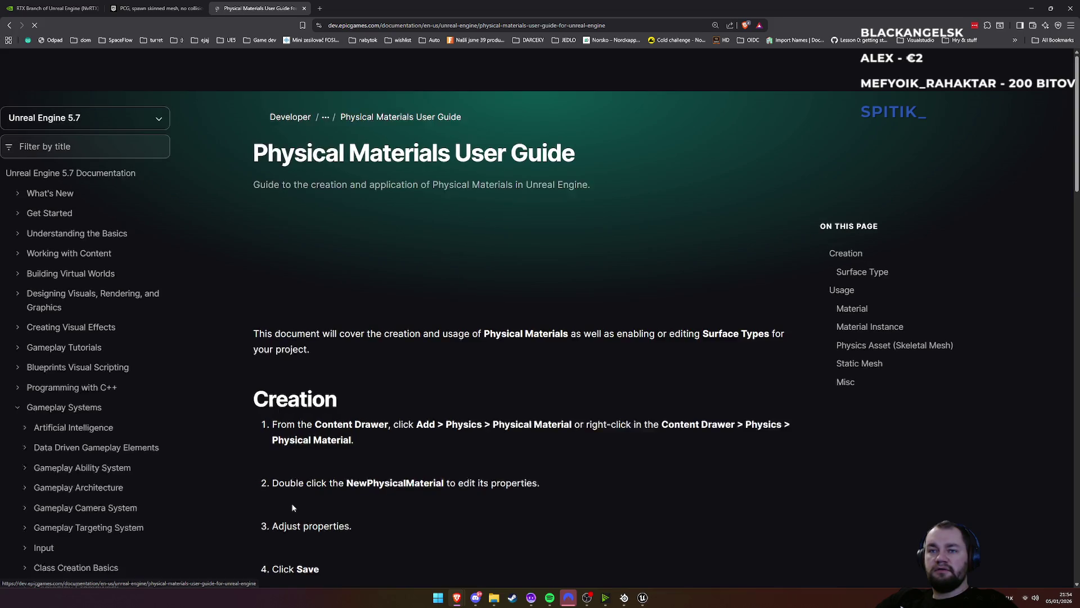
scroll(432, 438, "down", 5)
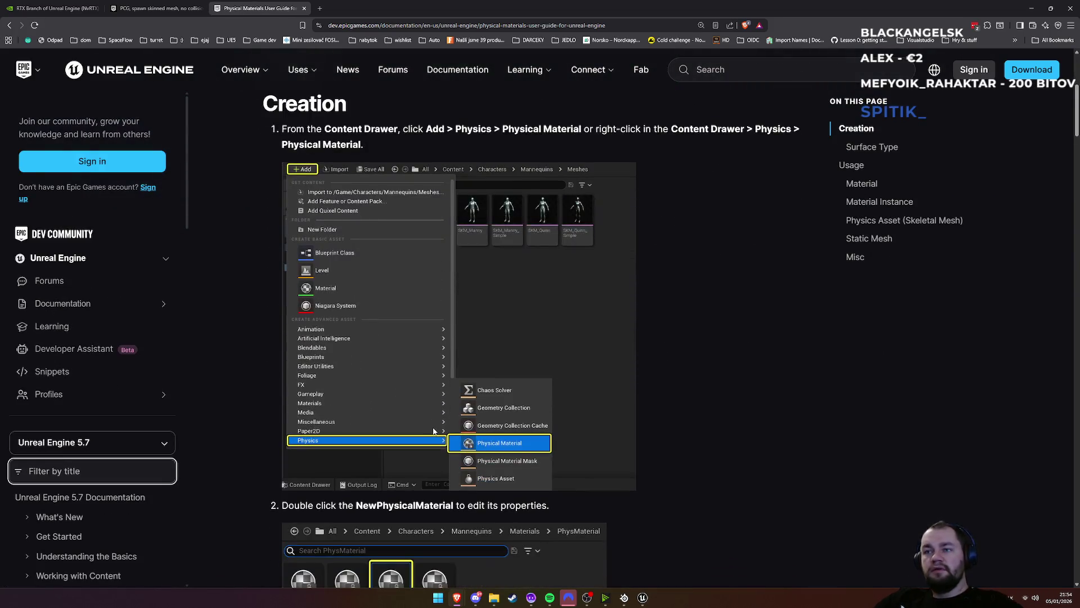
scroll(431, 431, "down", 8)
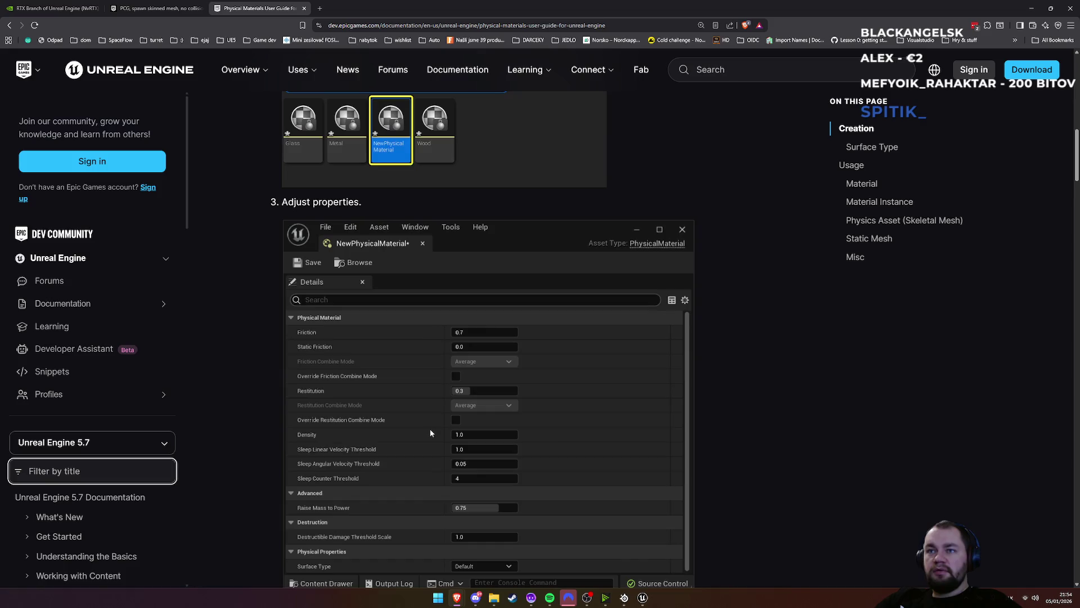
scroll(430, 432, "down", 3)
scroll(431, 432, "up", 2)
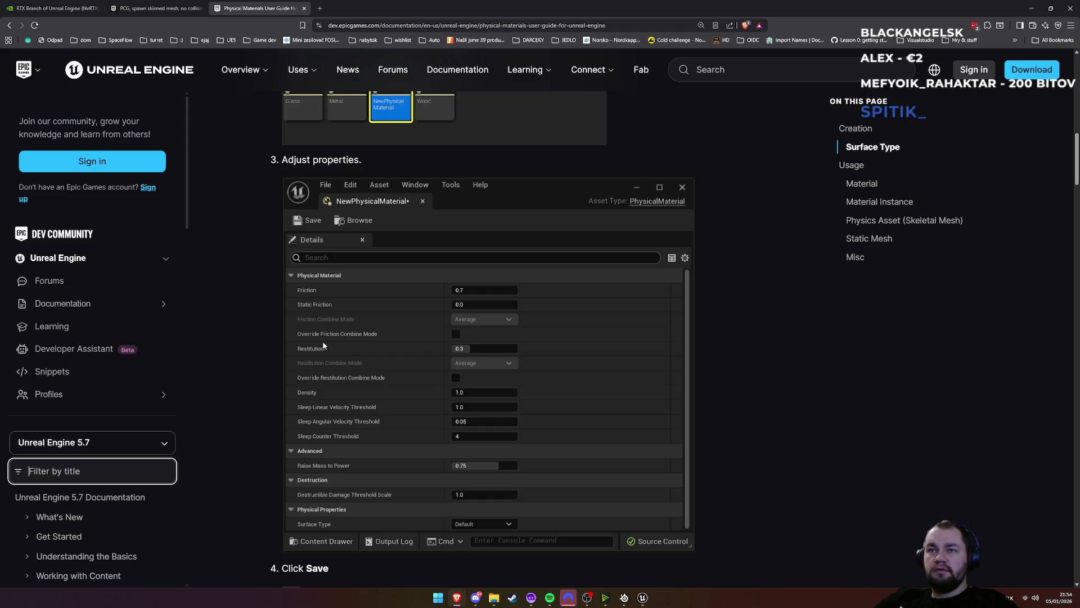
scroll(341, 351, "down", 4)
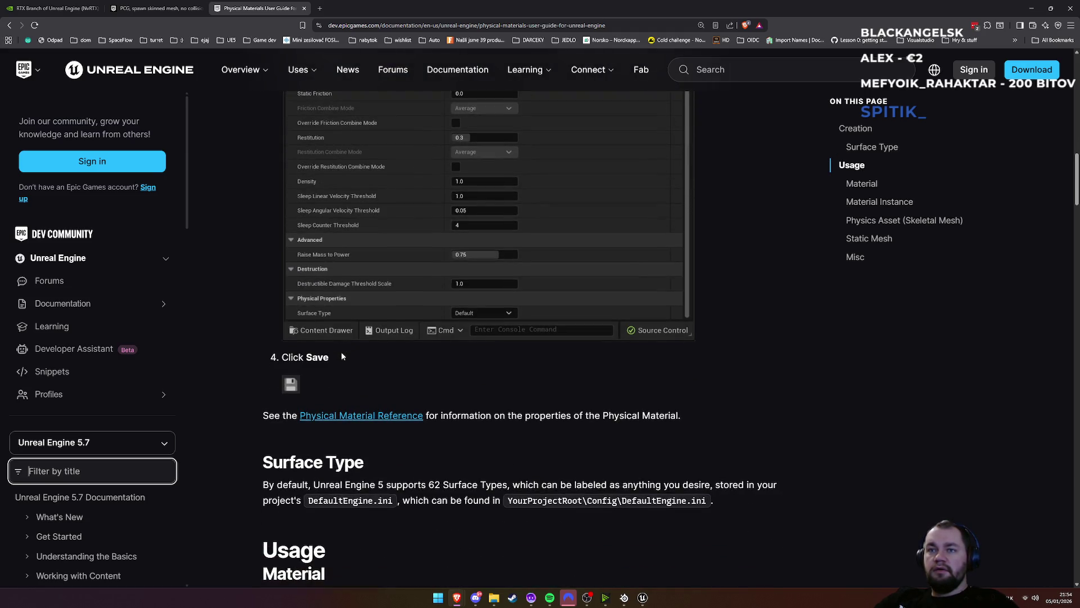
scroll(346, 349, "down", 2)
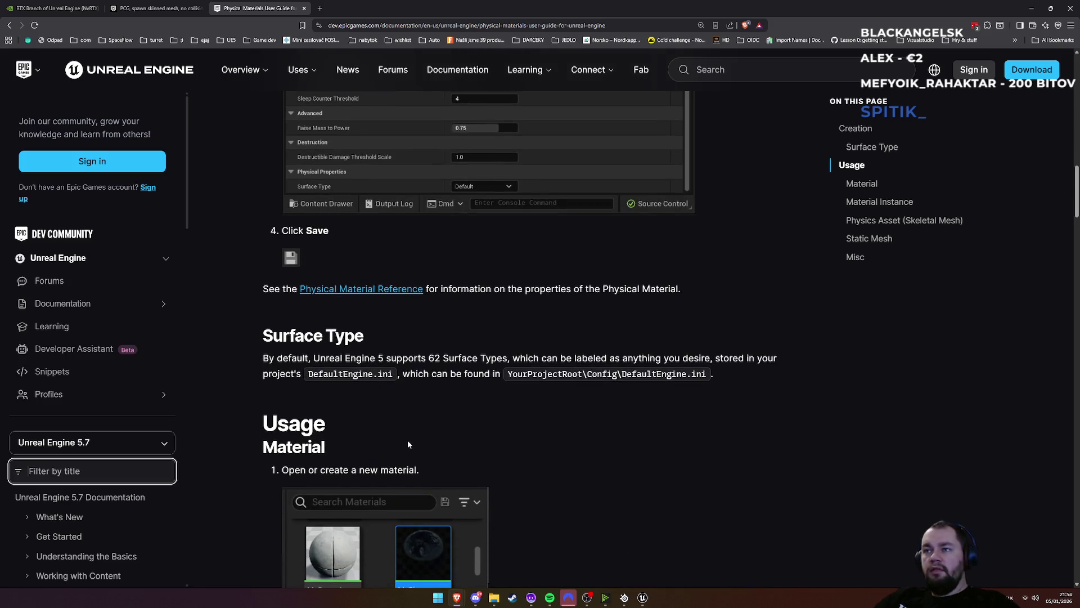
Find 'coll' matches on the page, then return to the aspen skeletal mesh editor
left_click(427, 439)
key("ctrl+f")
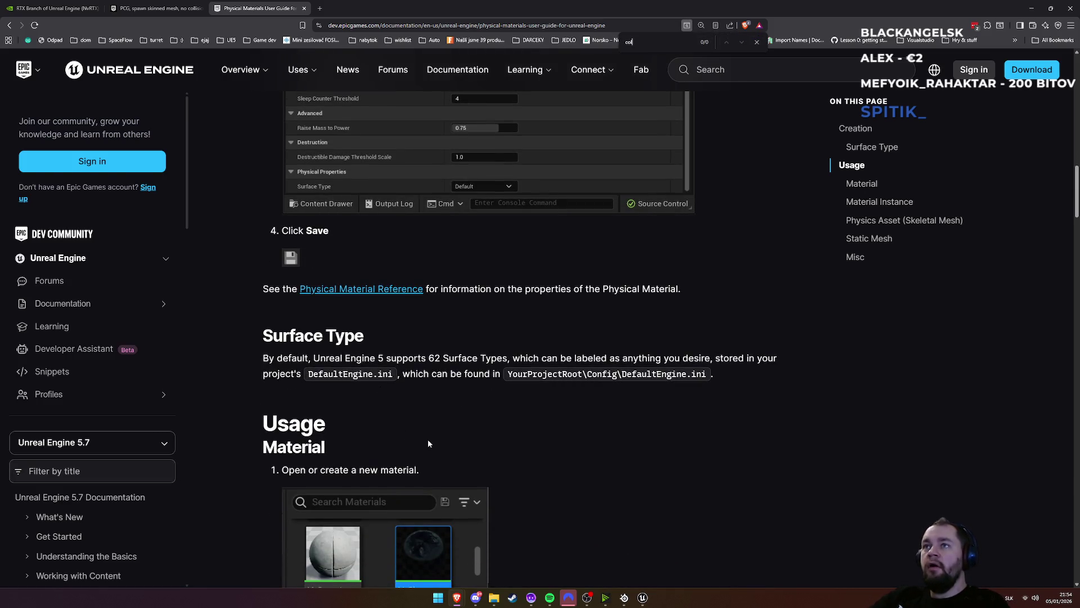
type("l")
key("Return")
key("Return")
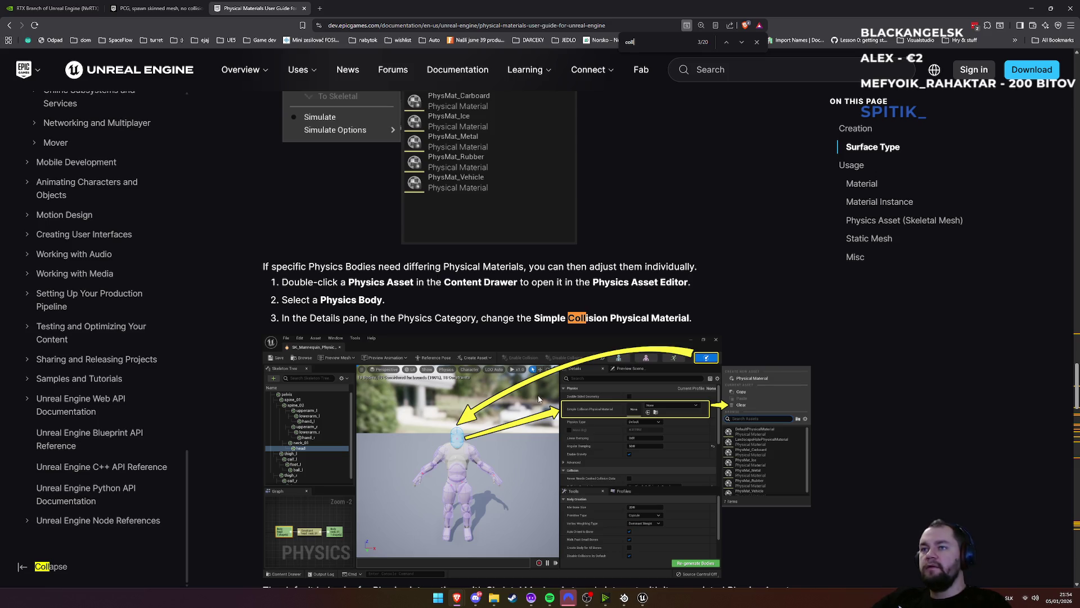
key("alt+Tab")
left_click(210, 20)
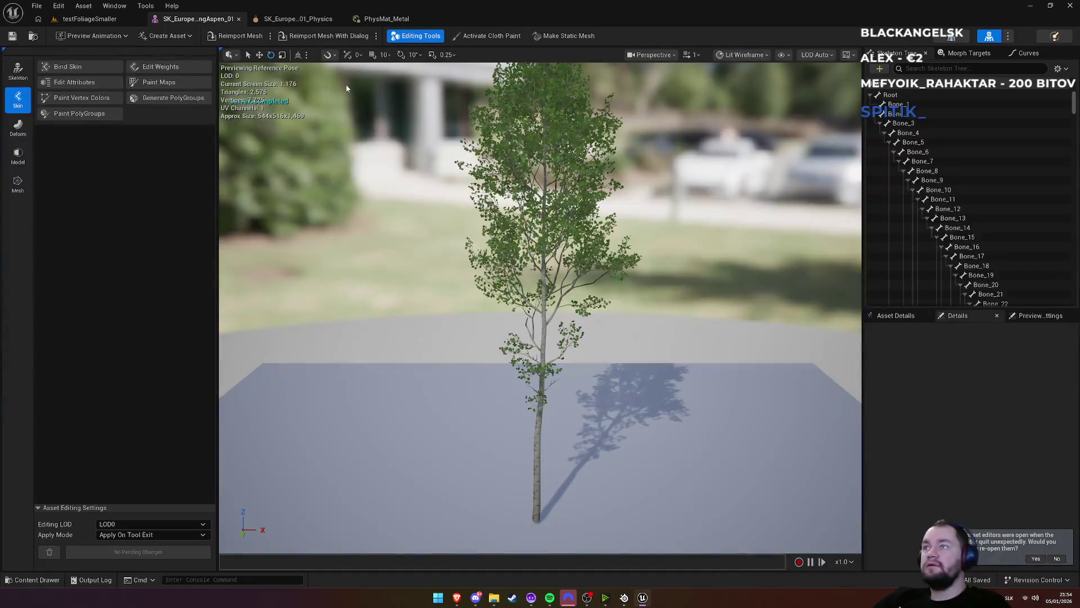
Check that Bone_5's Simple Collision Physical Material is PhysMat_Metal, then return to the docs
left_click(298, 19)
scroll(945, 250, "up", 10)
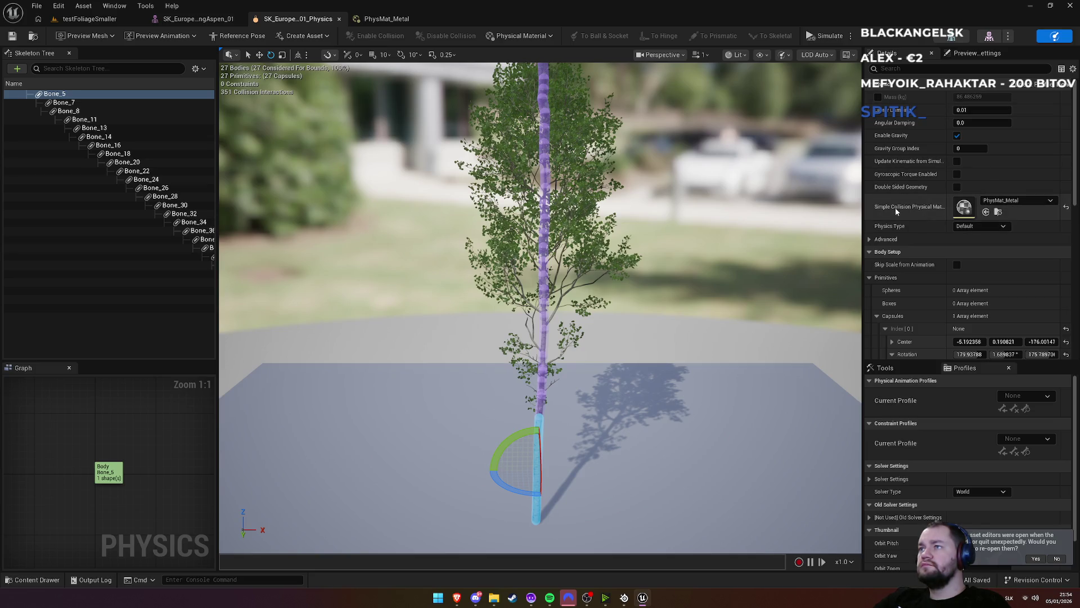
key("alt+Tab")
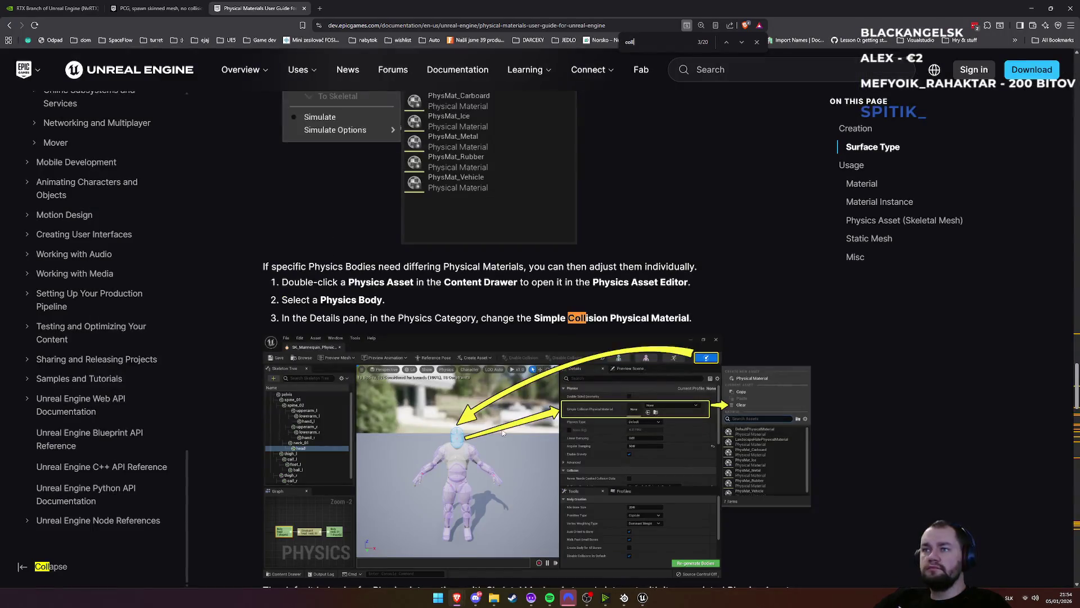
Highlight the docs note on complex traces returning the hit body's physical material, then return to Unreal
scroll(666, 387, "down", 4)
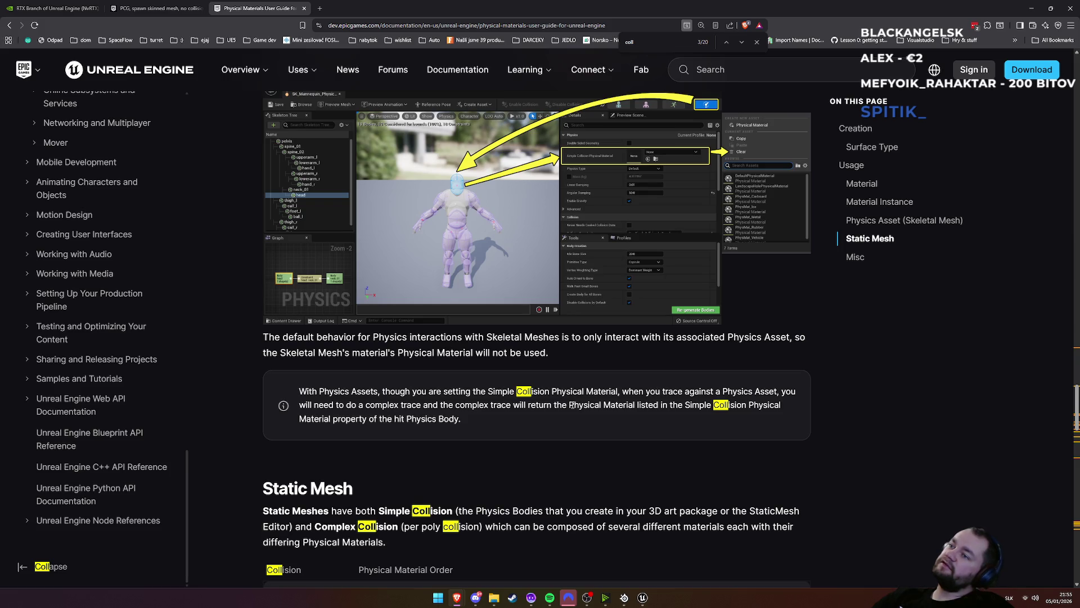
left_click_drag(571, 405, 461, 419)
key("alt+Tab")
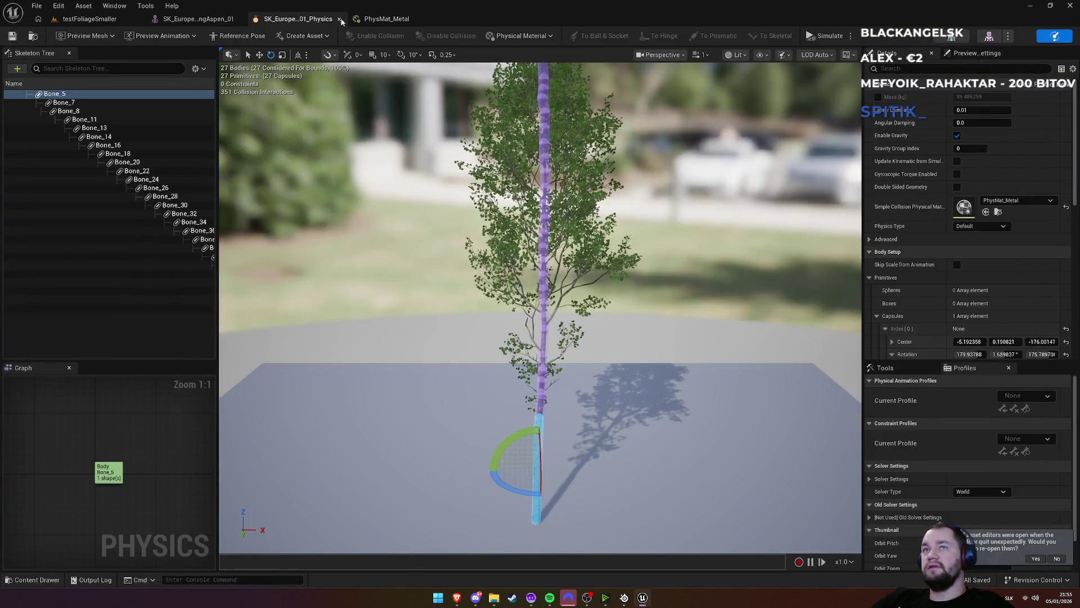
Browse from the level to the project's Content folder and open BP_CharSarah
left_click(90, 18)
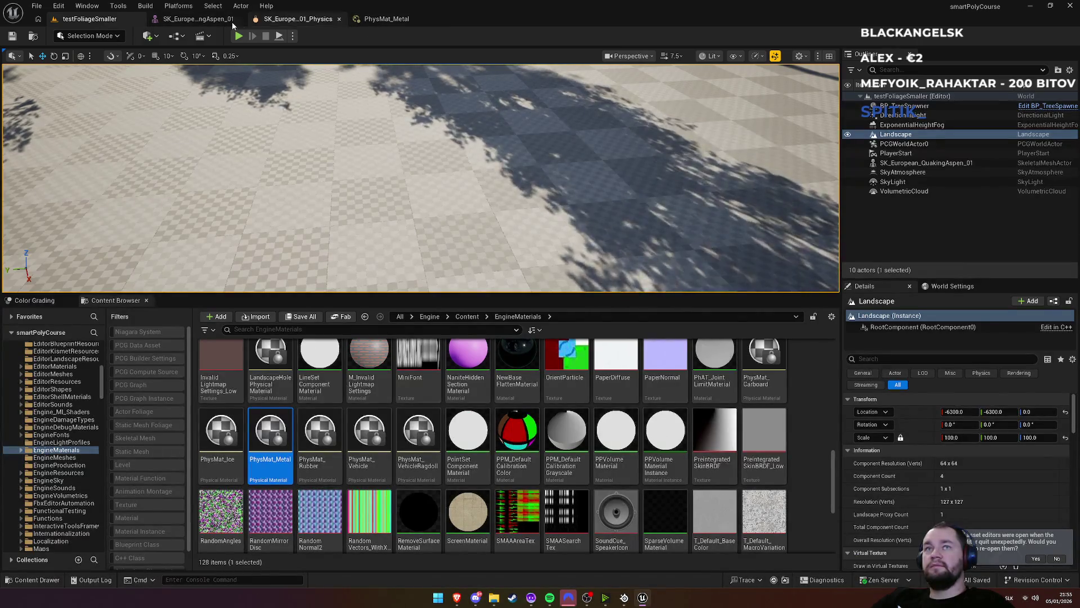
left_click(225, 21)
left_click(90, 19)
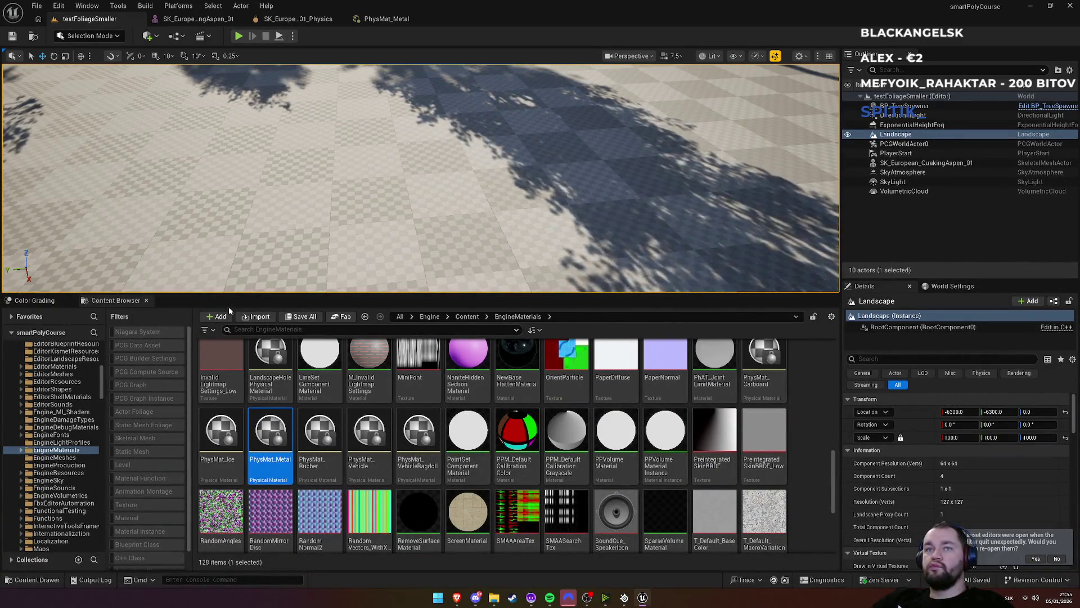
left_click(429, 316)
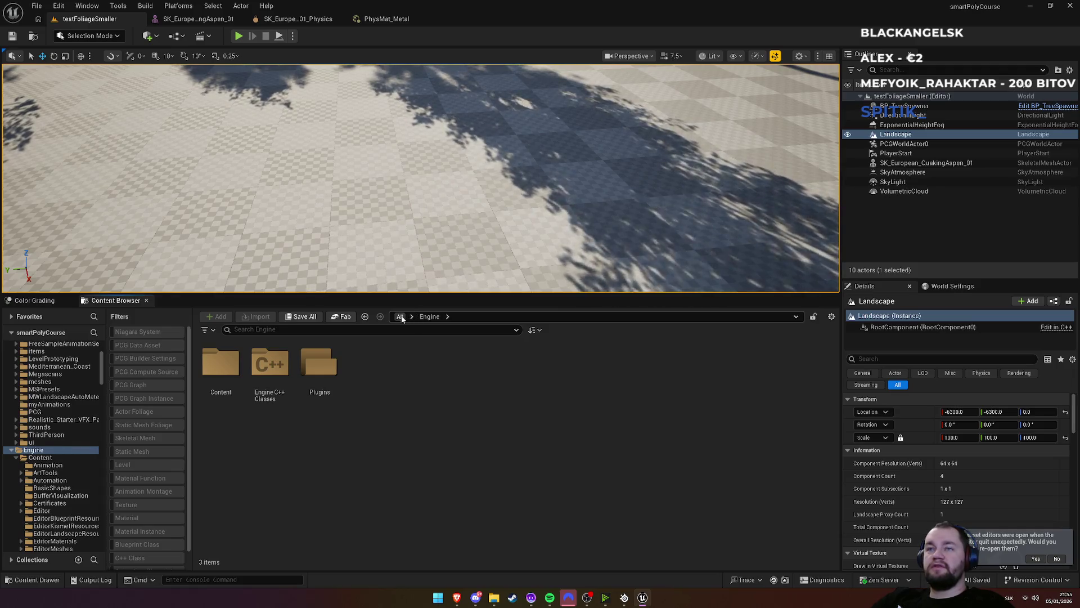
left_click(403, 319)
double_click(230, 405)
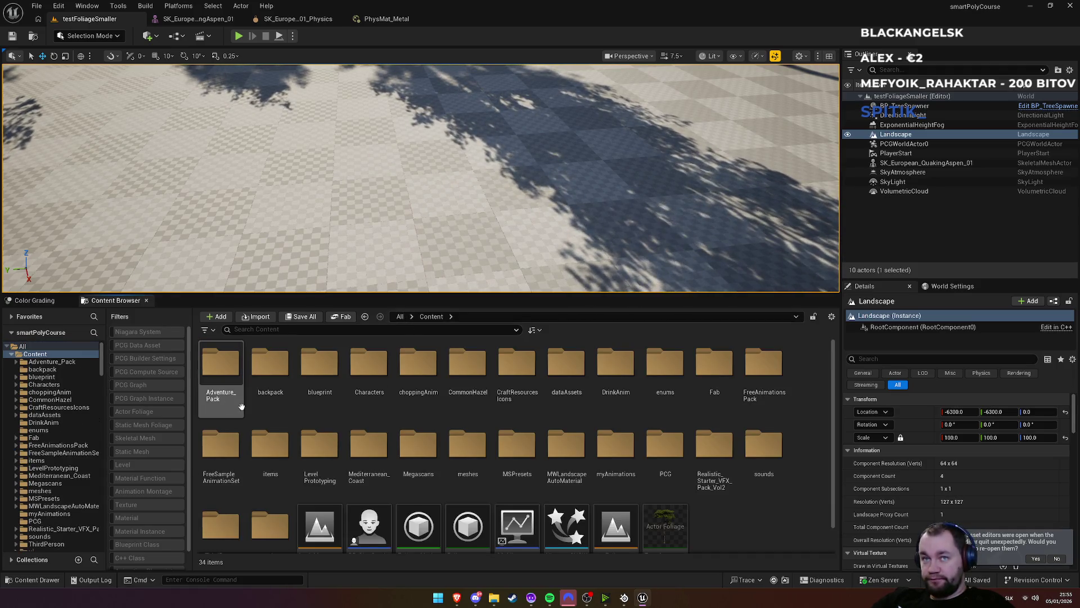
scroll(614, 523, "down", 1)
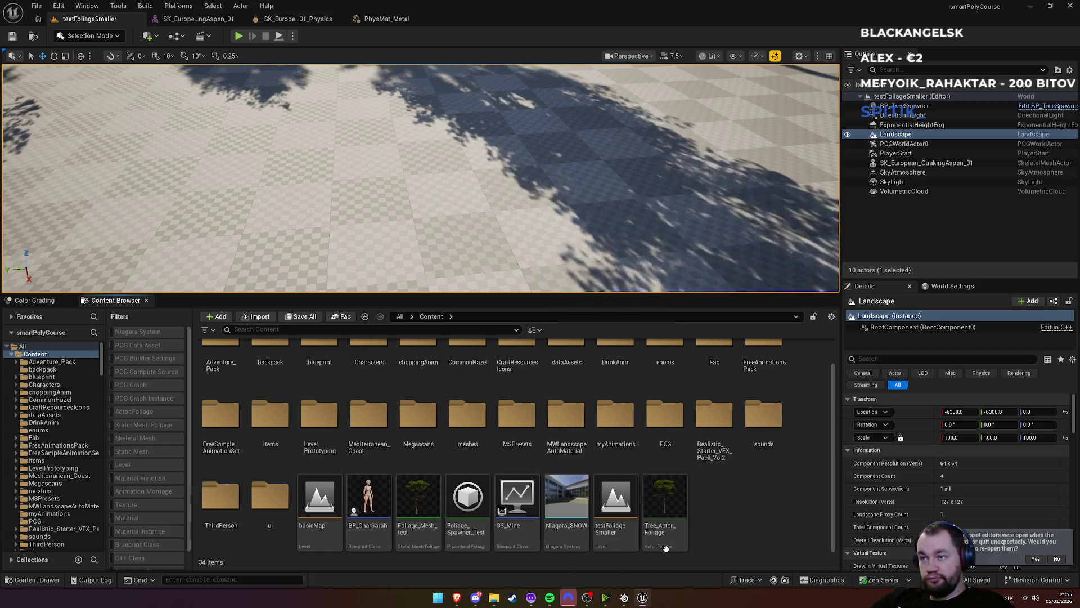
double_click(371, 498)
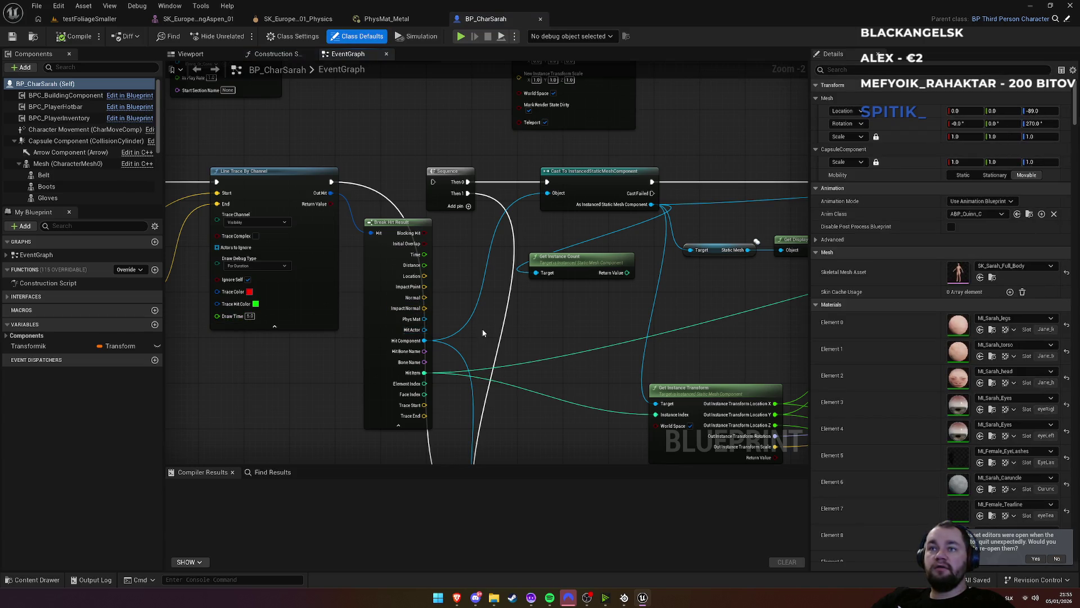
Try a wire from the line trace's Phys Mat output, then consult the Physical Materials docs
scroll(497, 236, "up", 2)
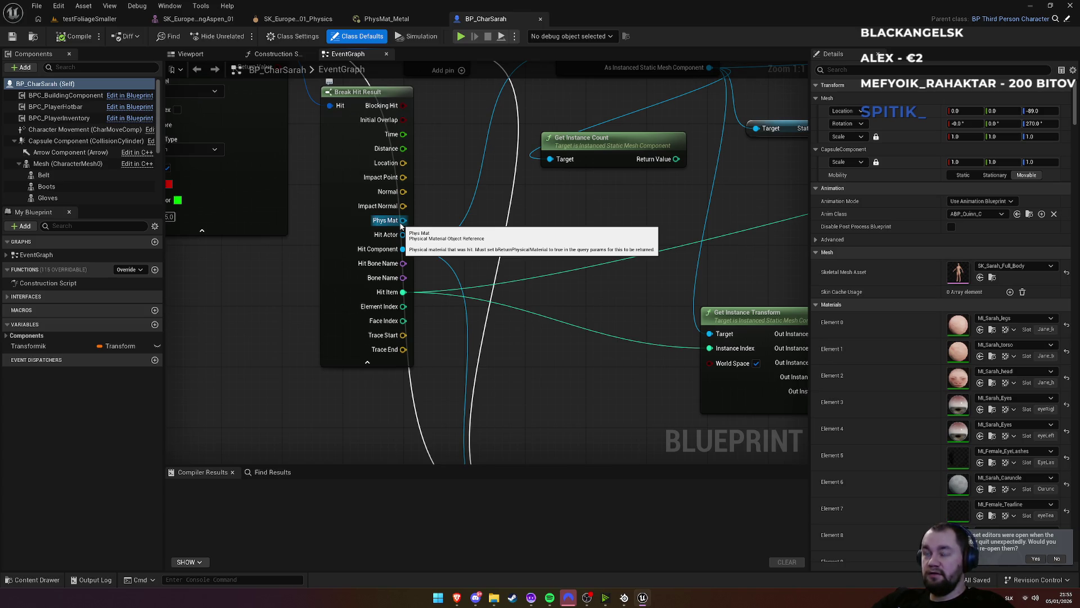
mouse_move(402, 220)
left_mouse_down()
mouse_move(441, 237)
mouse_move(541, 366)
mouse_move(551, 417)
left_mouse_up()
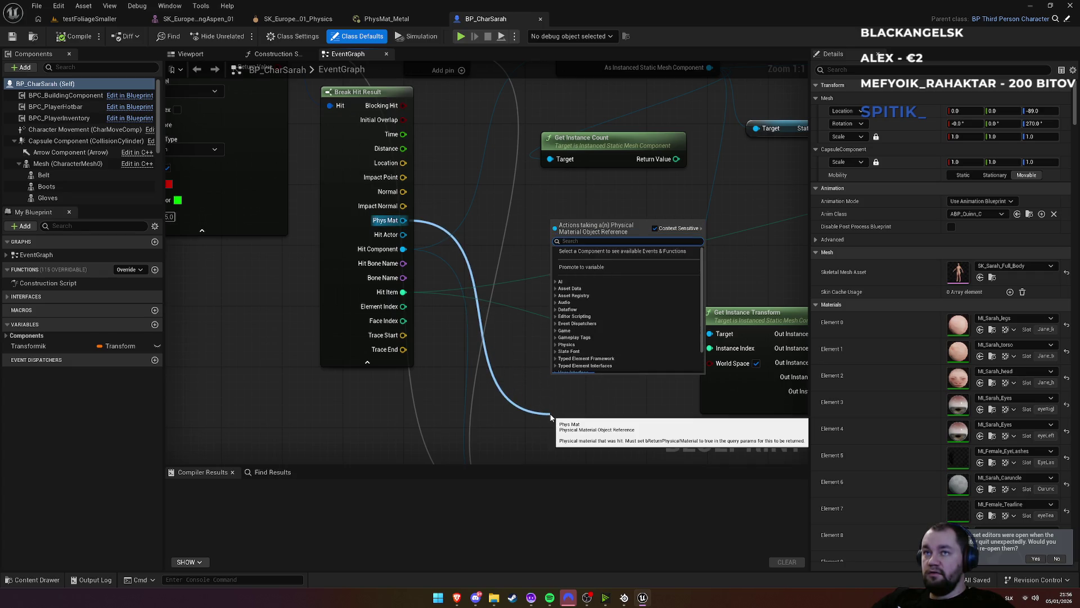
left_click(517, 240)
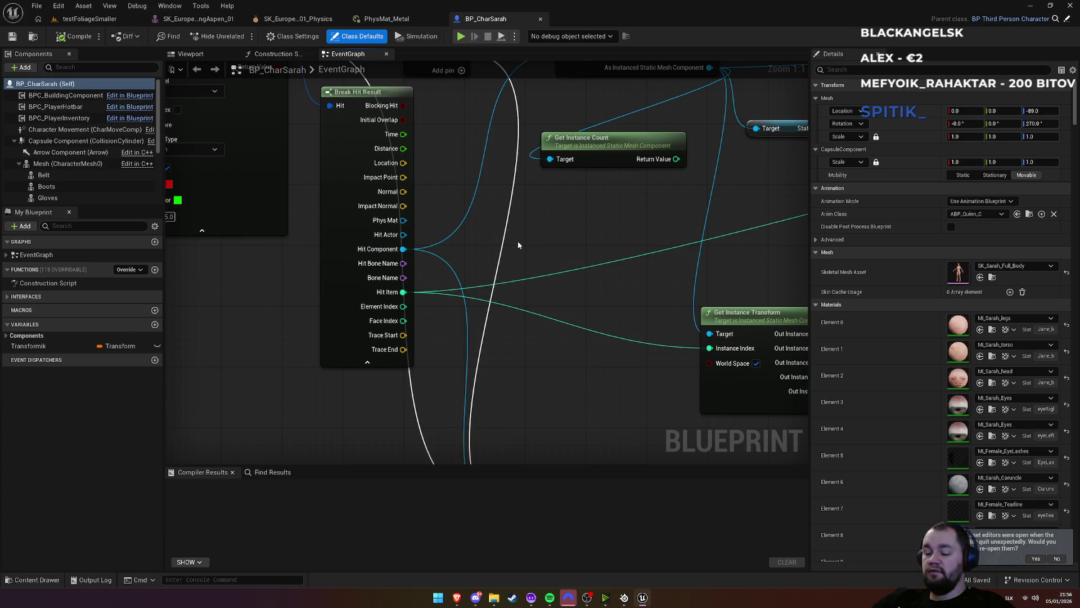
key("alt+Tab")
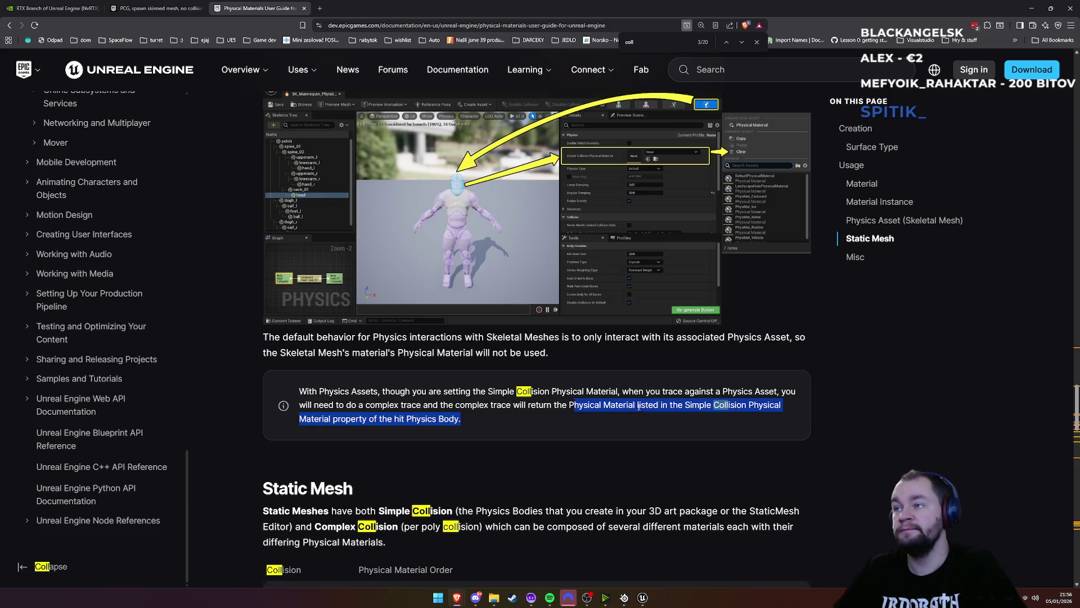
key("alt+Tab")
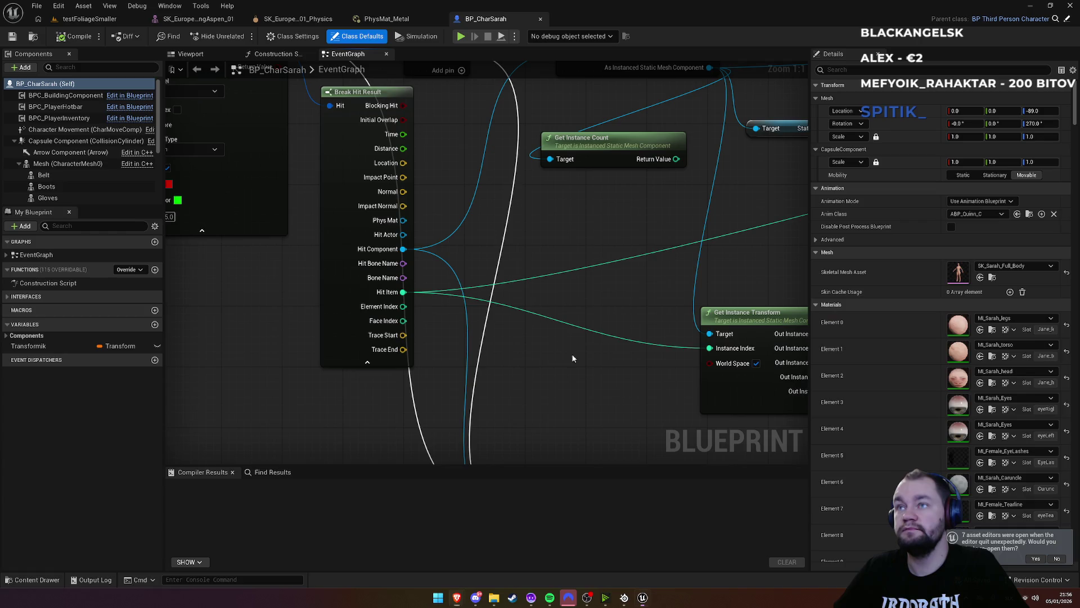
Add a Print String node from the Phys Mat output
mouse_move(400, 221)
left_mouse_down()
mouse_move(563, 444)
mouse_move(561, 329)
left_mouse_up()
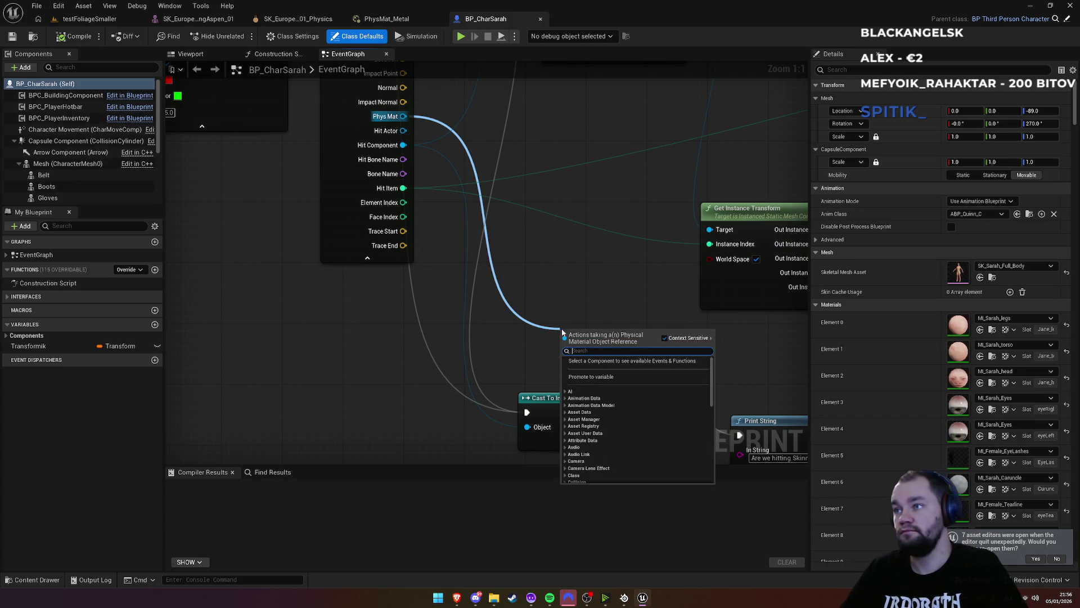
type("print str")
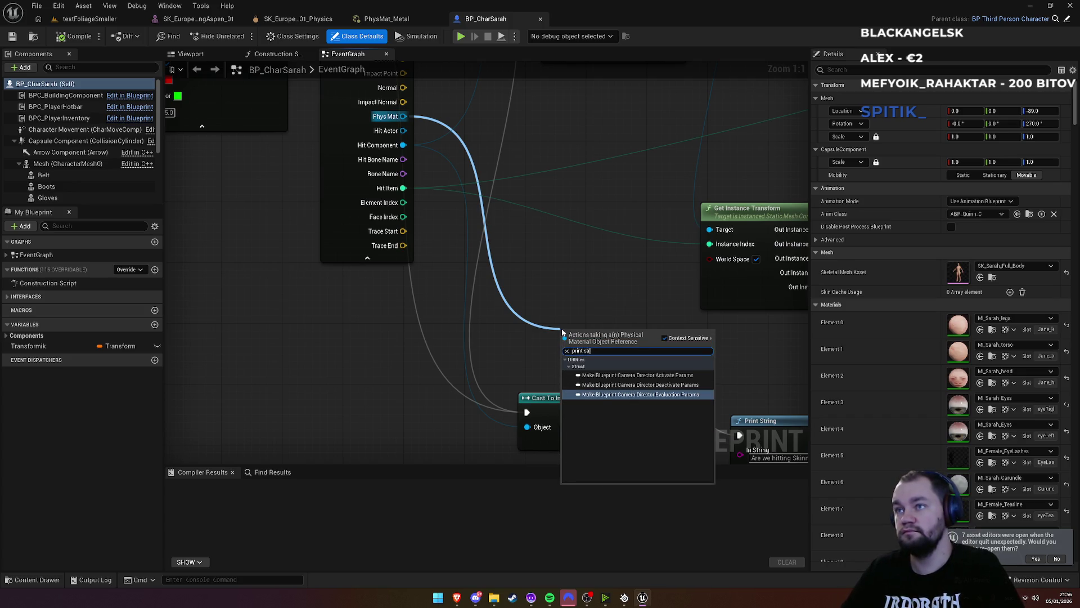
key("Escape")
type("print string")
key("Return")
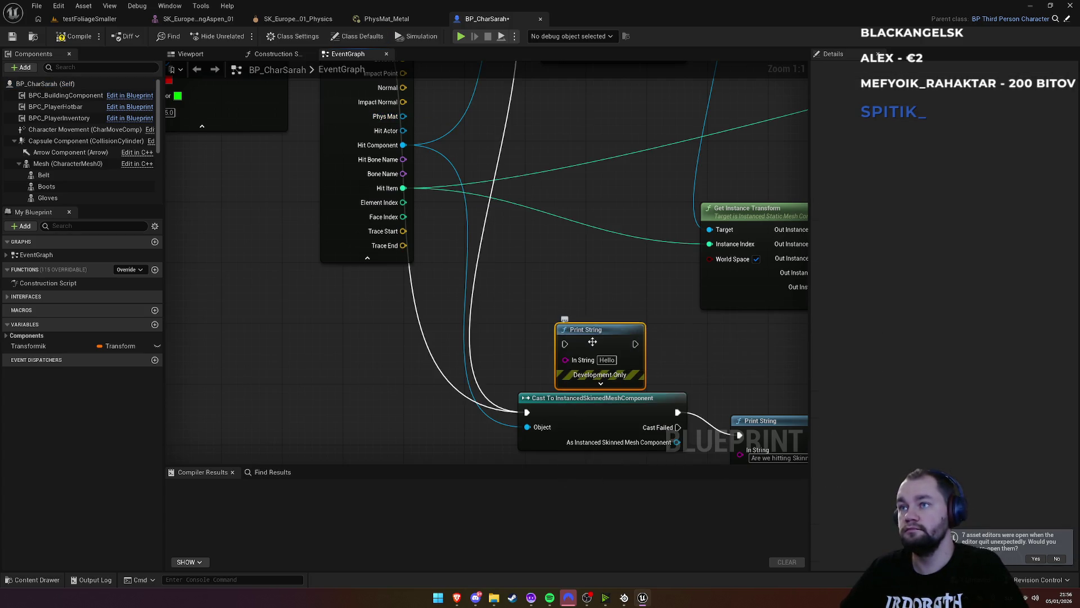
left_click_drag(583, 334, 605, 303)
Print the Phys Mat's display name and run Print String right after Line Trace By Channel
mouse_move(397, 130)
left_mouse_down()
mouse_move(526, 298)
mouse_move(588, 329)
left_mouse_up()
left_click_drag(509, 135, 495, 247)
scroll(563, 291, "down", 2)
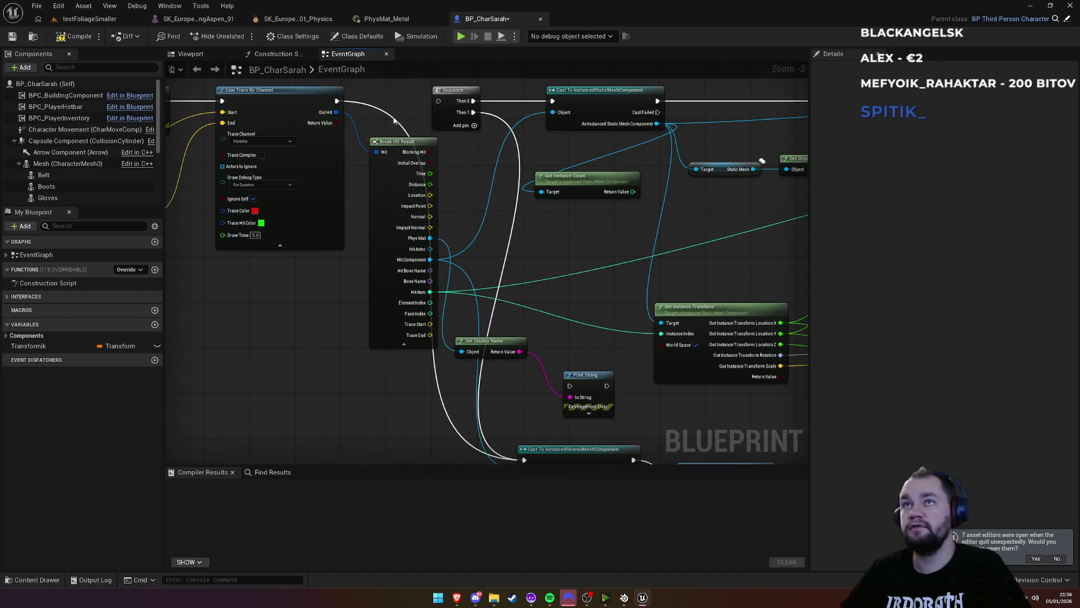
mouse_move(336, 101)
left_mouse_down()
mouse_move(536, 289)
mouse_move(570, 386)
mouse_move(588, 308)
left_mouse_up()
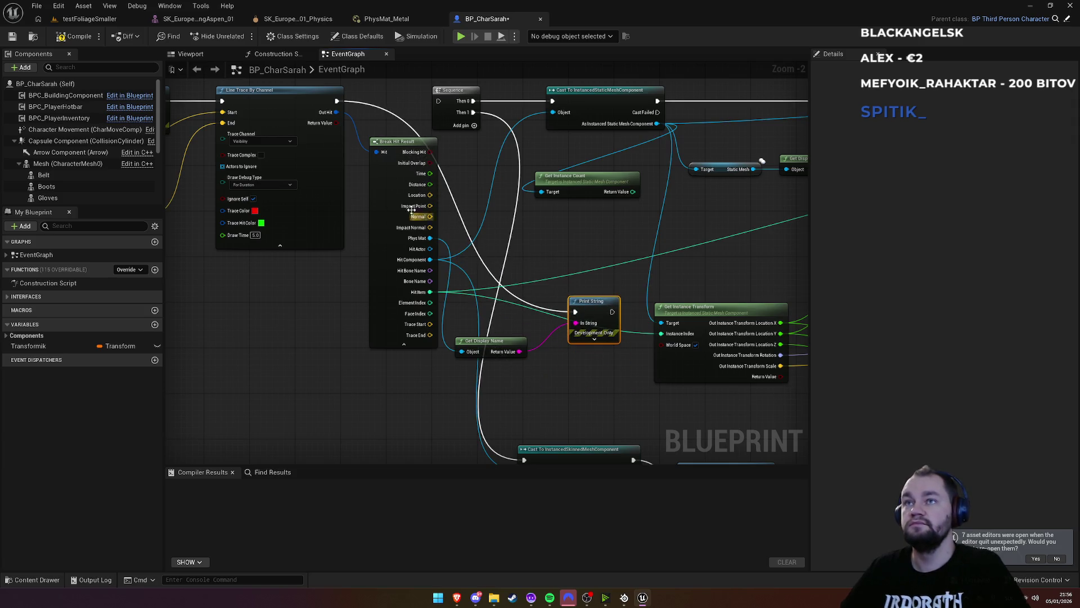
left_click(90, 19)
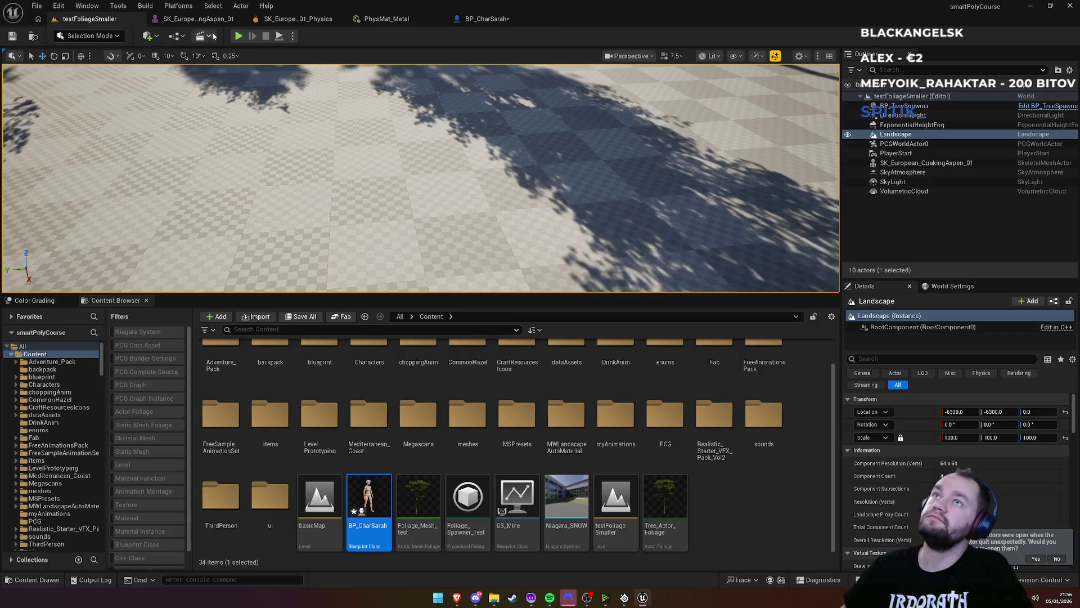
Play-test tracing trees (PhysMat_Metal) and ground (DefaultPhysicalMaterial), then reopen PhysMat_Metal
left_click(238, 36)
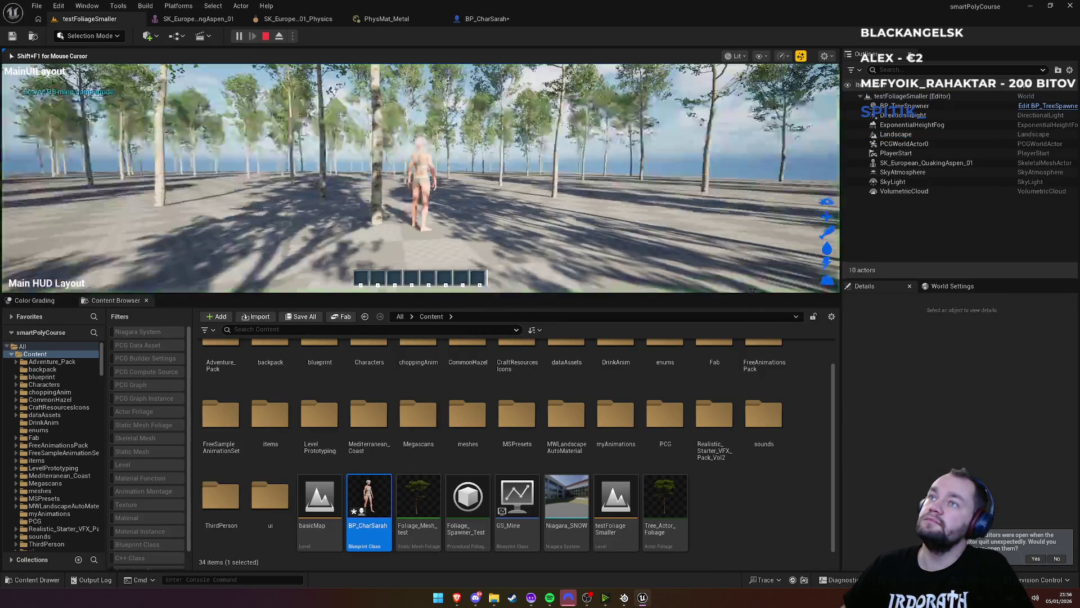
key("e")
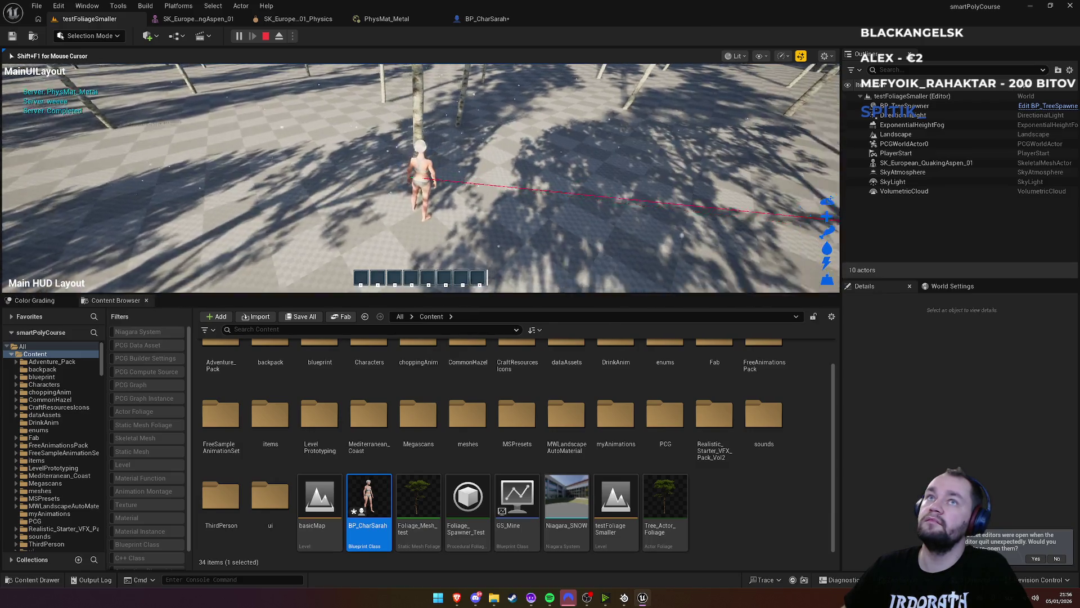
key("e")
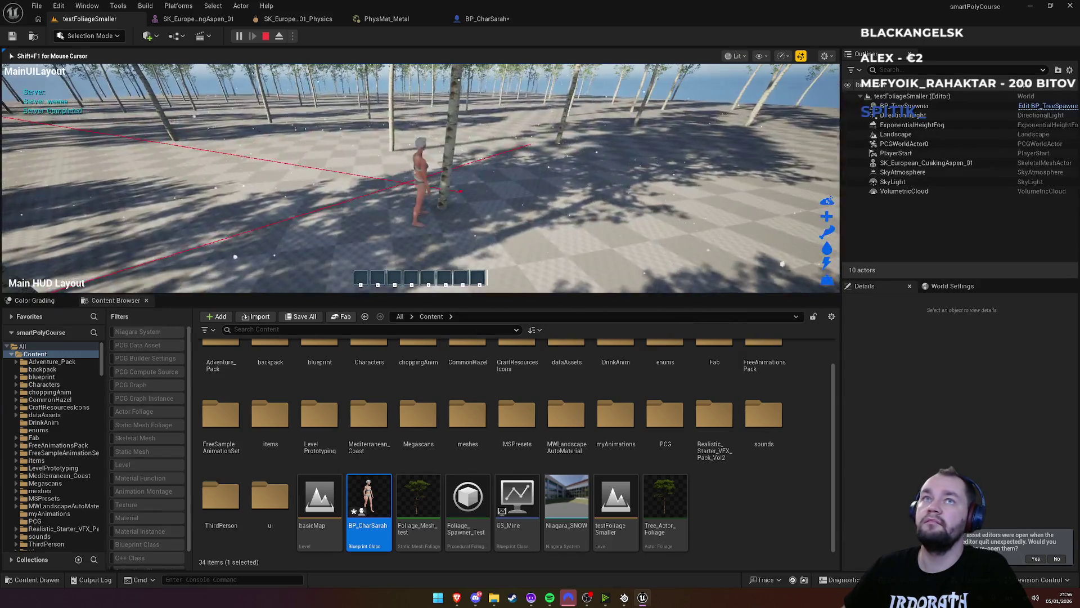
key("e")
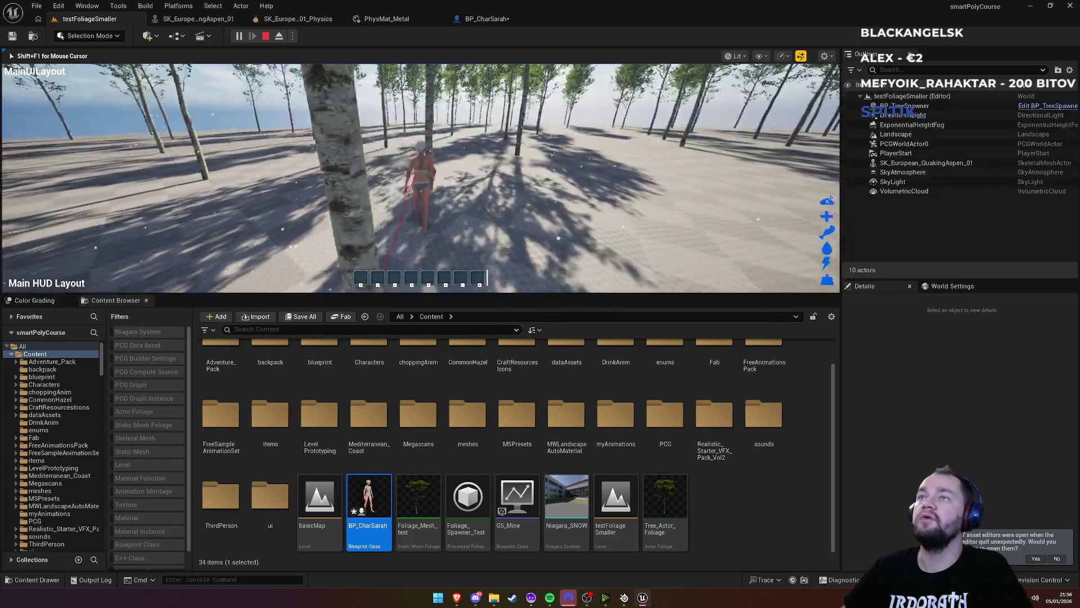
key("e")
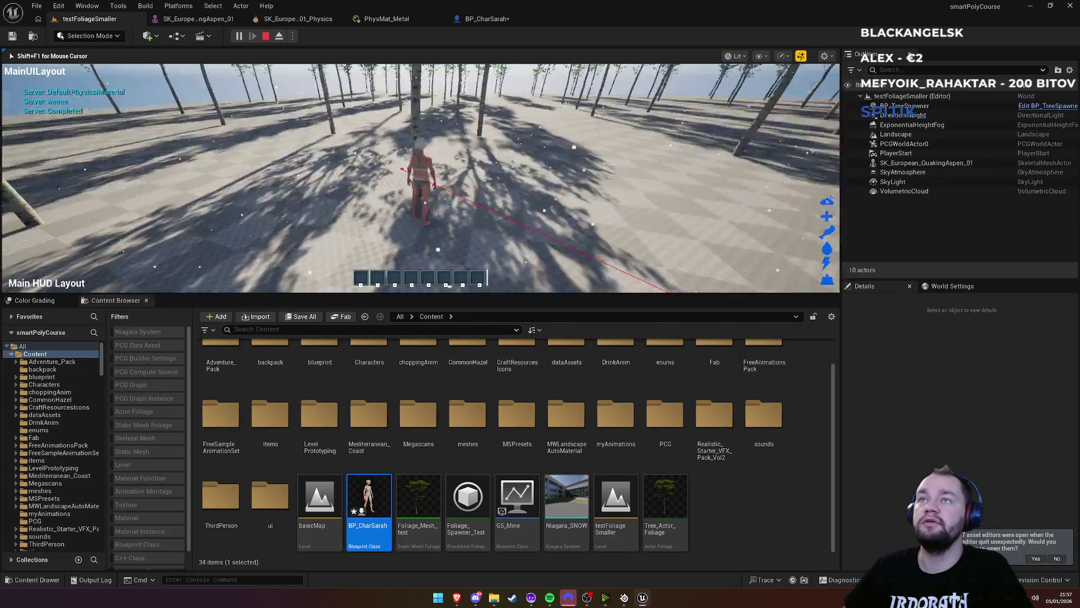
key("e")
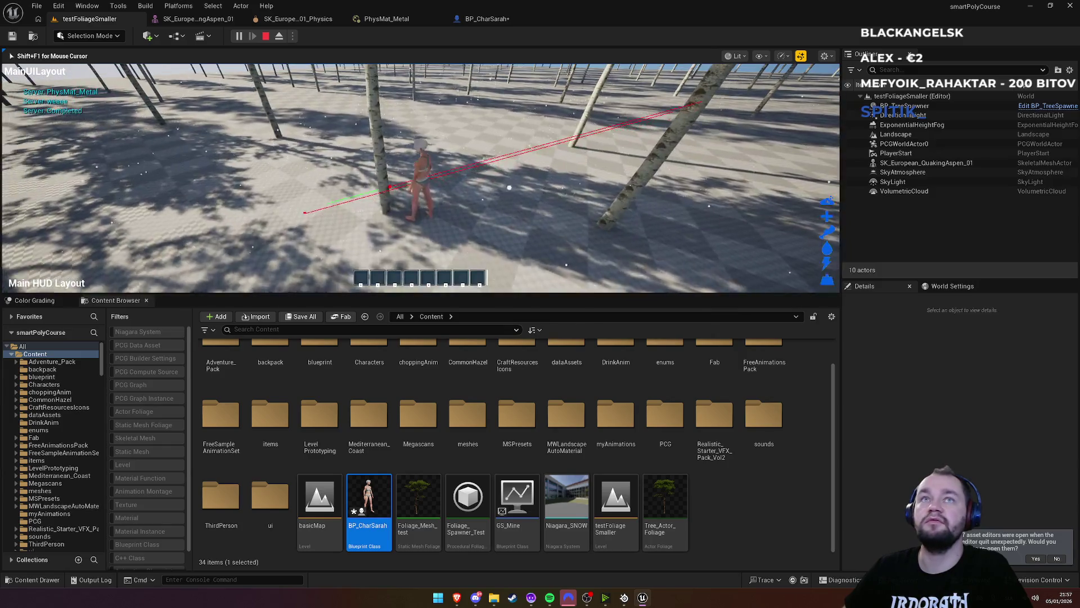
key("e")
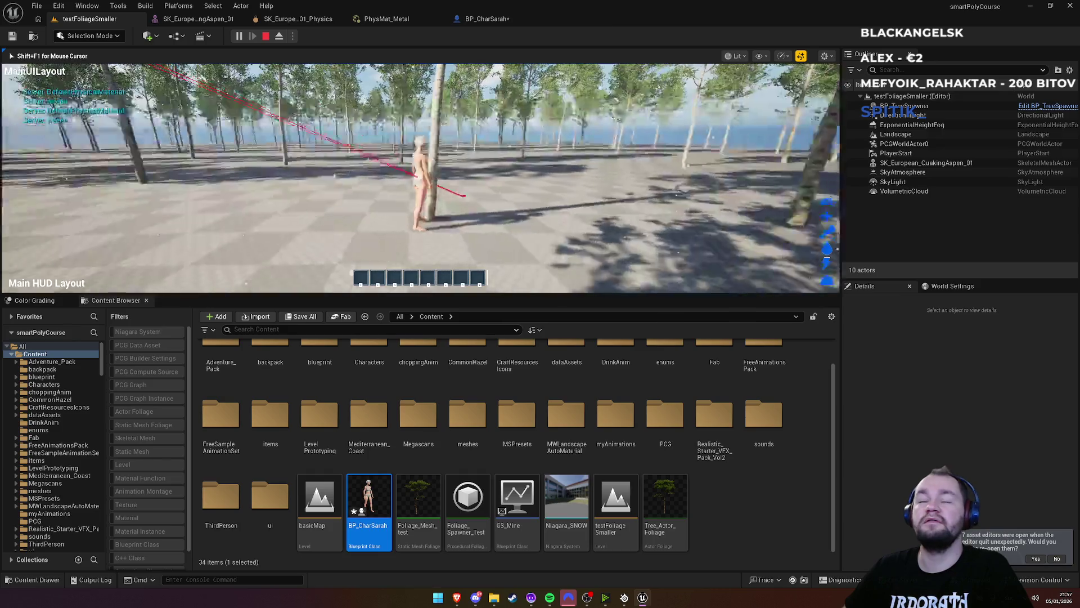
key("e")
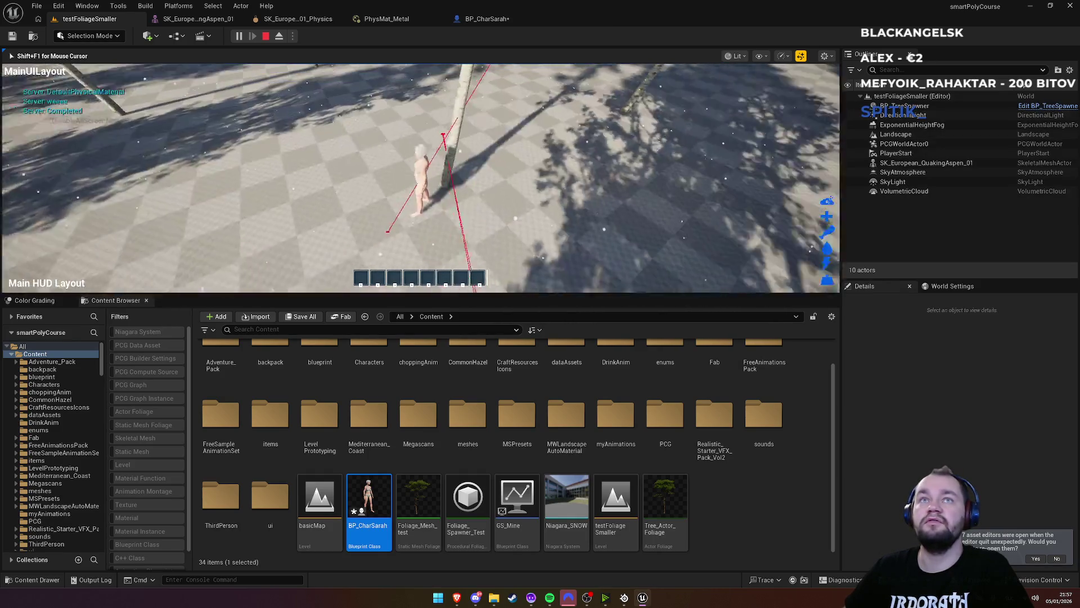
key("e")
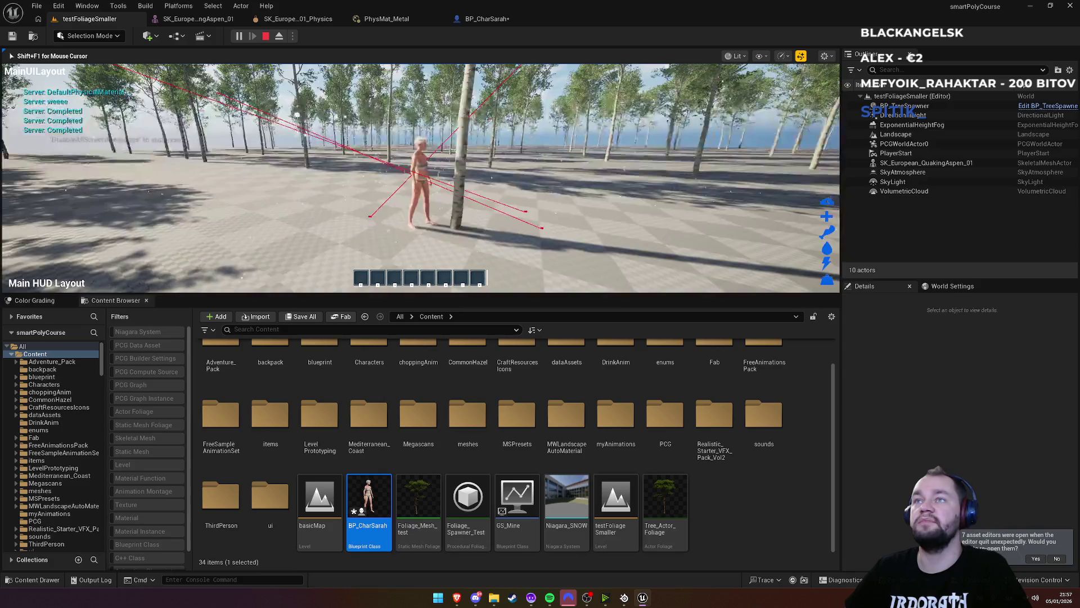
key("Escape")
left_click(387, 17)
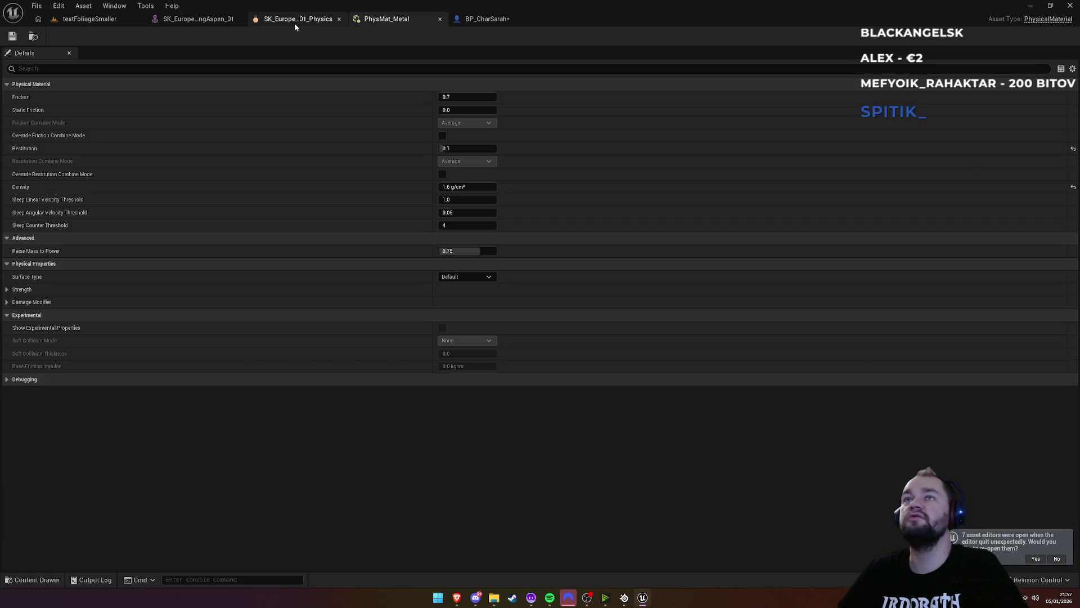
Look over the aspen skeletal mesh and physics asset, then return to the Physical Materials guide
left_click(288, 21)
left_click(203, 19)
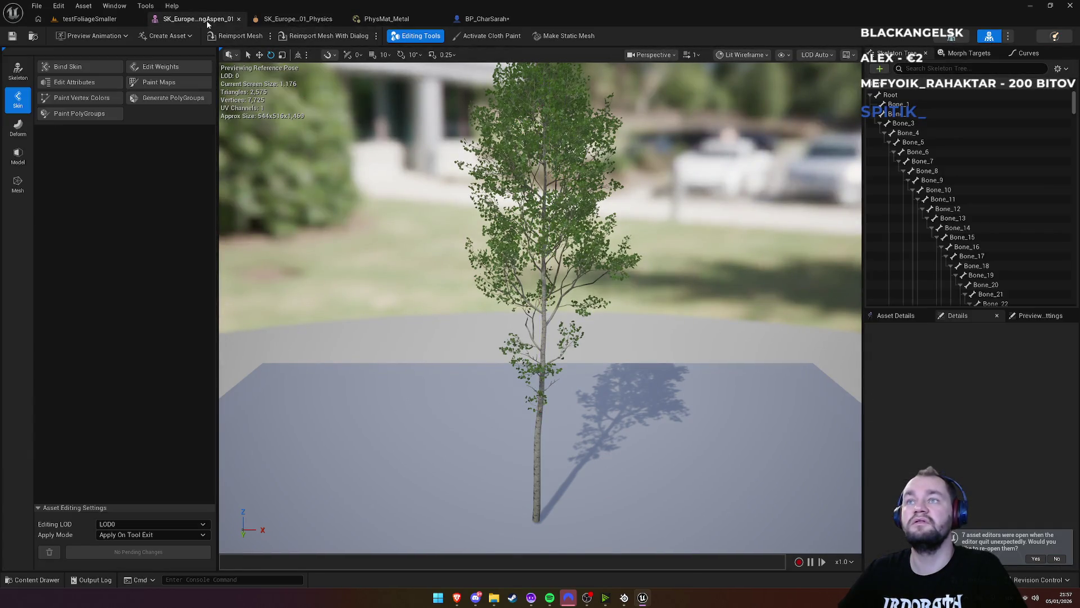
left_click(298, 19)
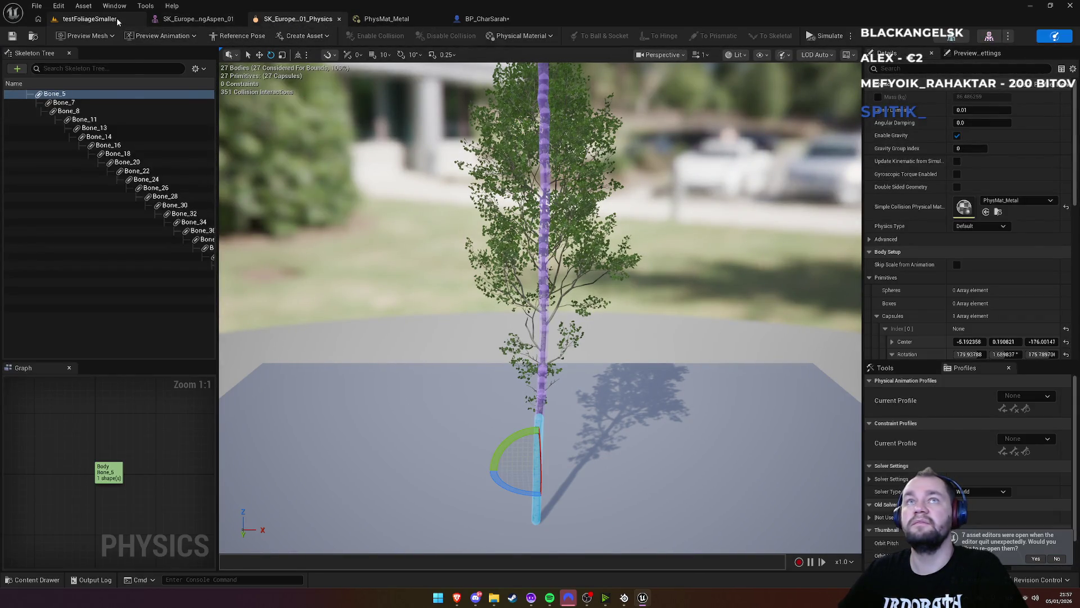
left_click(117, 18)
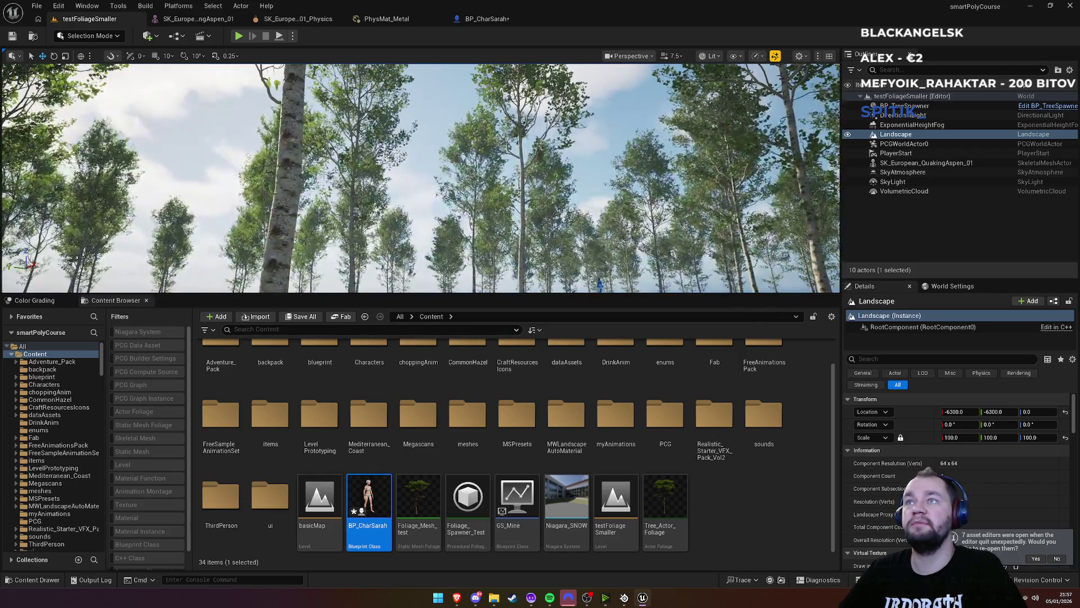
key("alt+Tab")
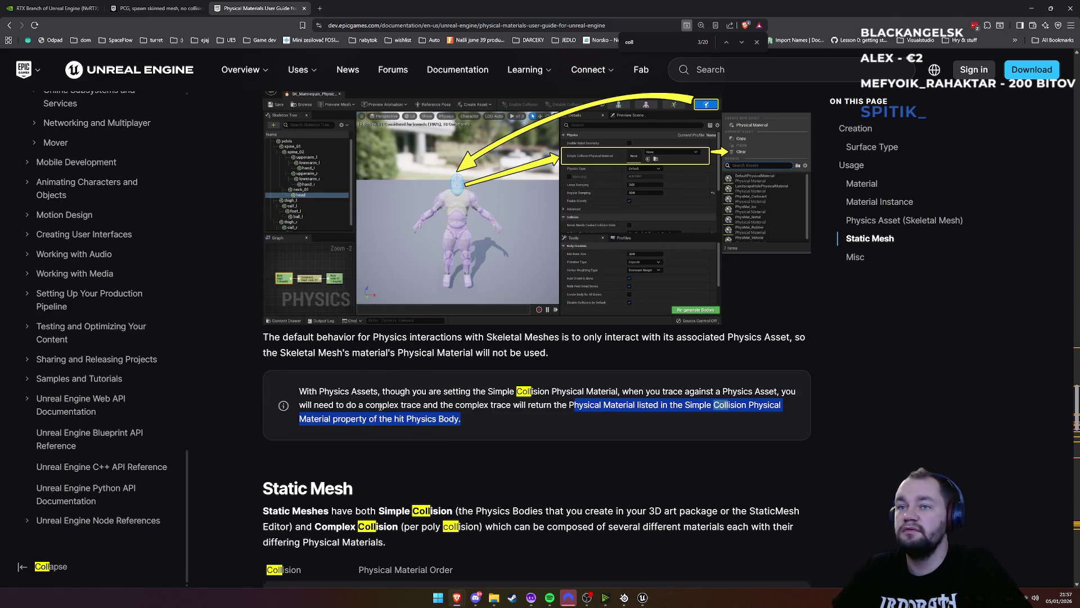
Read the forum reply suggesting hidden static-mesh cylinders at the skinned-mesh points
left_click(157, 13)
left_click_drag(621, 397, 735, 398)
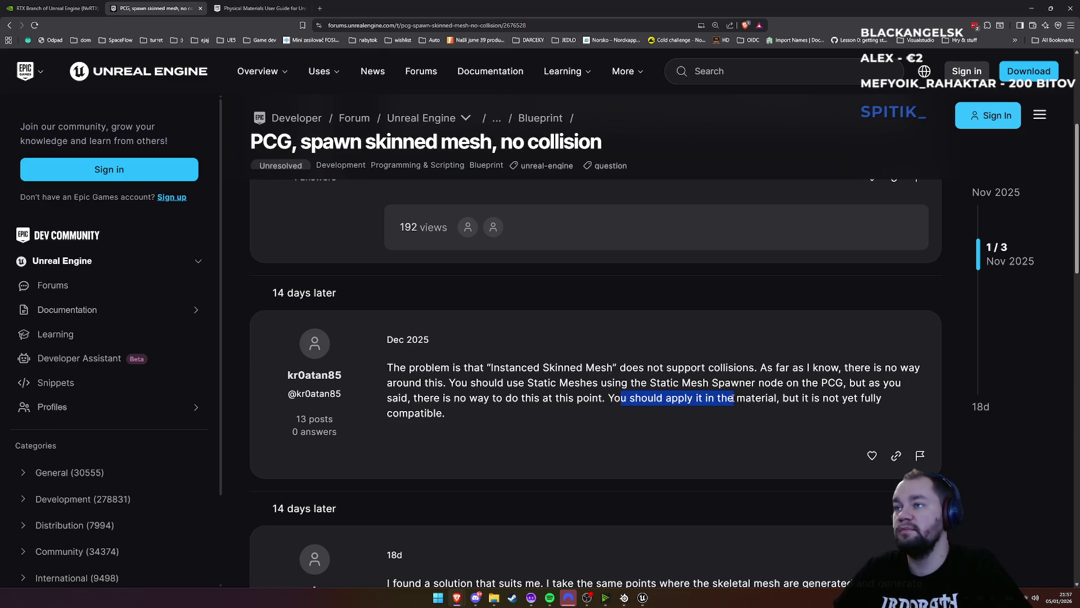
left_click(850, 402)
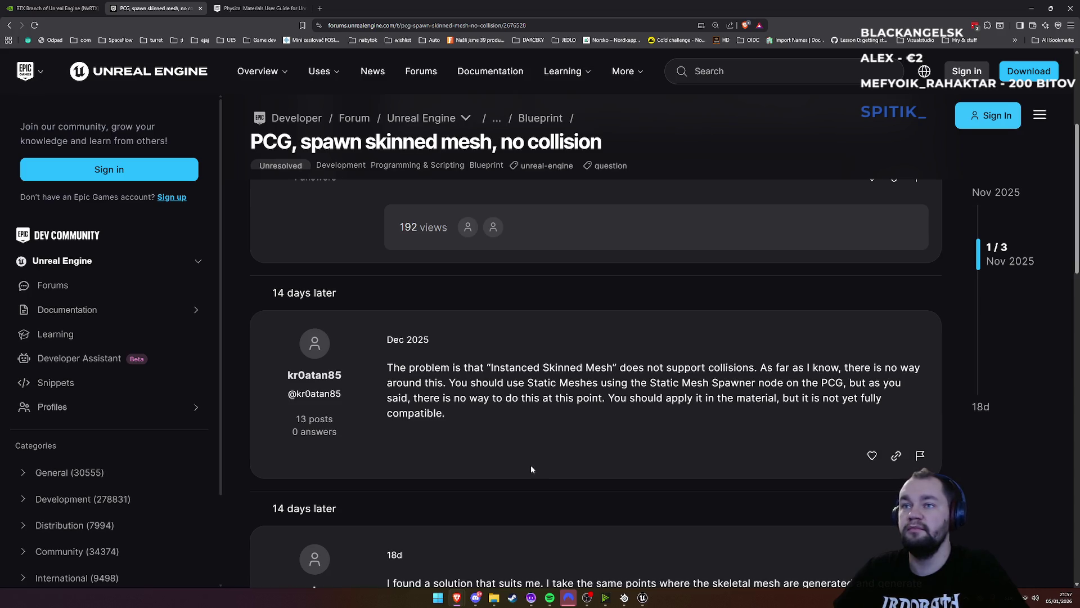
scroll(531, 469, "down", 2)
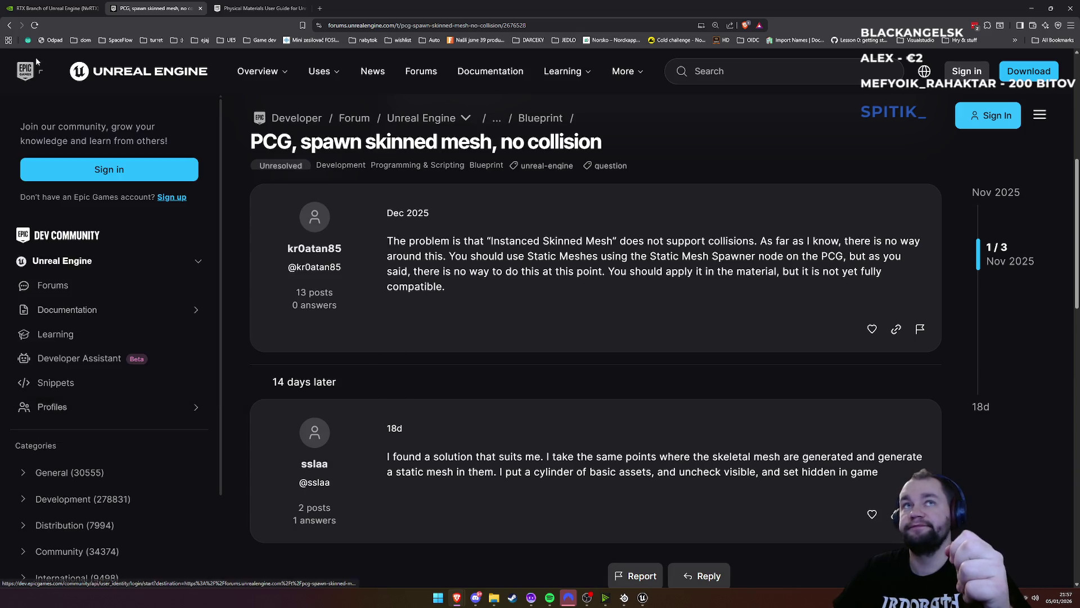
Go back to skim the Google search results, then return to the Unreal editor
left_click(8, 26)
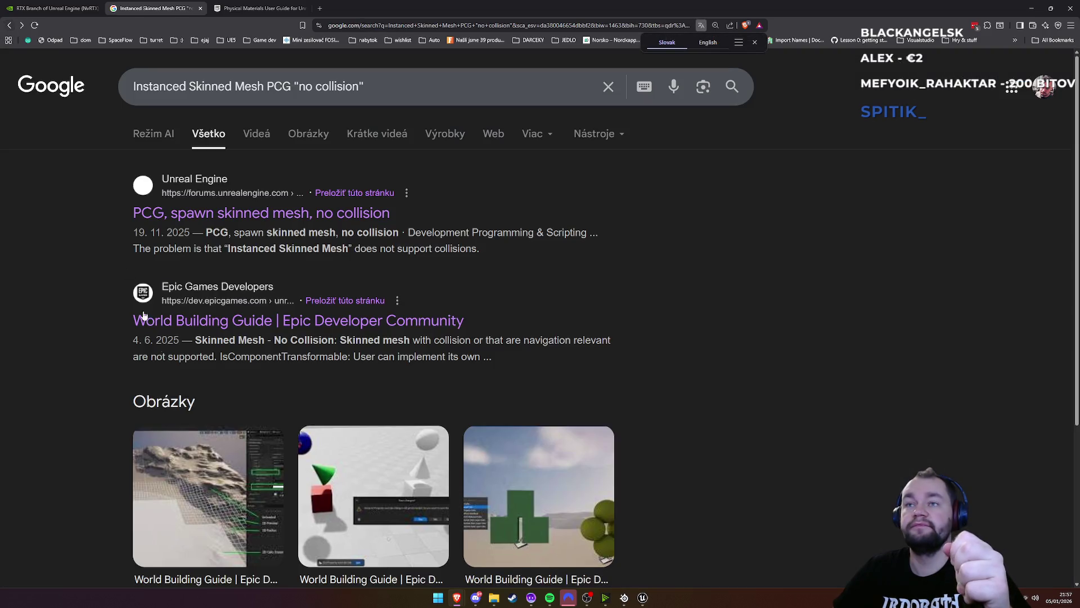
scroll(234, 470, "down", 3)
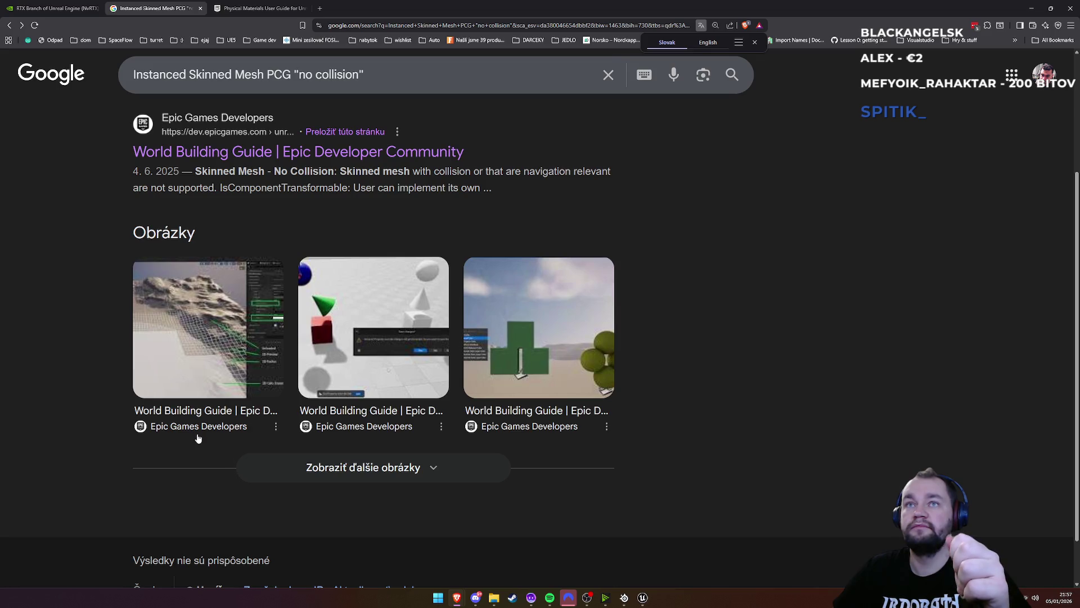
scroll(198, 438, "up", 3)
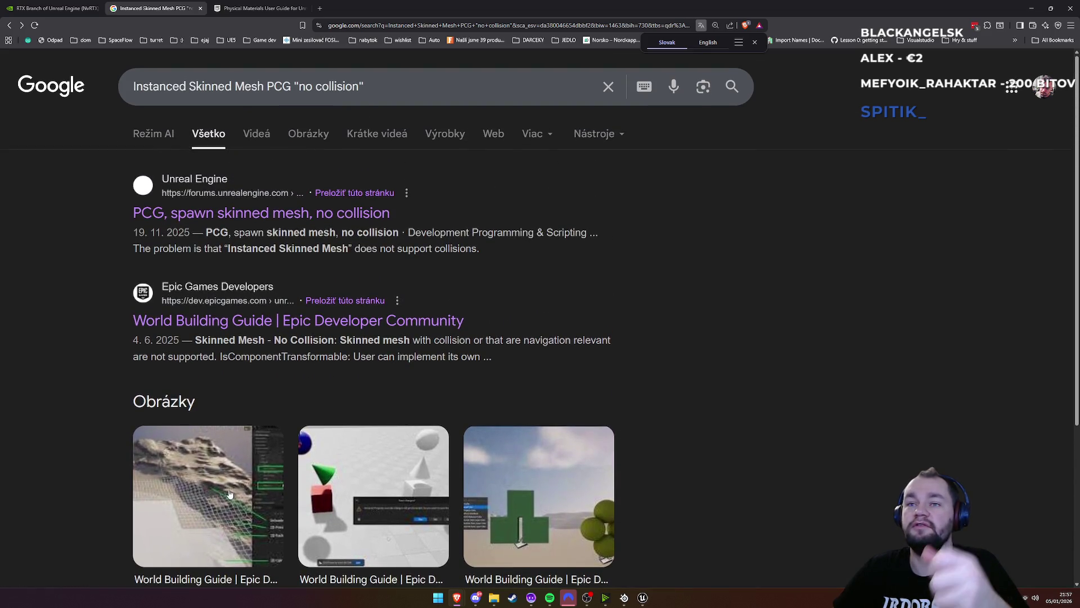
scroll(204, 513, "down", 3)
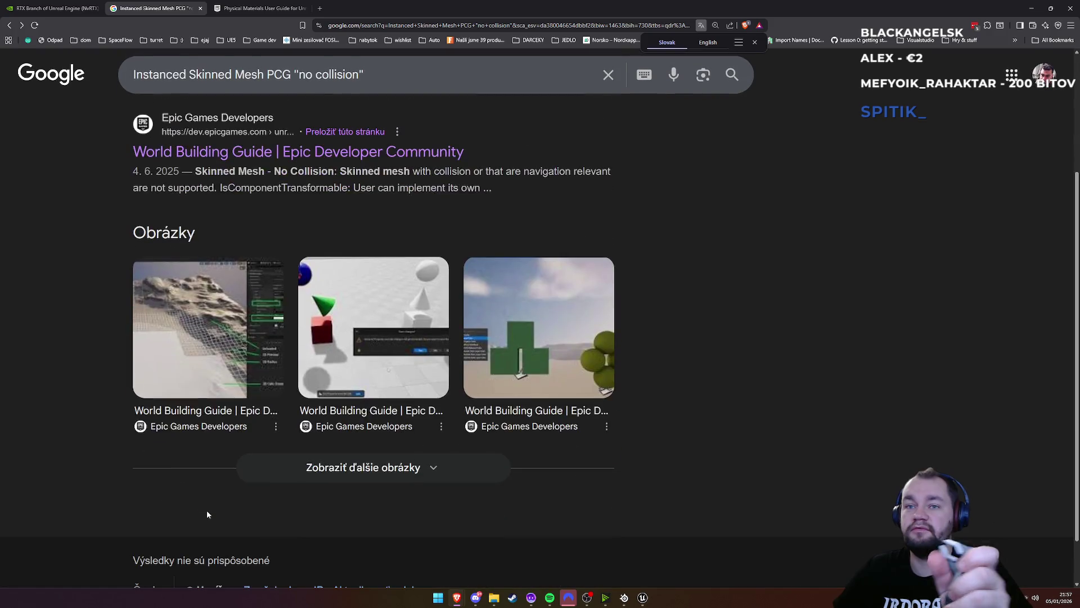
left_click(651, 596)
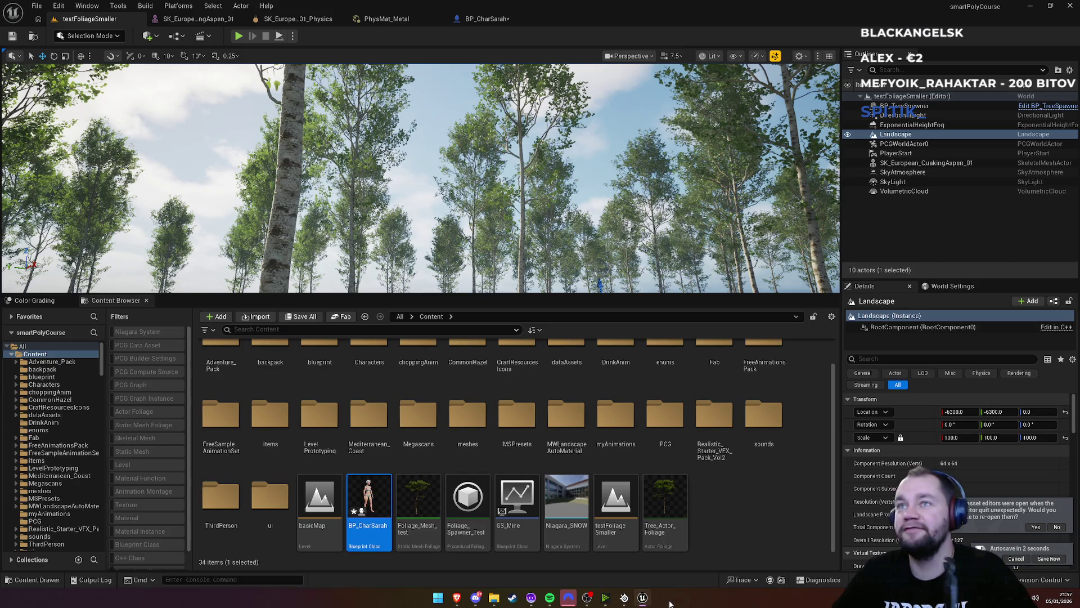
Level the forest view, then bring up the SK_European_QuakingAspen_01_Physics asset
left_click_drag(444, 233, 443, 223)
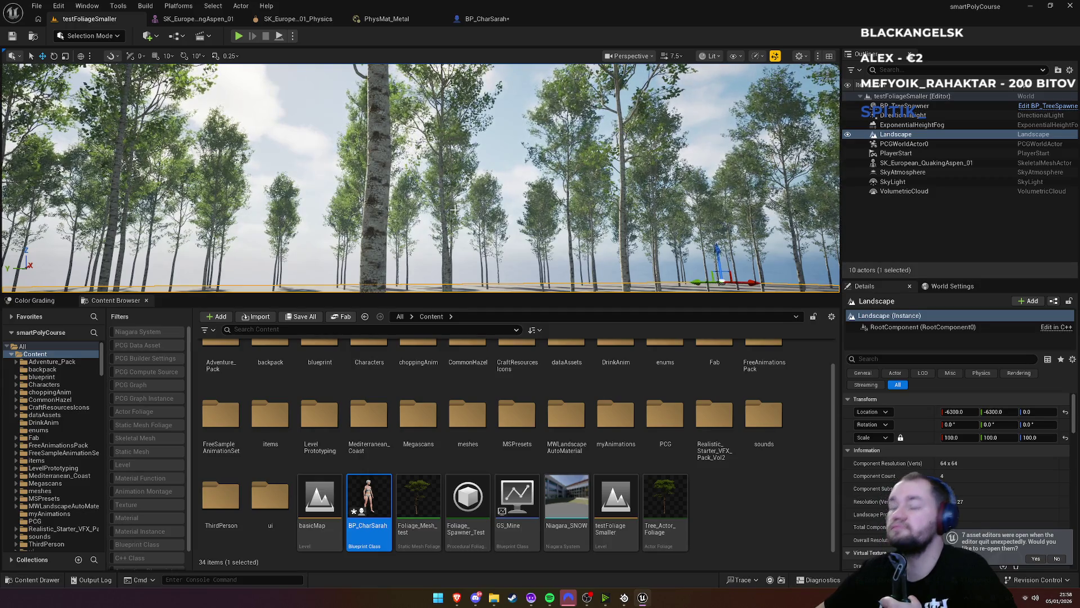
left_click(288, 21)
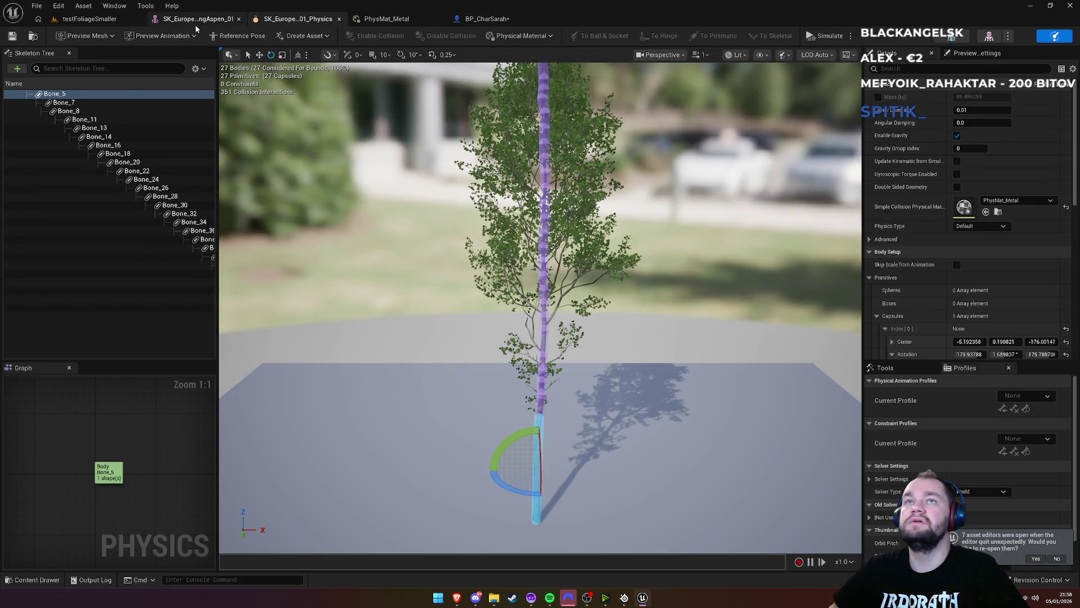
Return to the testFoliageSmaller level, then select and deselect the SK_European_QuakingAspen_01 asset
left_click(195, 23)
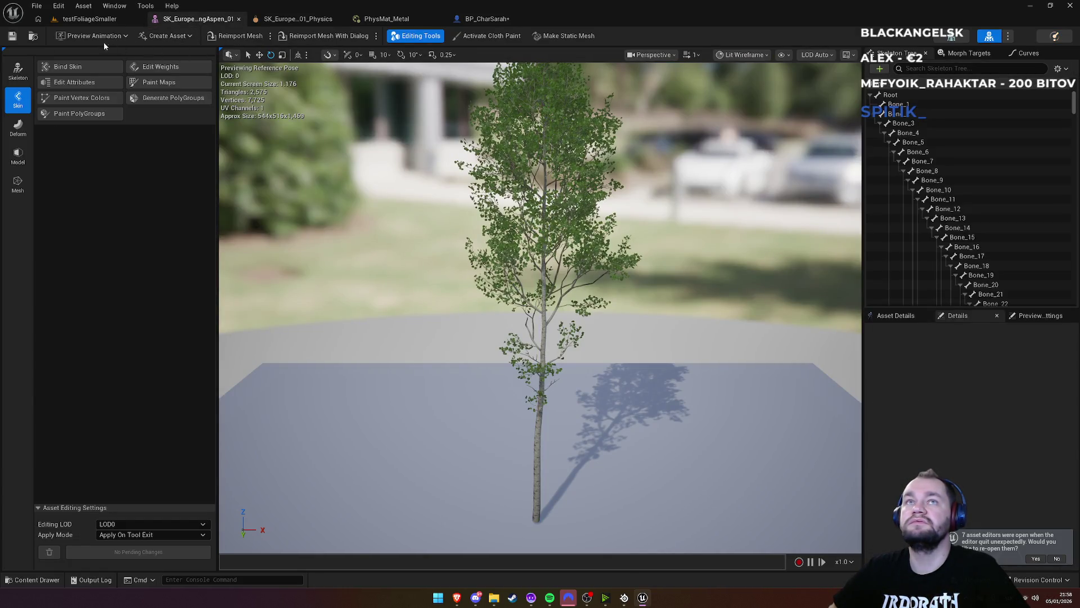
left_click(32, 37)
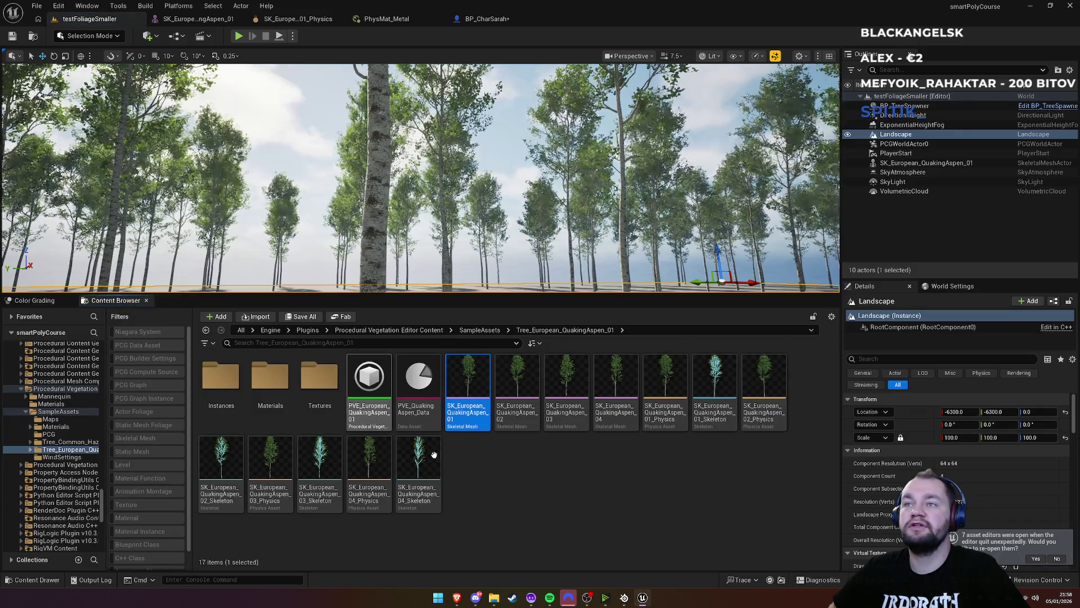
left_click(457, 425)
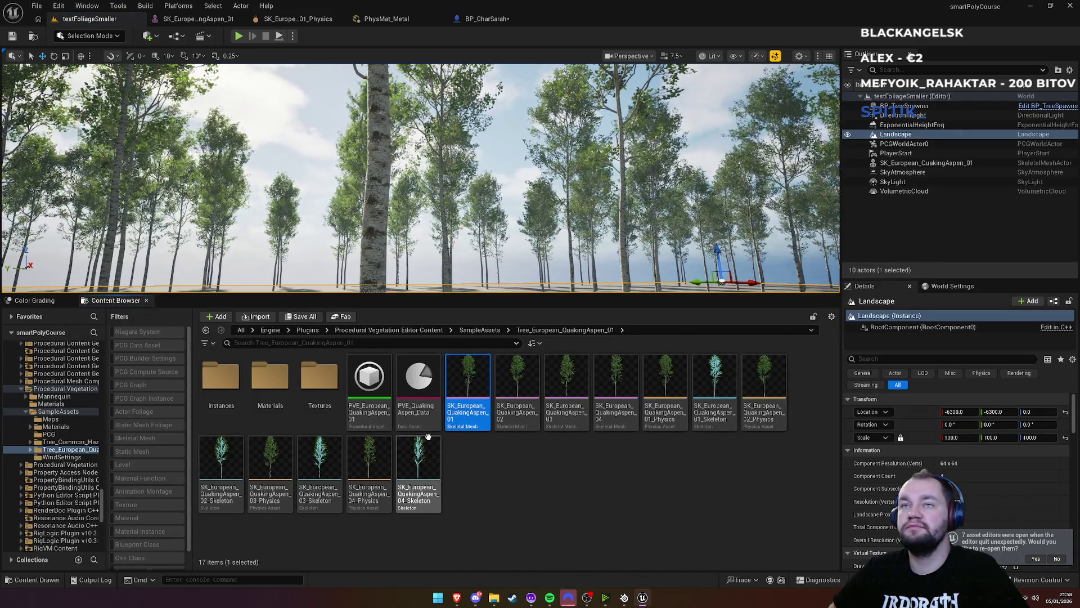
left_click(478, 483)
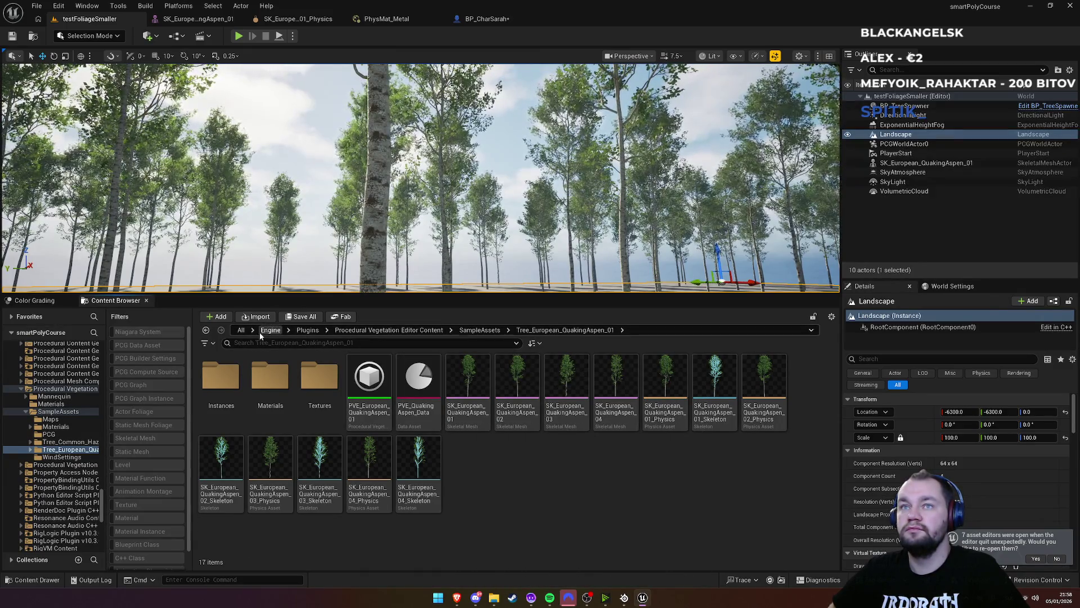
Browse from the content root to Content > PCG and open the aspen skeletal mesh
left_click(236, 331)
type("/")
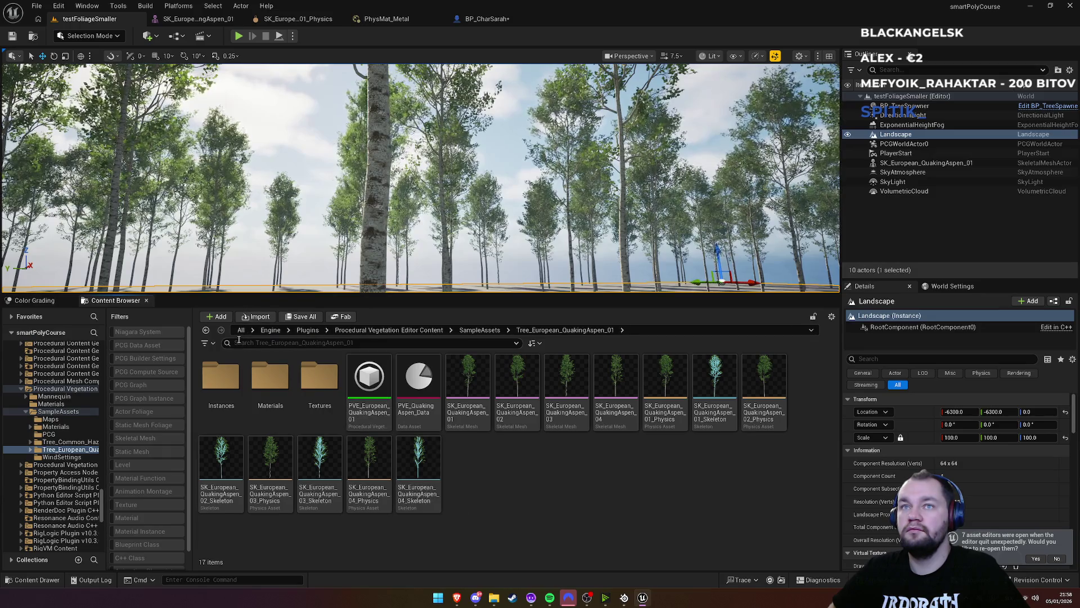
key("Return")
double_click(221, 365)
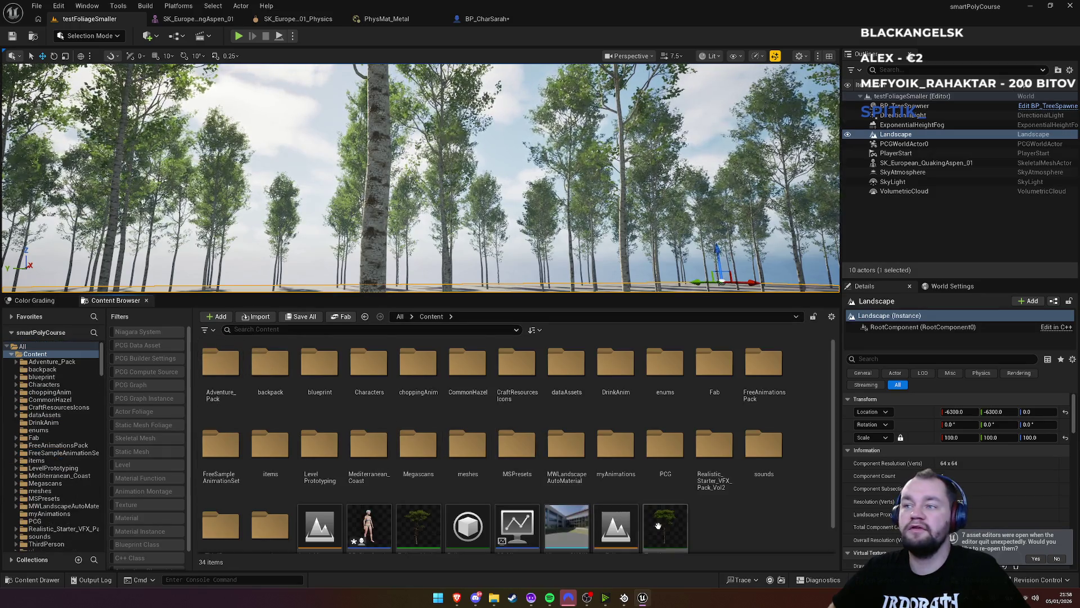
double_click(658, 439)
left_click(417, 412)
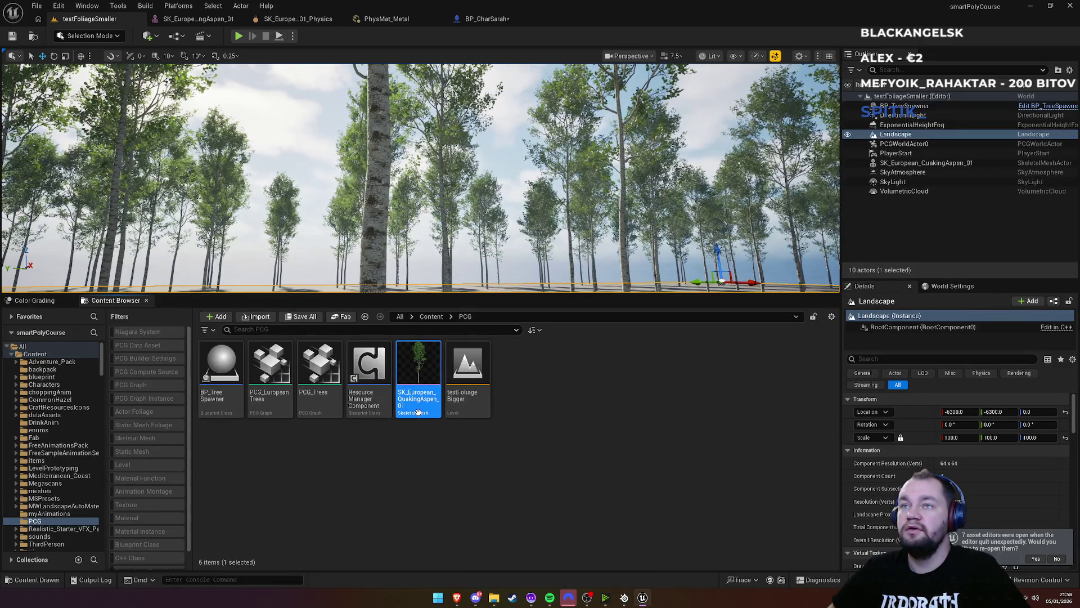
double_click(418, 413)
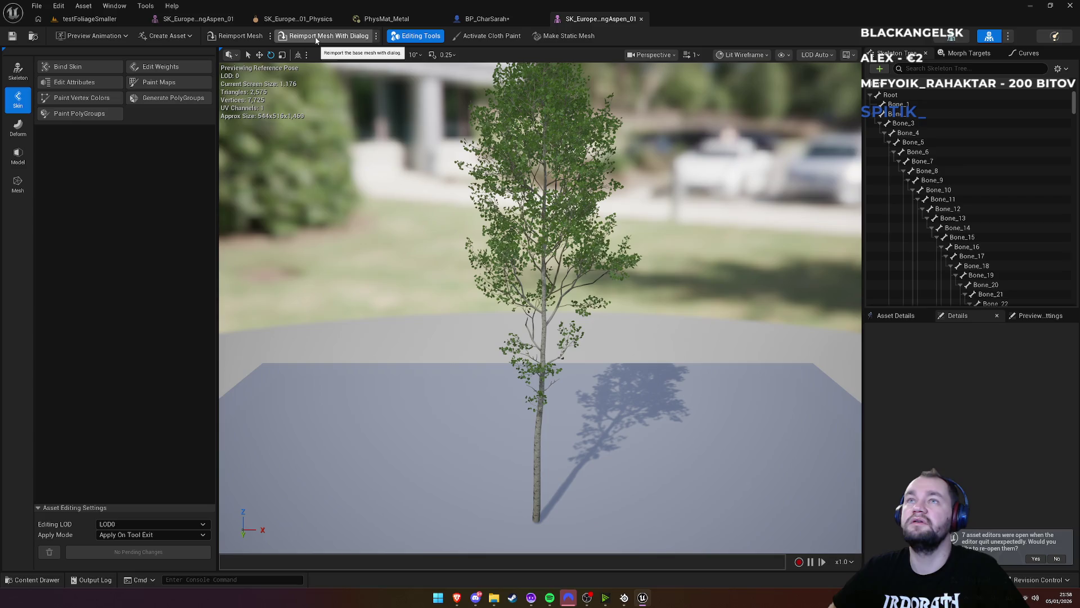
Convert the aspen into a static mesh named SM_EuropeanTree, saved in the PCG folder
left_click(565, 37)
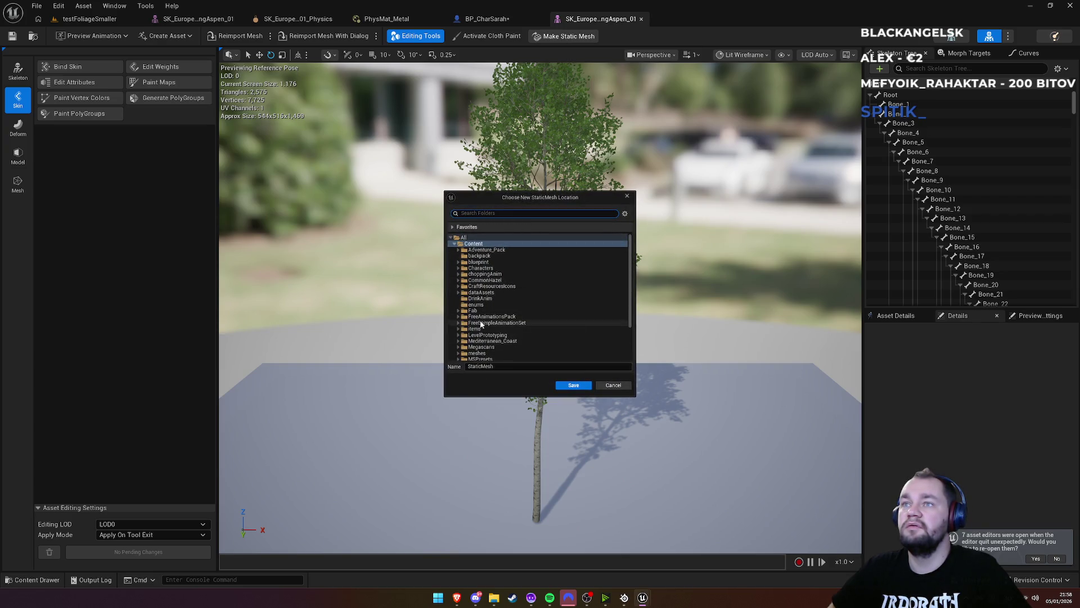
scroll(481, 338, "down", 2)
left_click(481, 342)
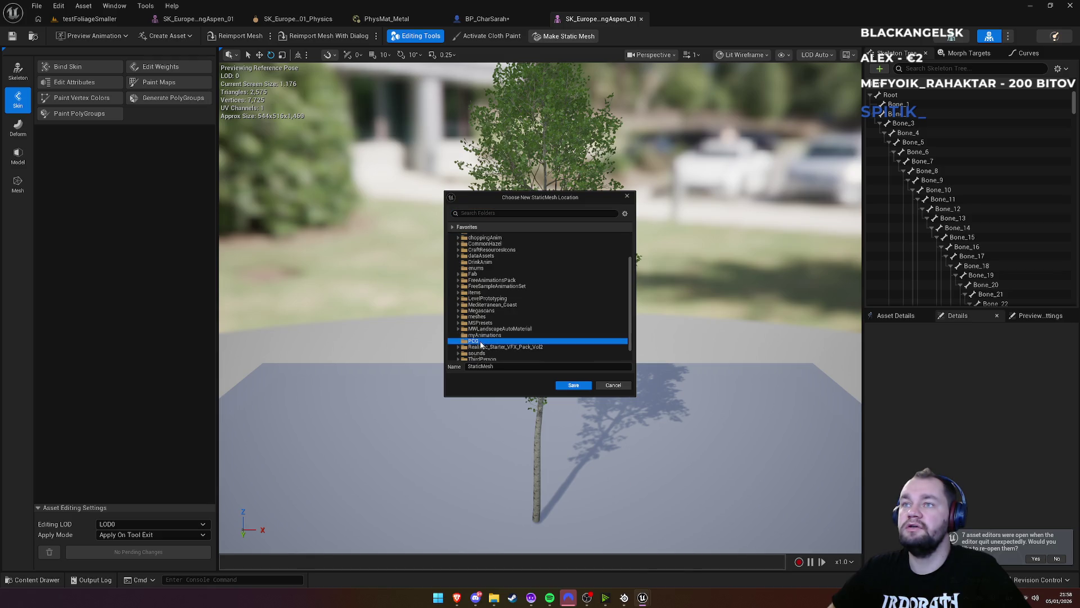
left_click(491, 366)
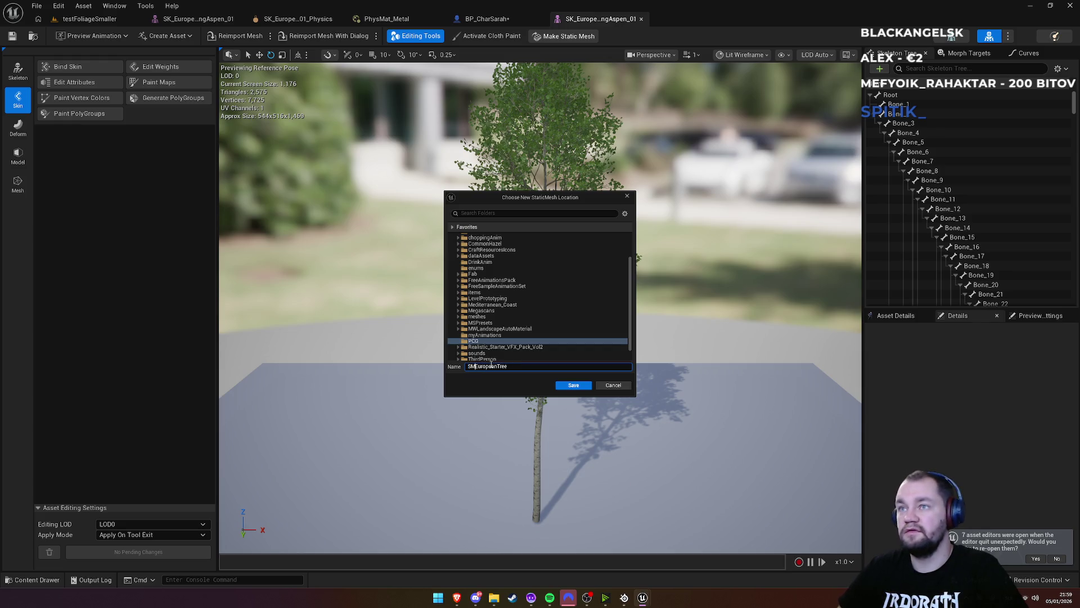
left_click(567, 388)
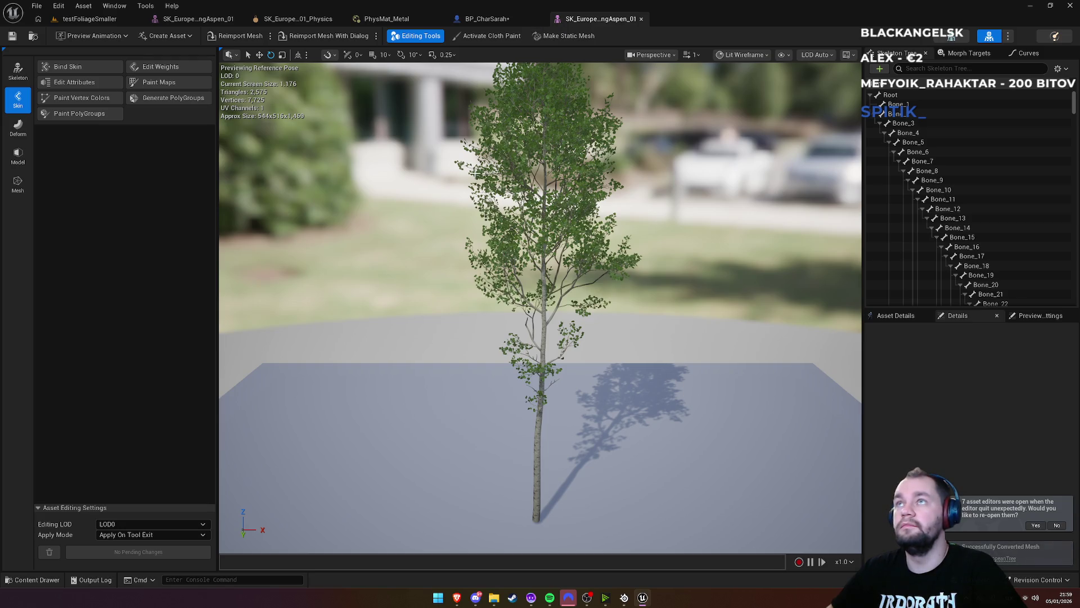
left_click(89, 19)
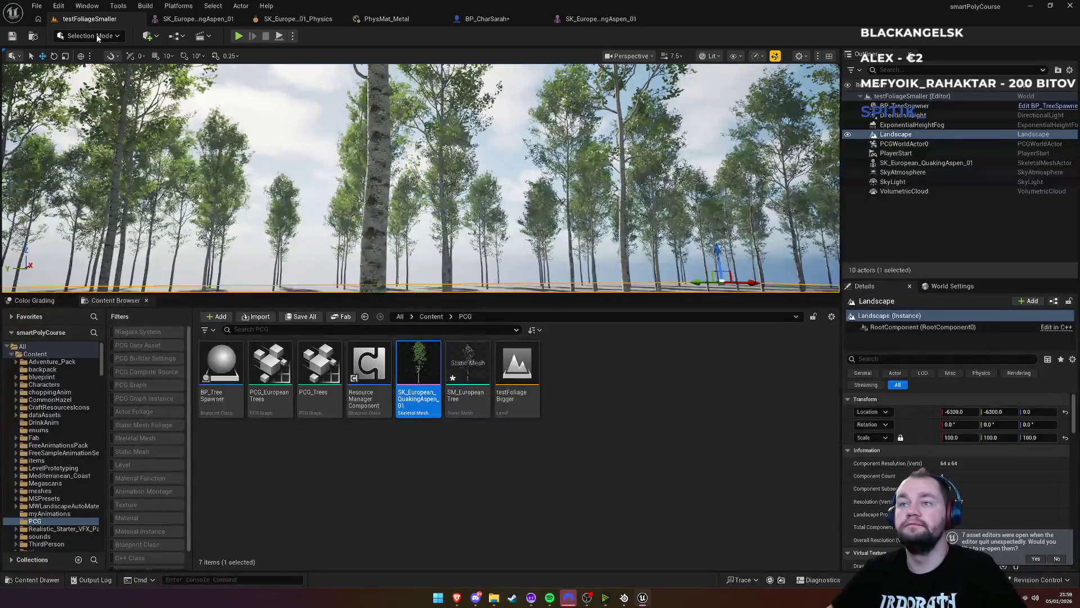
Open SM_EuropeanTree in the mesh editor to inspect it, then return to an aerial level view
left_click(475, 409)
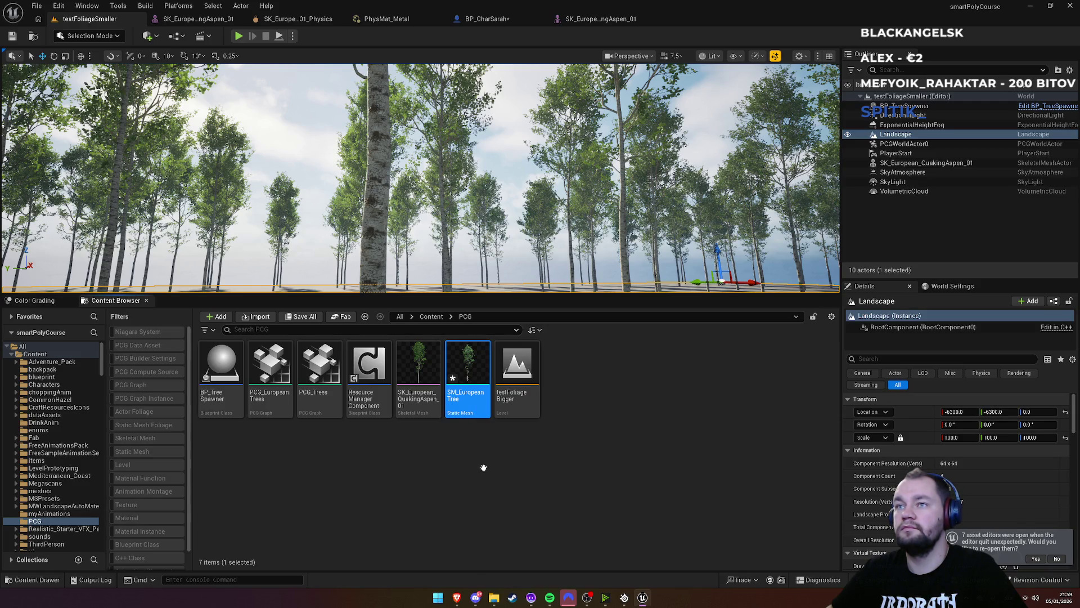
double_click(477, 407)
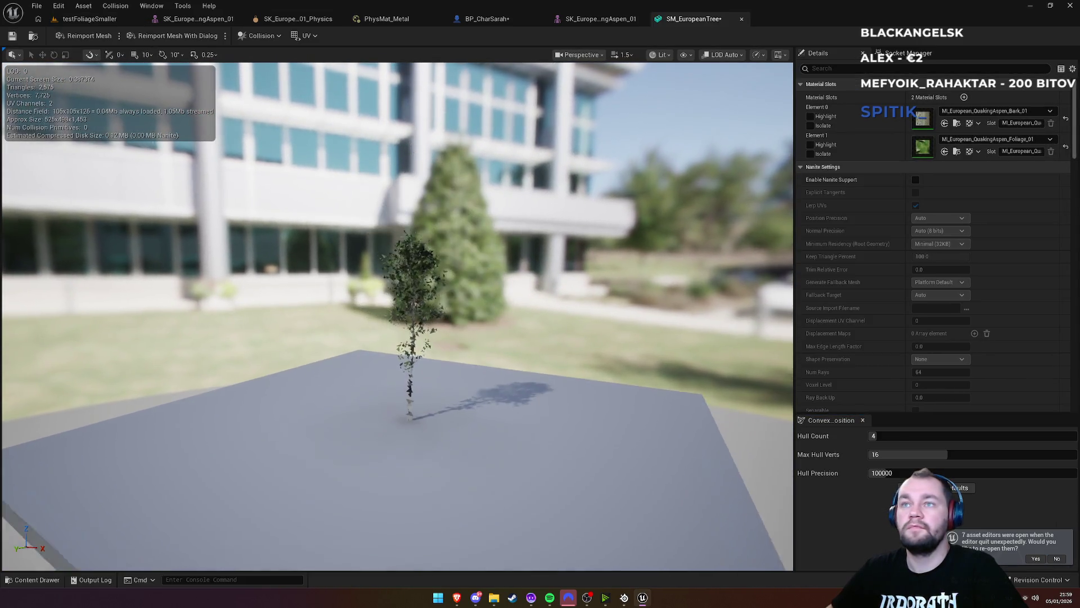
scroll(397, 315, "up", 5)
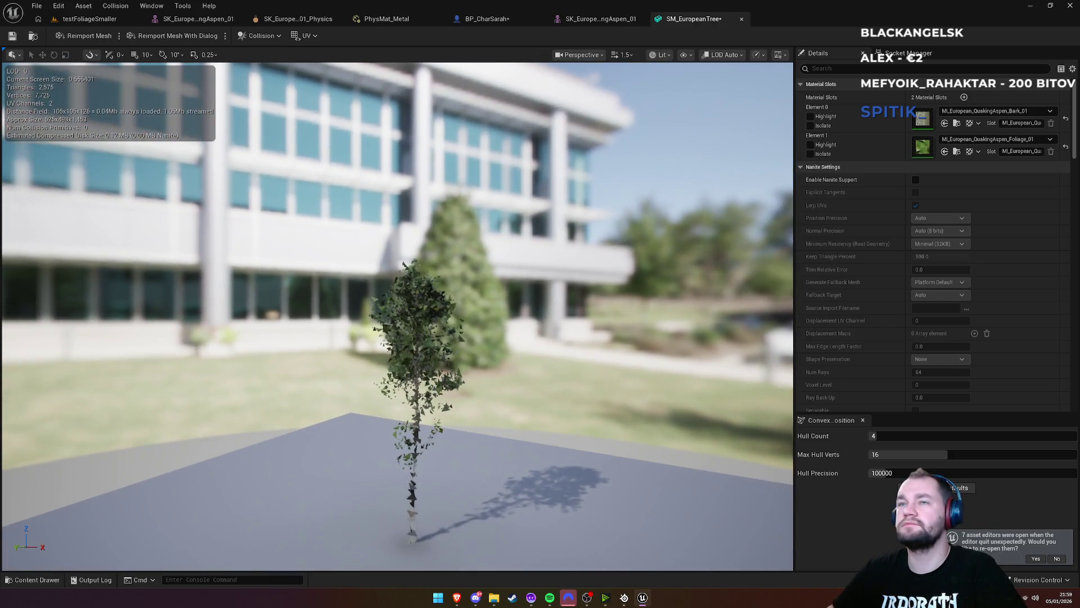
scroll(396, 315, "up", 5)
scroll(396, 315, "down", 4)
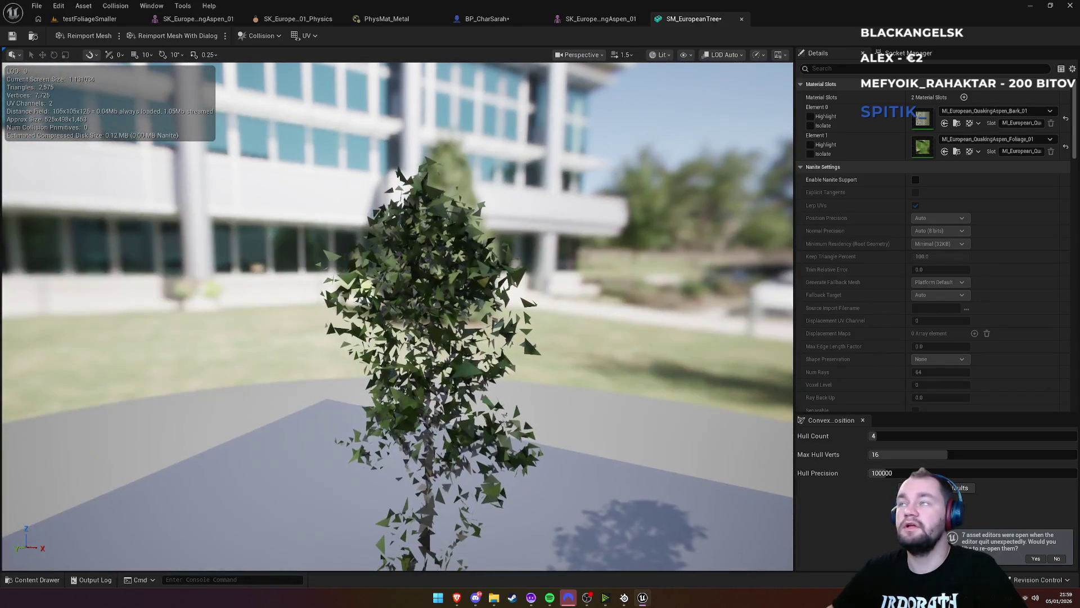
scroll(522, 333, "down", 3)
scroll(522, 333, "up", 3)
scroll(397, 315, "down", 6)
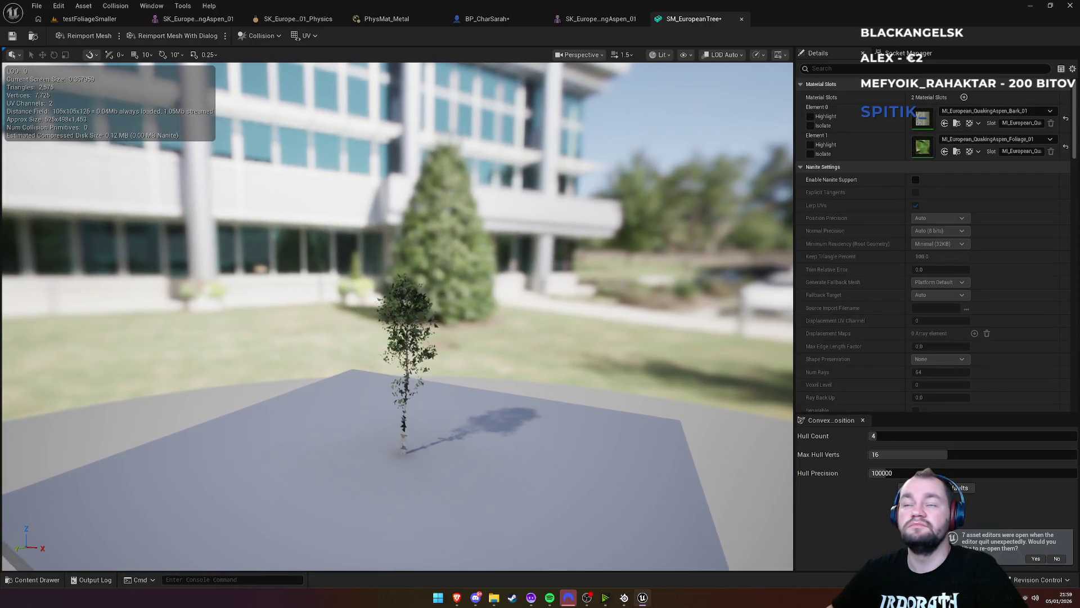
scroll(397, 315, "up", 10)
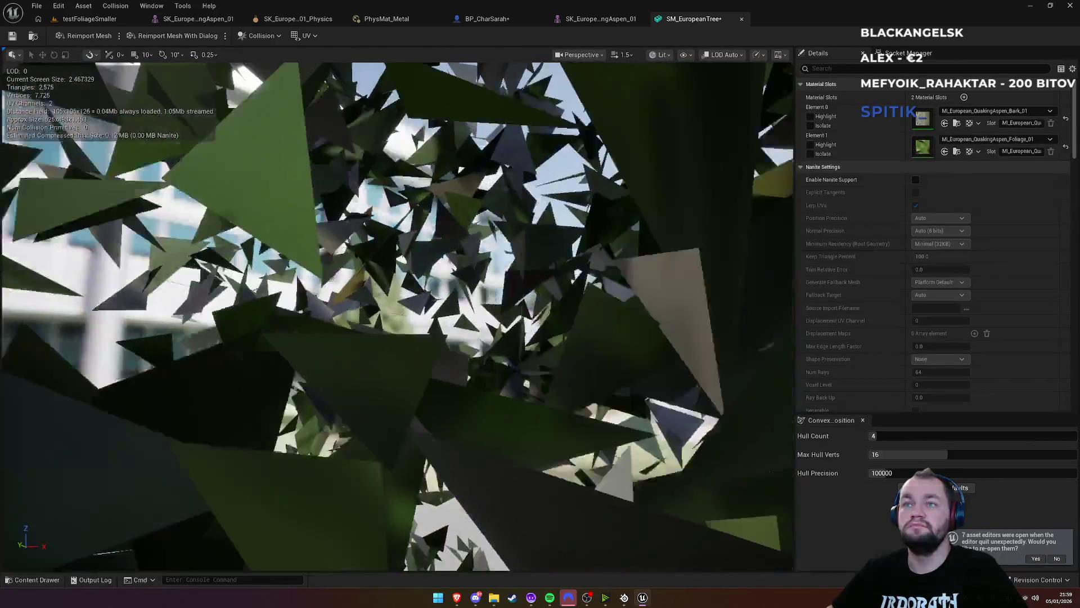
scroll(361, 177, "up", 3)
scroll(362, 178, "down", 8)
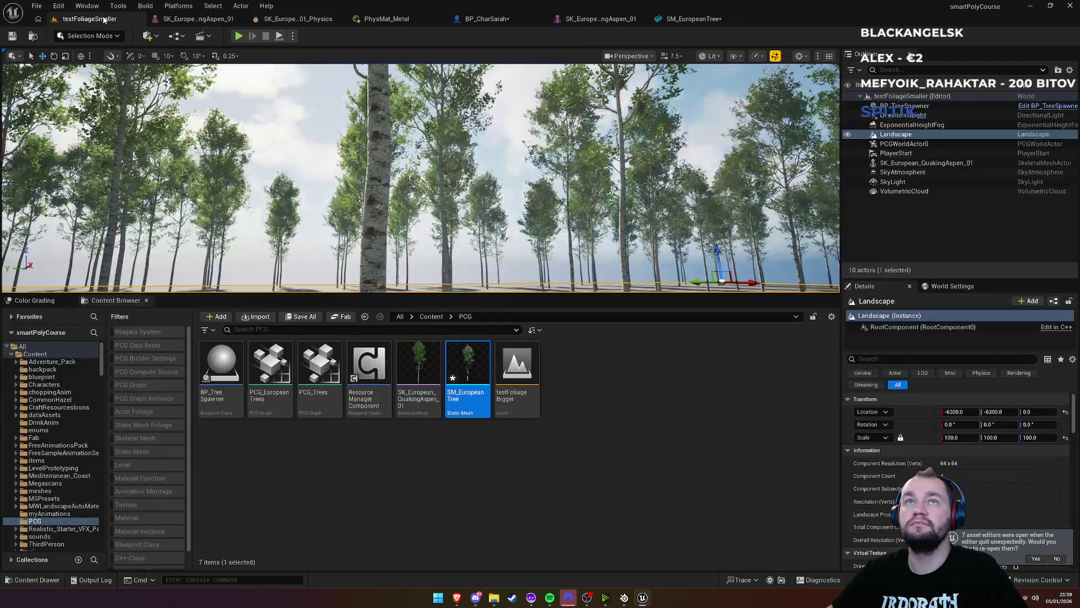
left_click(89, 19)
mouse_move(422, 180)
left_mouse_down()
mouse_move(450, 168)
mouse_move(545, 187)
mouse_move(533, 247)
left_mouse_up()
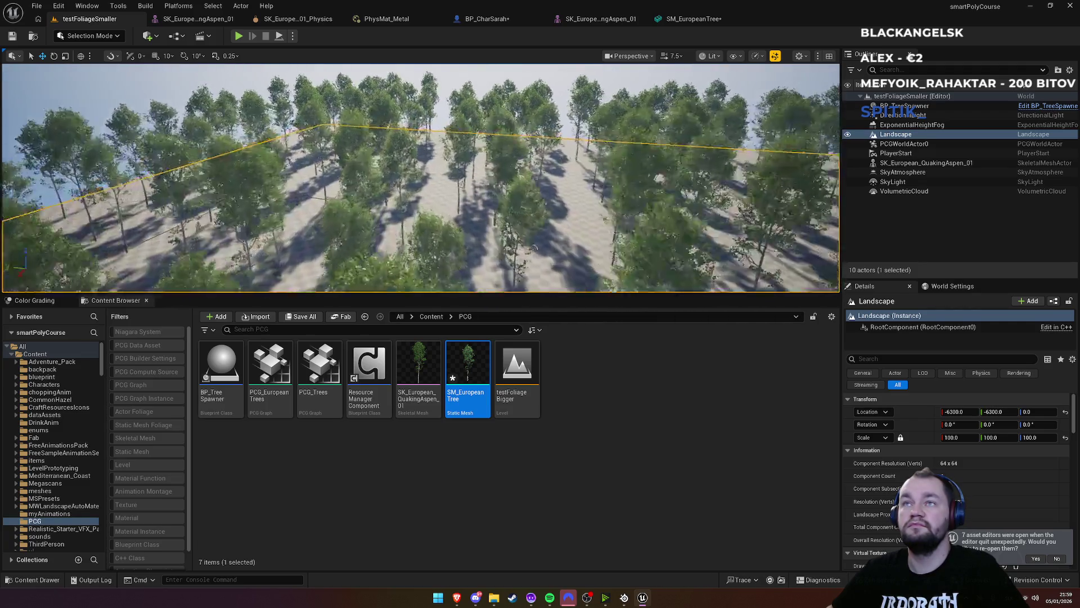
Load more image results for the Instanced Skinned Mesh PCG no-collision query, then open the Physical Materials User Guide
mouse_move(457, 598)
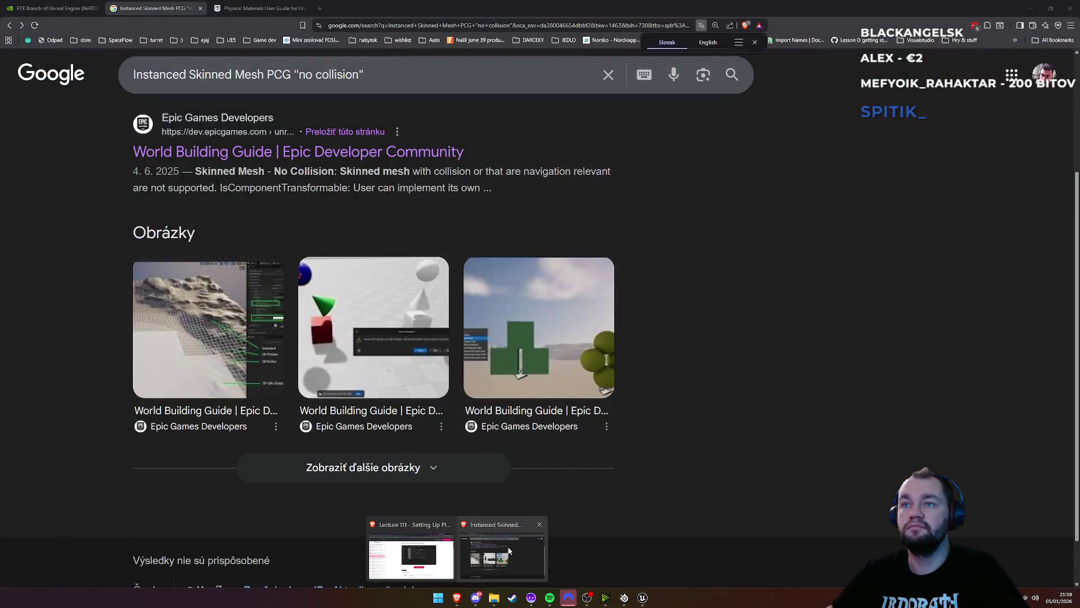
left_click(501, 548)
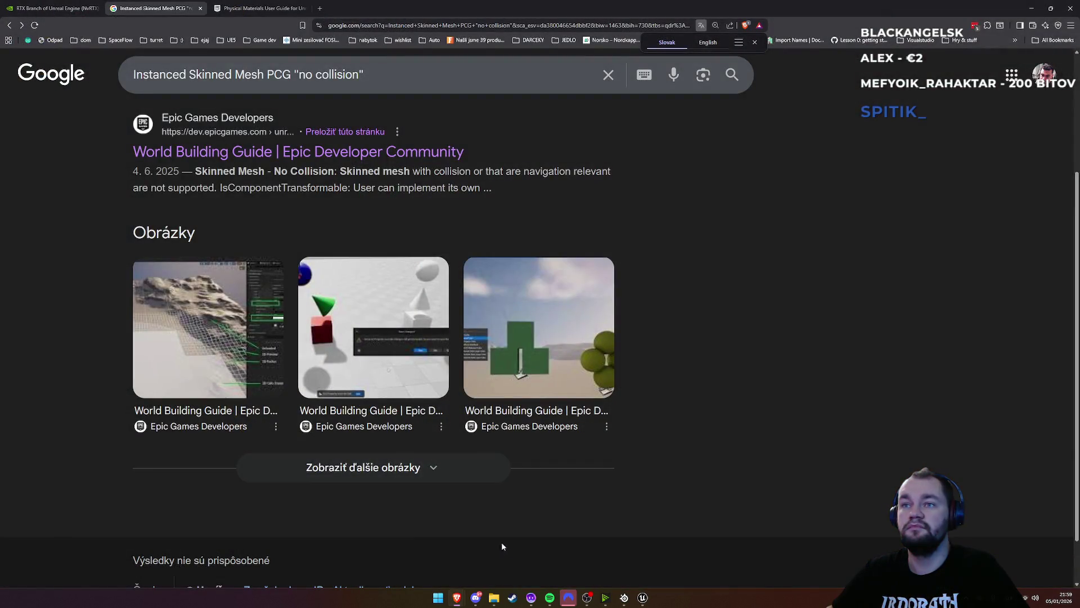
left_click(423, 475)
scroll(423, 476, "down", 2)
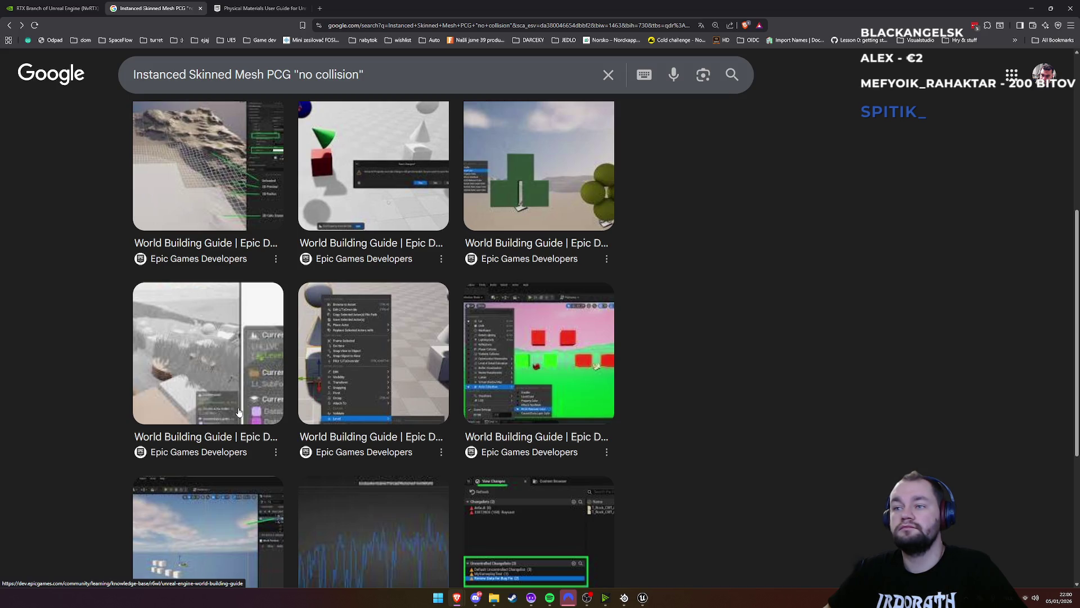
scroll(438, 450, "up", 5)
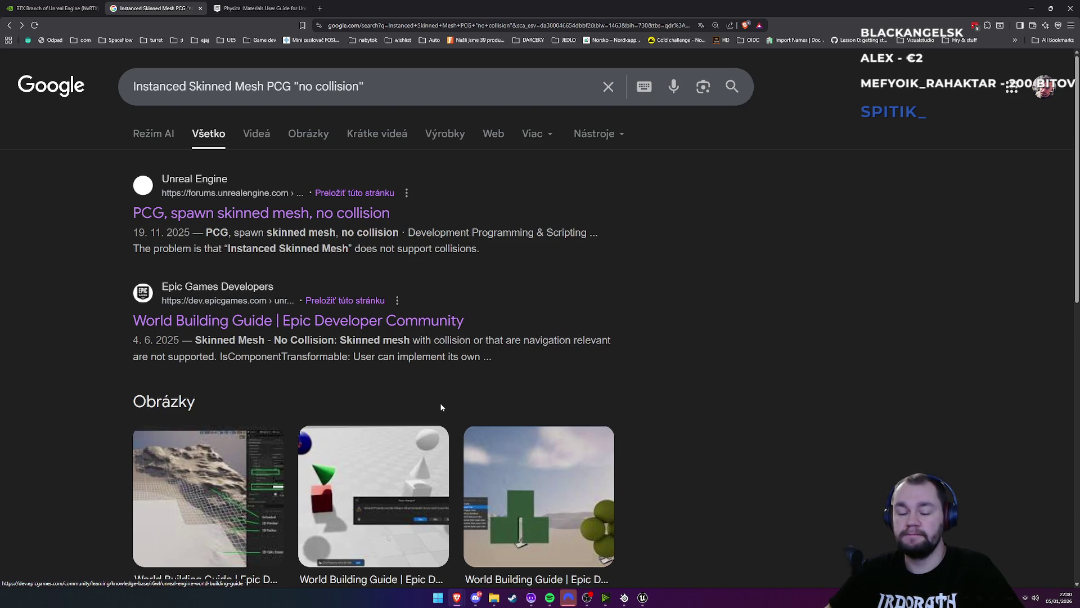
left_click(266, 6)
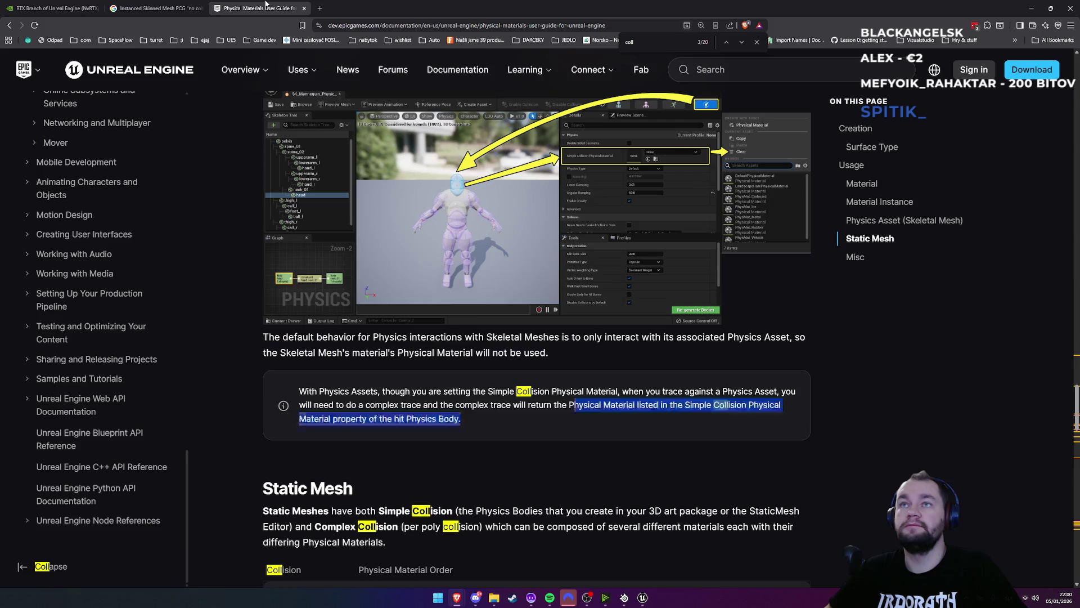
Read the guide's Static Mesh Simple/Complex collision section, then minimize the browser
scroll(353, 337, "down", 3)
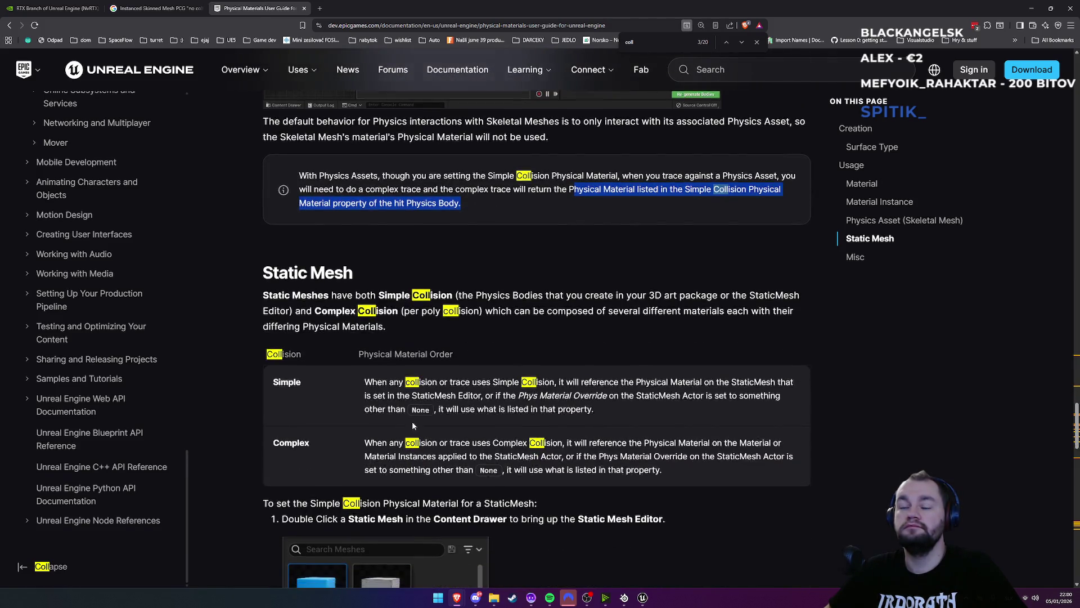
scroll(412, 421, "down", 3)
scroll(411, 421, "down", 3)
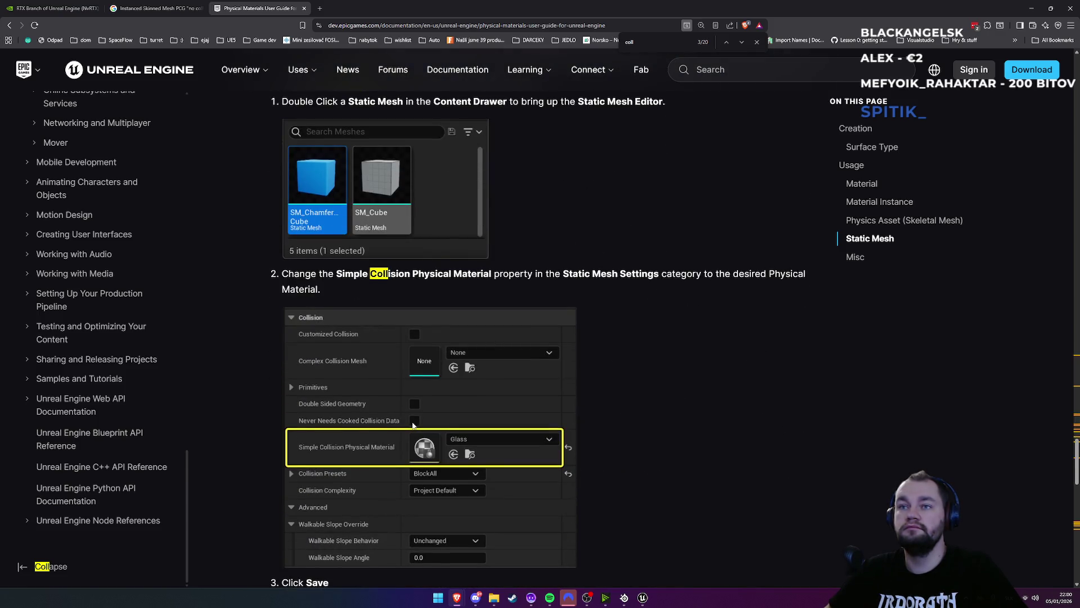
scroll(413, 426, "up", 6)
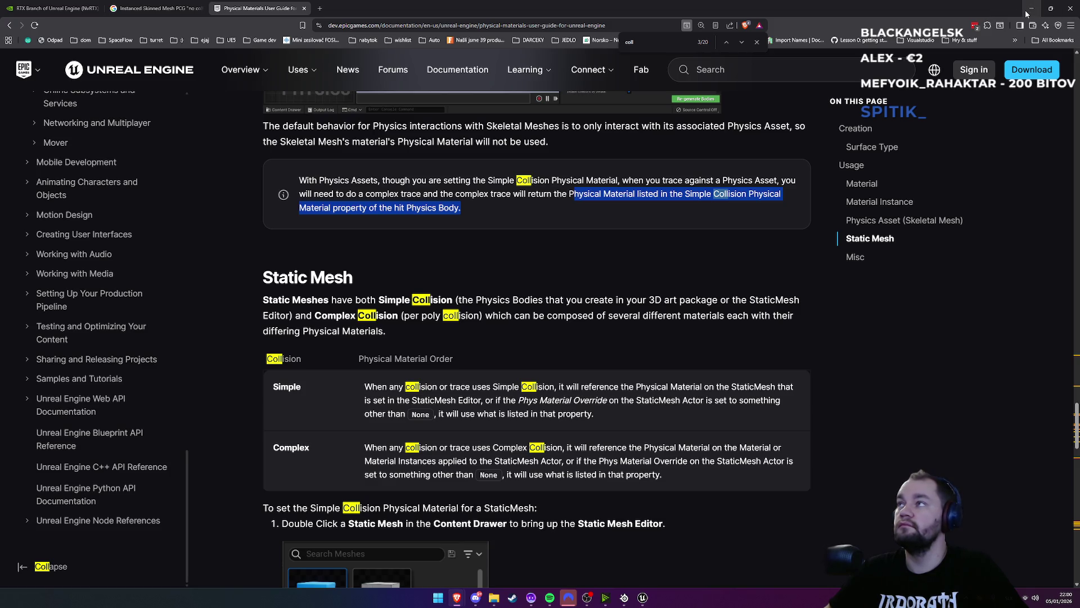
left_click(1029, 10)
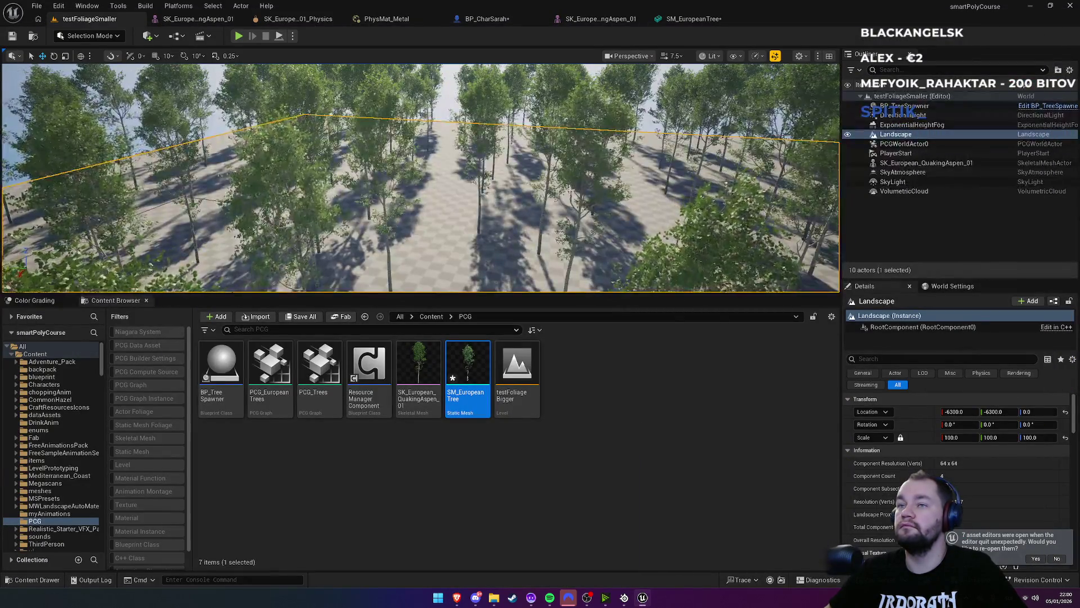
Frame the SK_European_QuakingAspen_01 tree, deselect it, and make the viewport fill the window with F11
mouse_move(582, 193)
left_mouse_down()
mouse_move(582, 264)
mouse_move(531, 266)
left_mouse_up()
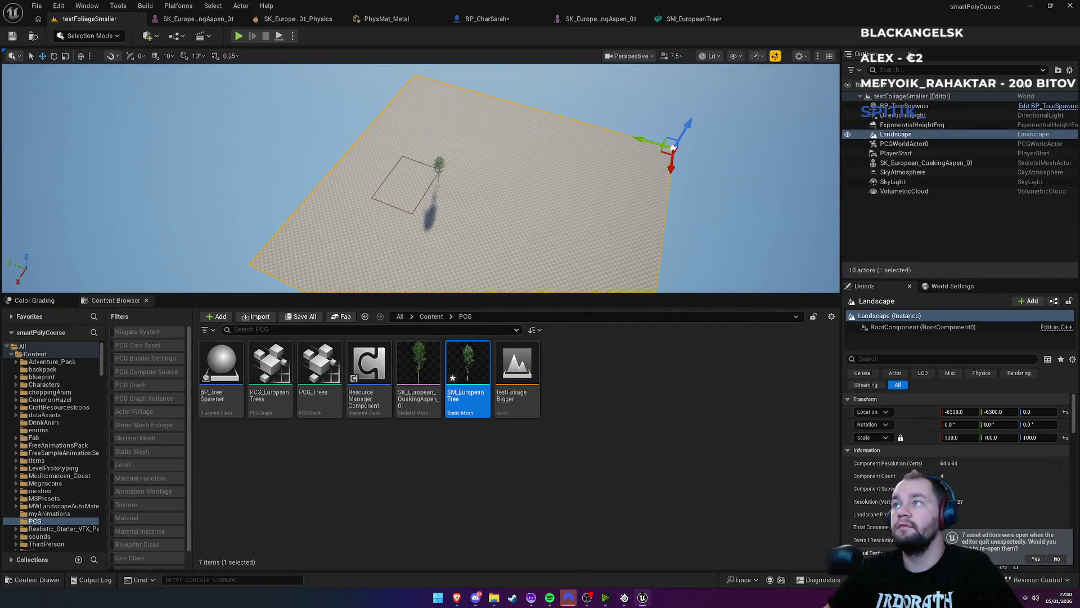
left_click(907, 164)
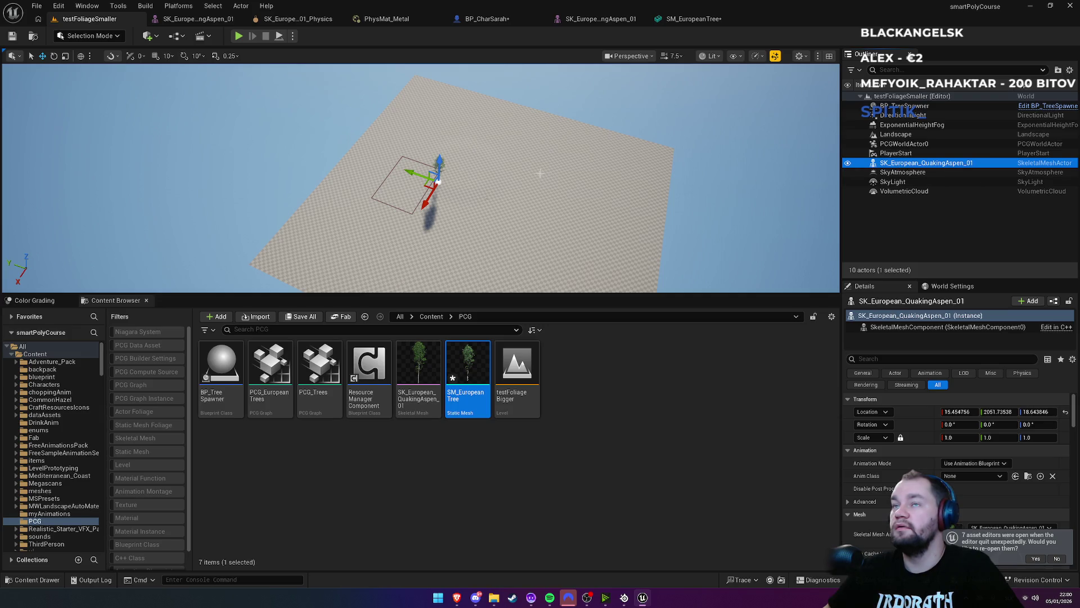
key("f")
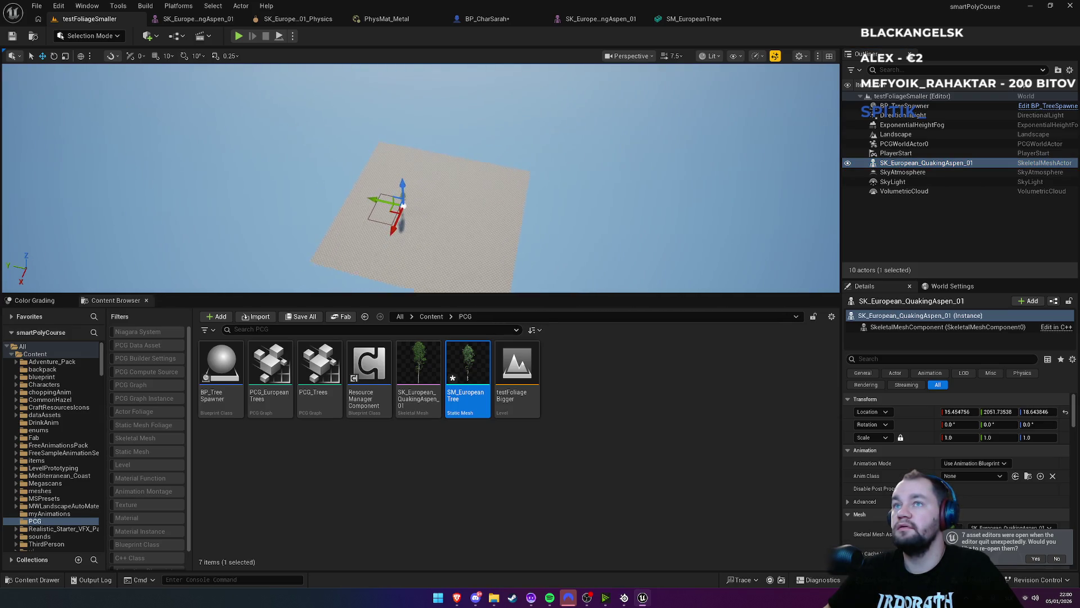
left_click(521, 141)
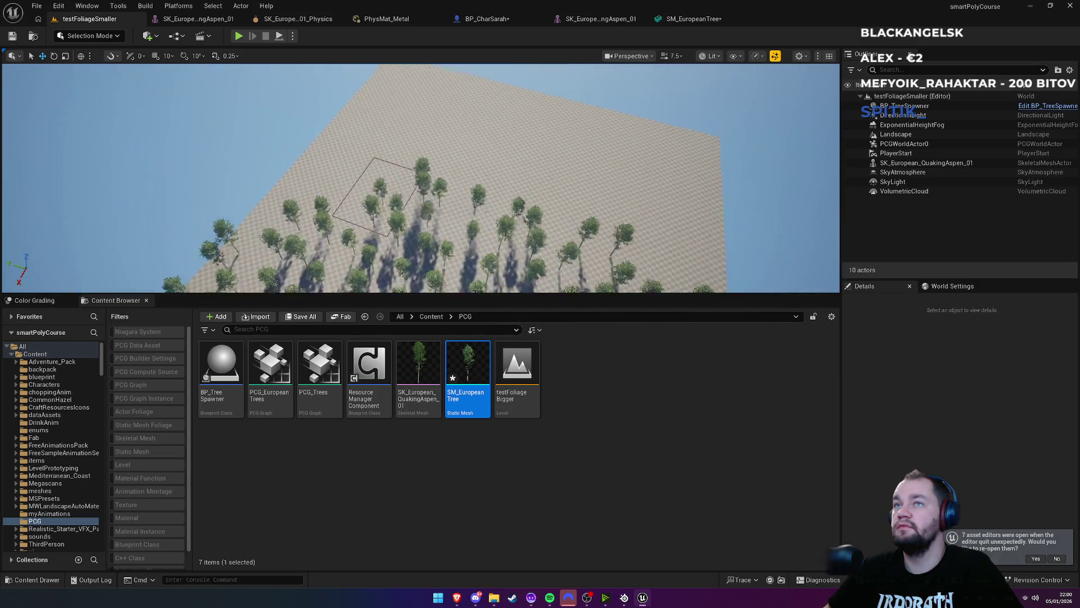
scroll(517, 227, "up", 10)
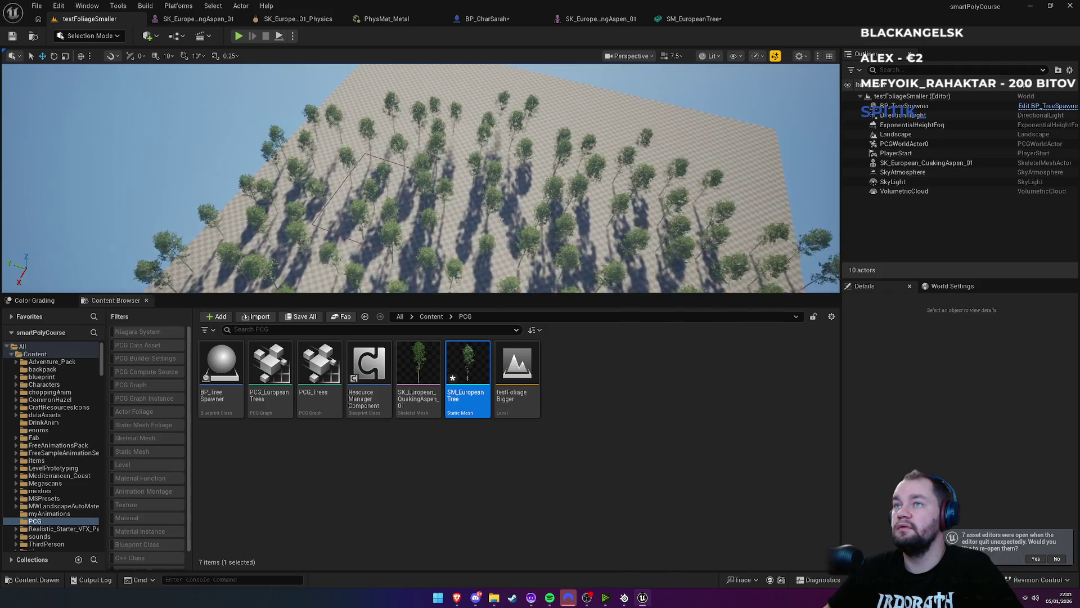
scroll(517, 227, "down", 10)
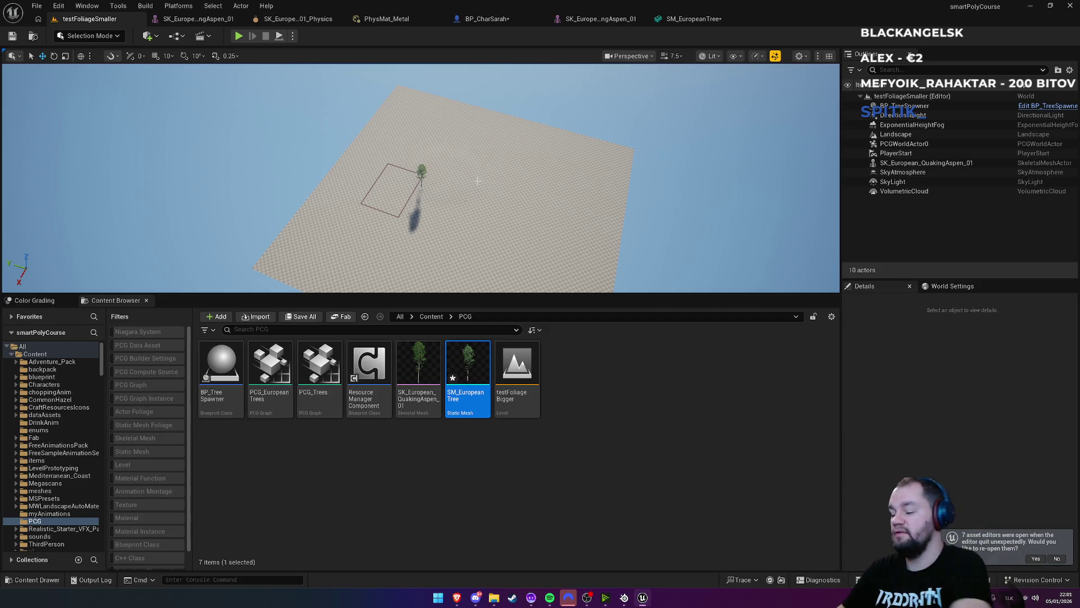
key("F11")
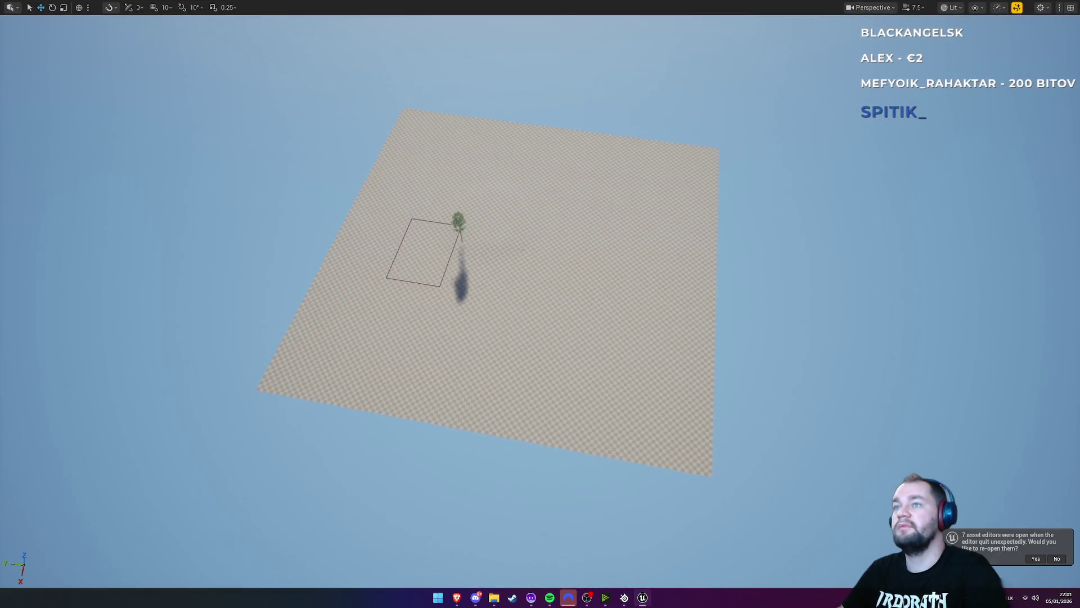
Fly and zoom around the aspen forest in the fullscreen viewport
scroll(525, 307, "up", 3)
scroll(525, 307, "down", 5)
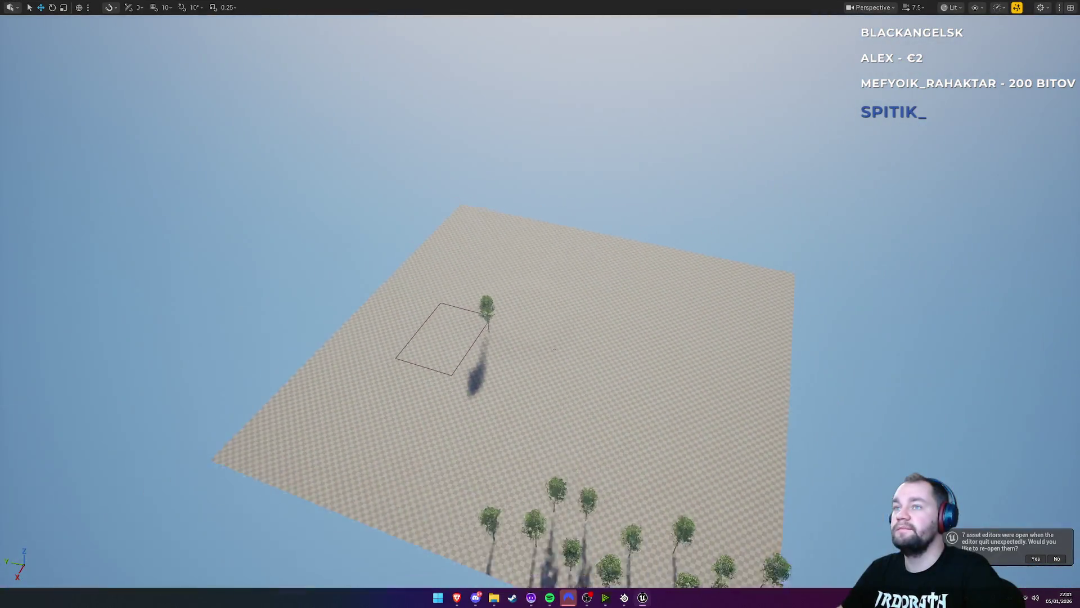
scroll(555, 354, "up", 5)
scroll(556, 354, "down", 4)
scroll(556, 353, "down", 2)
scroll(562, 377, "up", 6)
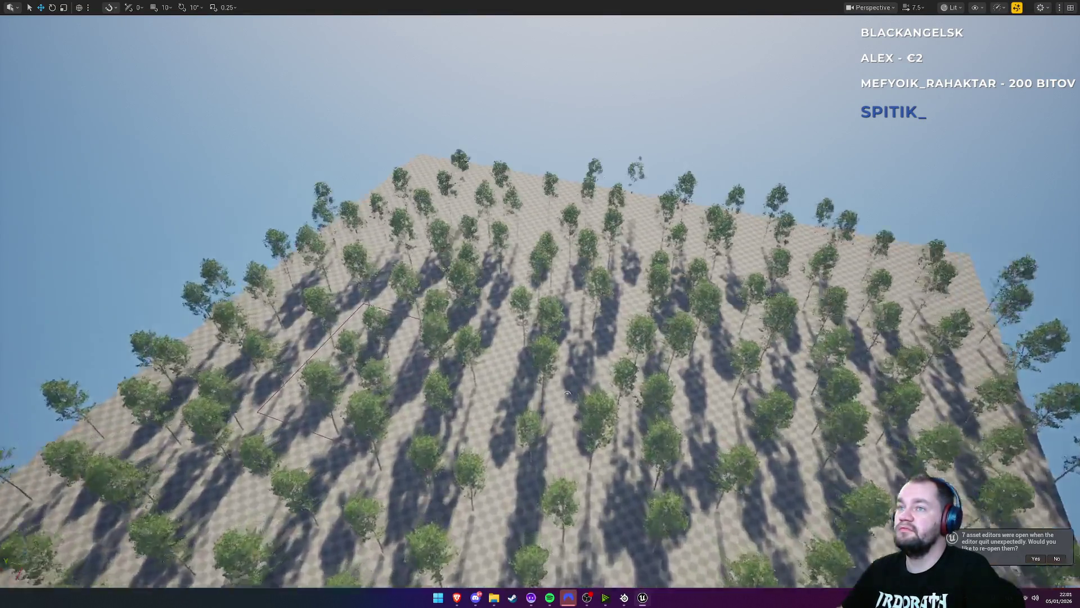
scroll(569, 399, "down", 5)
scroll(612, 383, "up", 4)
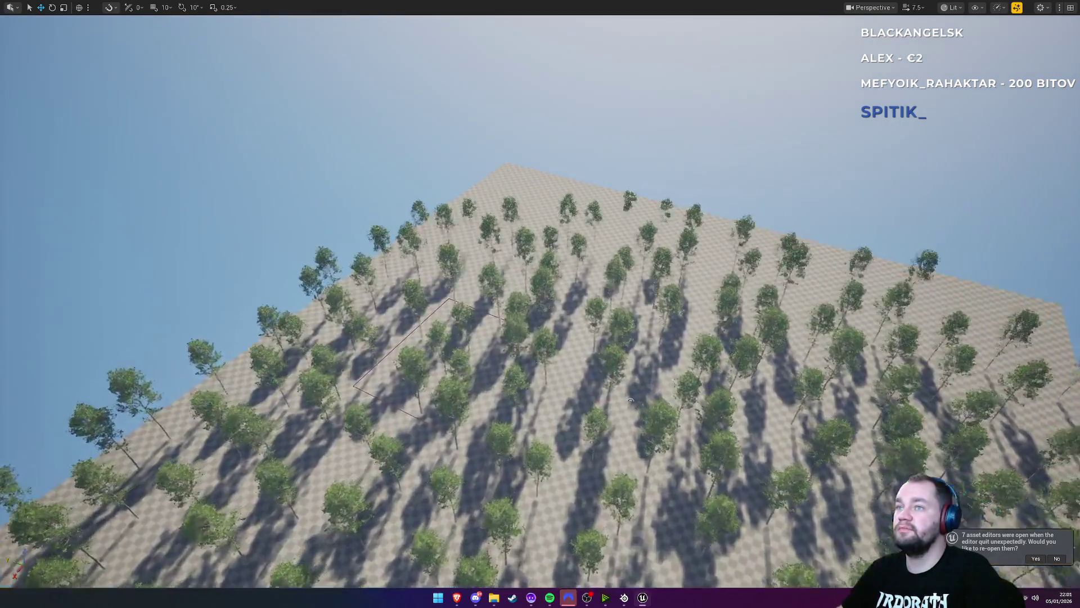
scroll(612, 383, "down", 5)
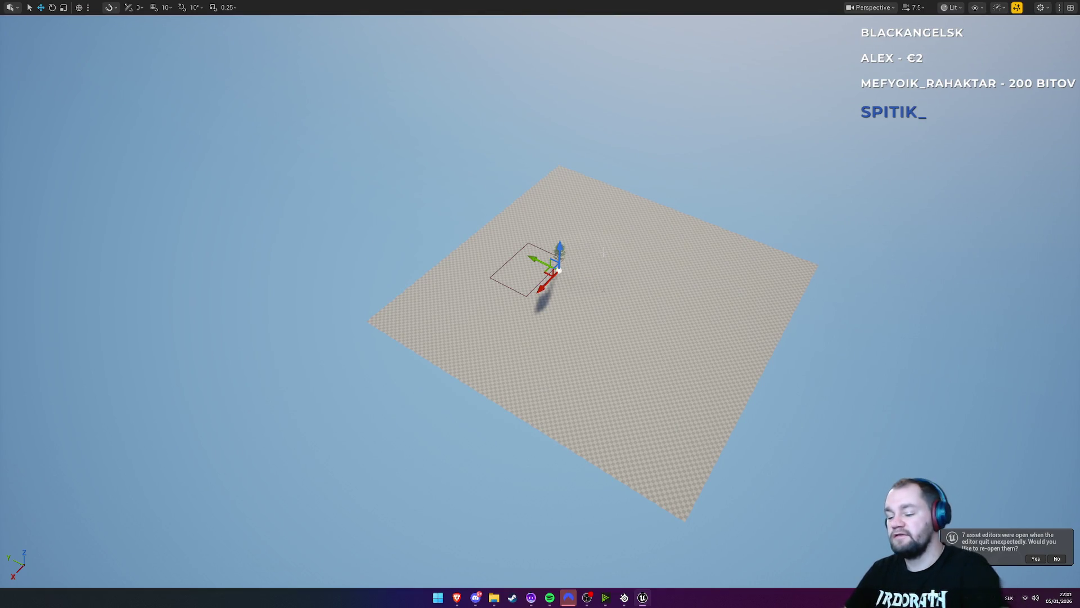
left_click_drag(603, 253, 549, 261)
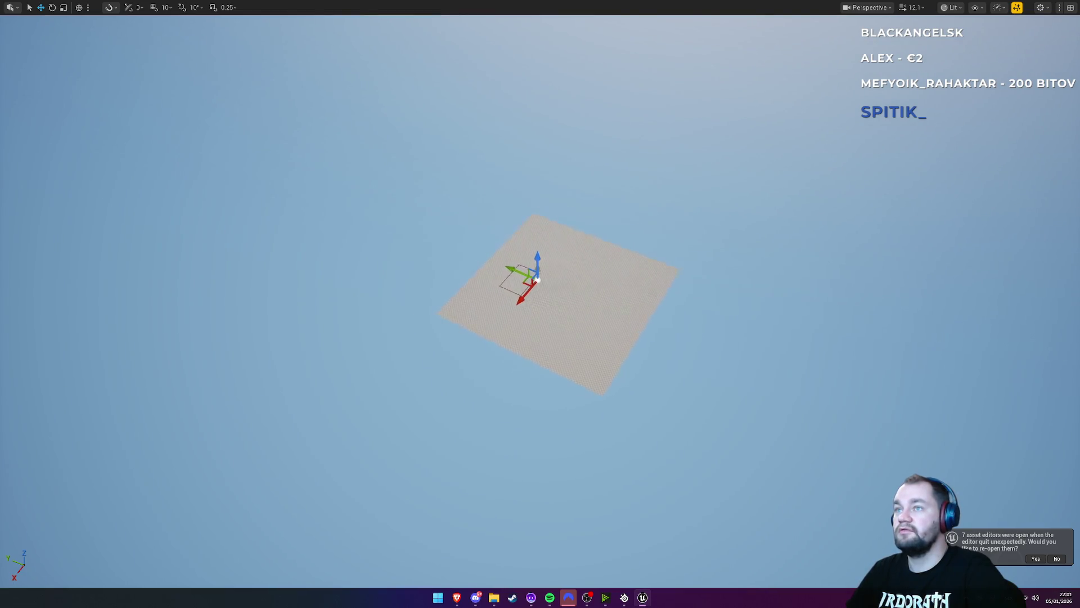
scroll(568, 337, "up", 5)
scroll(568, 338, "down", 4)
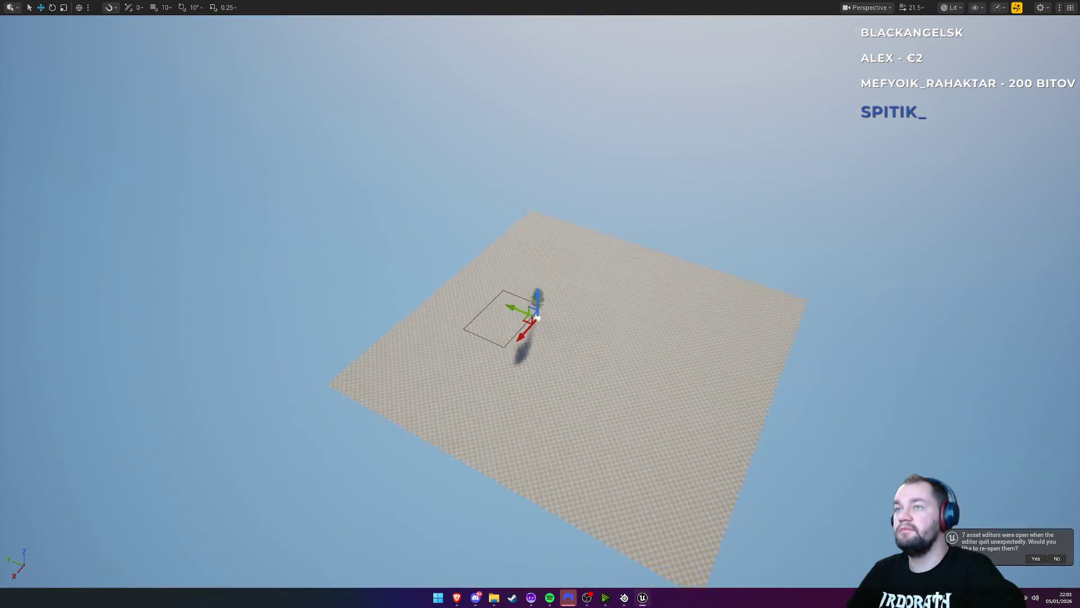
scroll(540, 315, "up", 5)
scroll(540, 315, "down", 4)
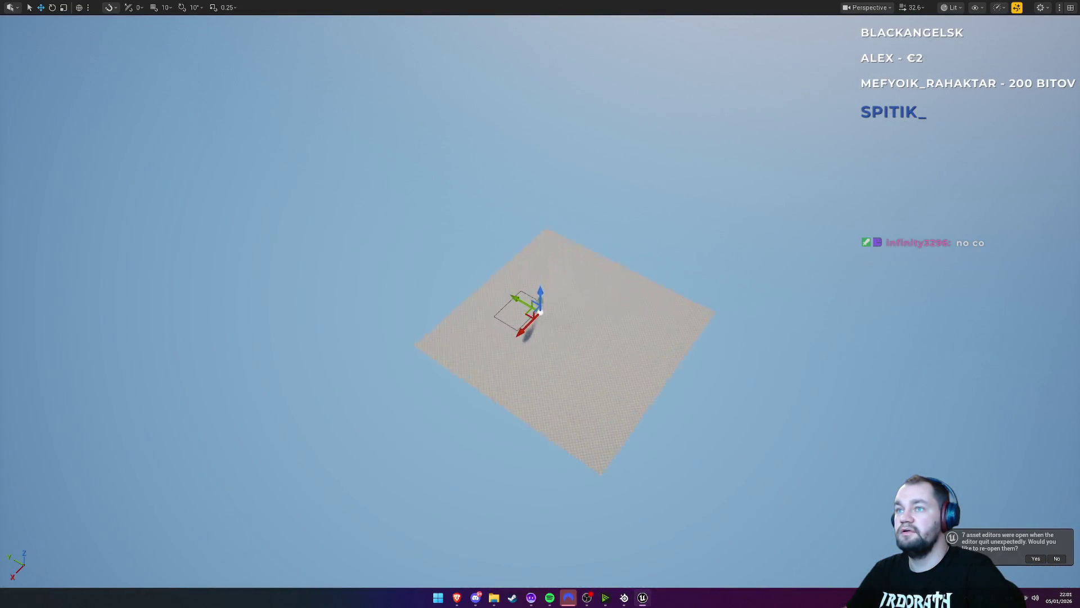
scroll(540, 311, "up", 5)
scroll(605, 440, "down", 10)
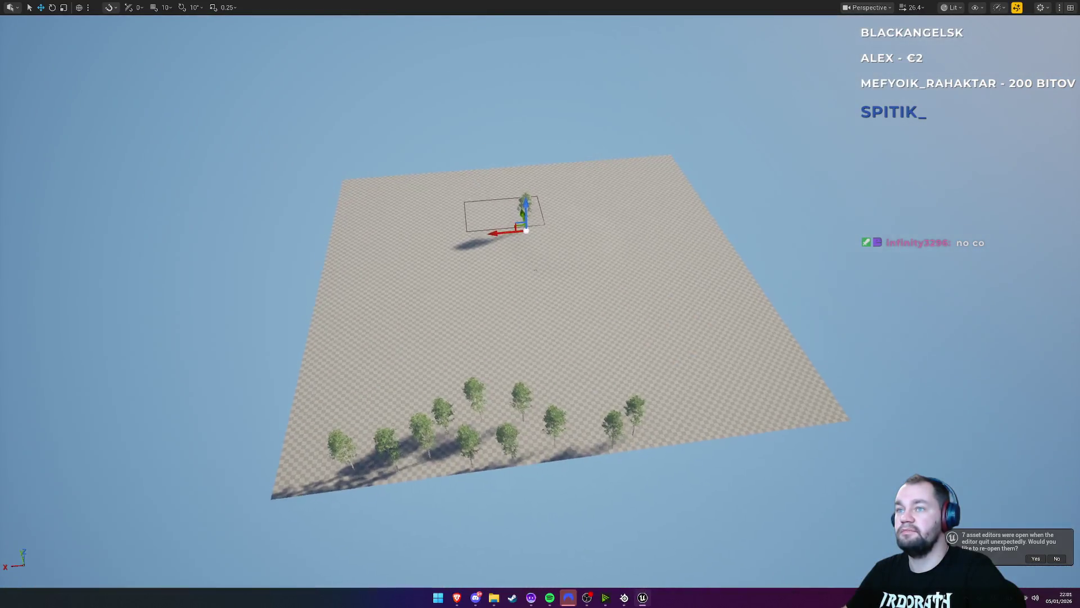
scroll(540, 315, "up", 6)
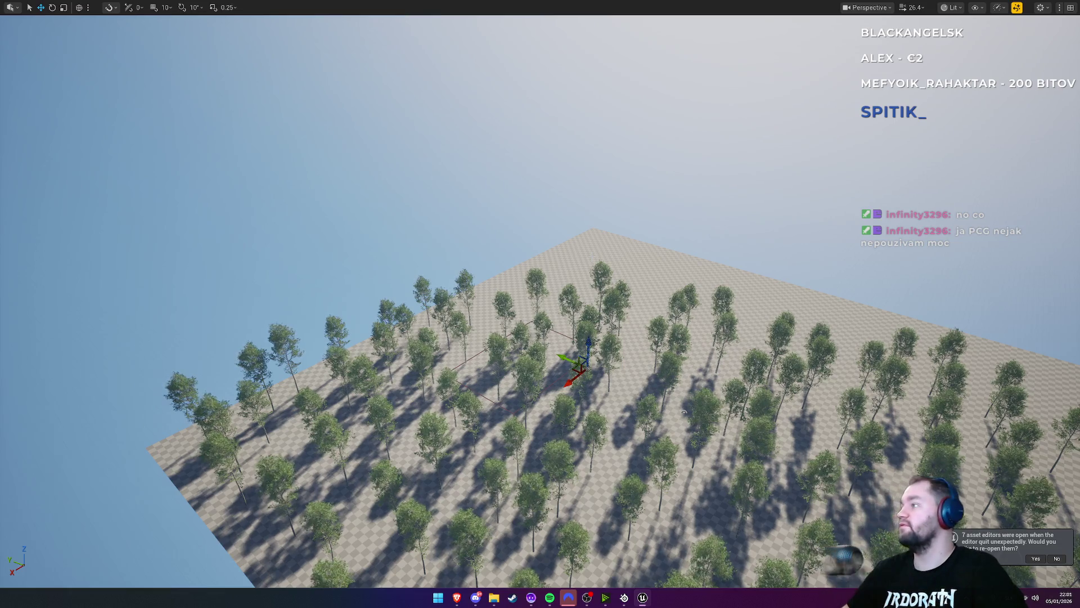
scroll(663, 383, "down", 6)
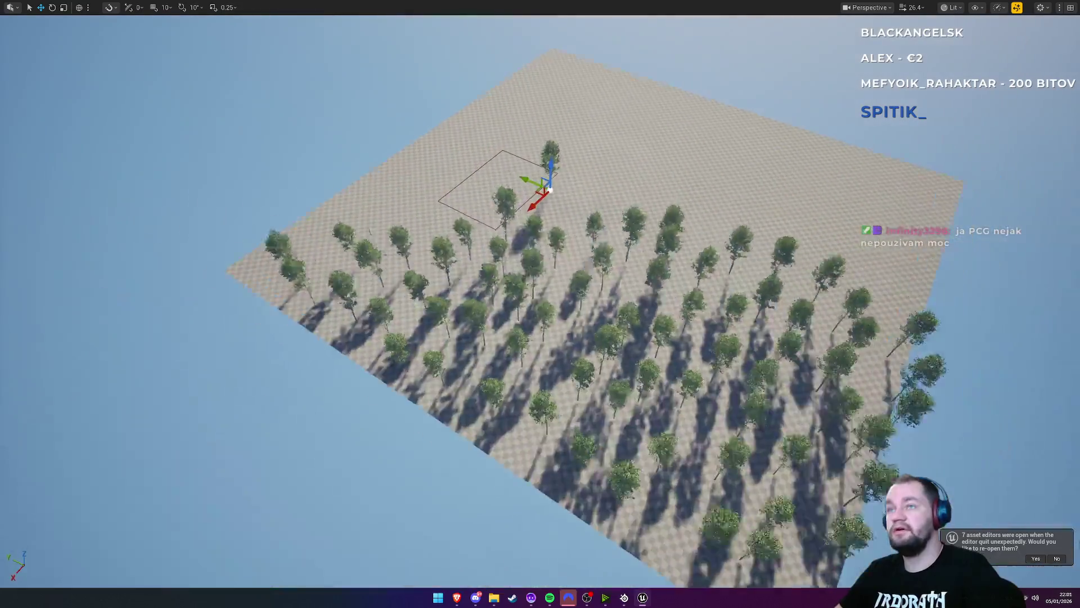
scroll(540, 315, "down", 3)
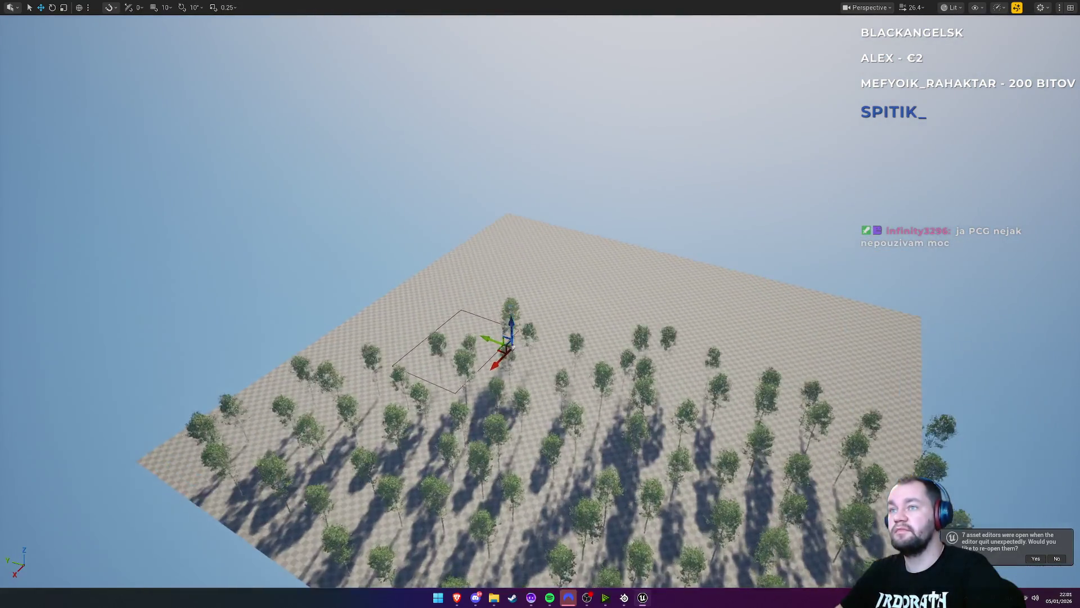
scroll(540, 315, "down", 2)
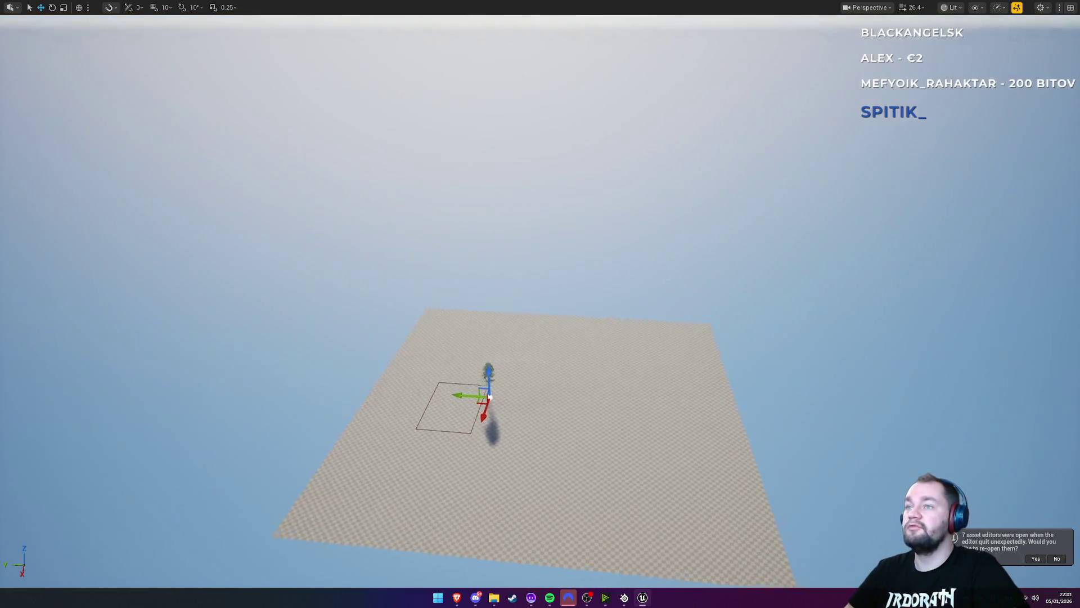
scroll(744, 453, "up", 6)
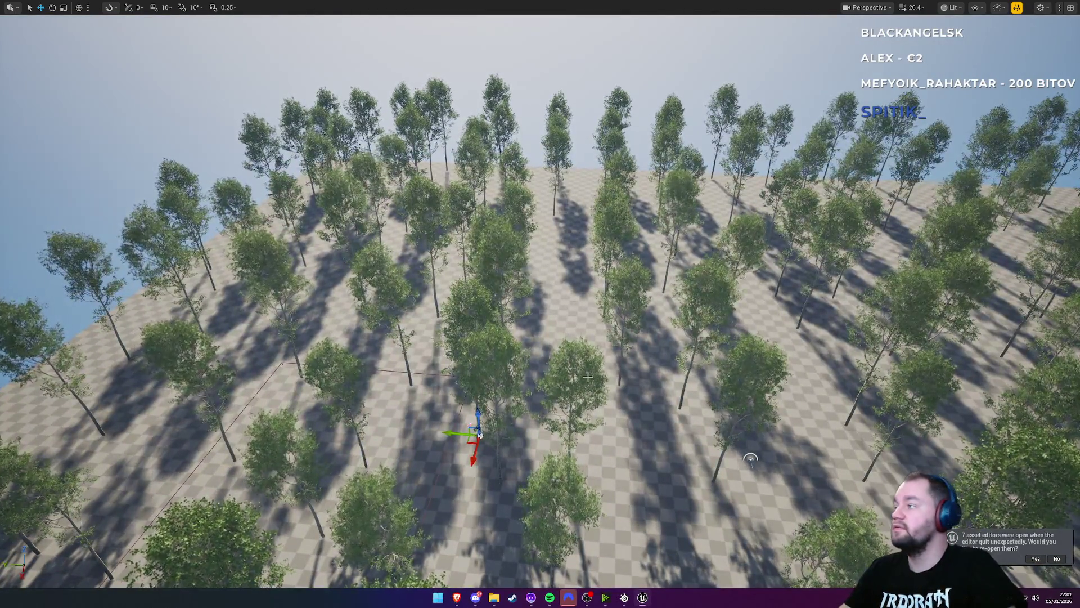
Restore the full editor layout and orbit to a level view across the forest canopy
key("F11")
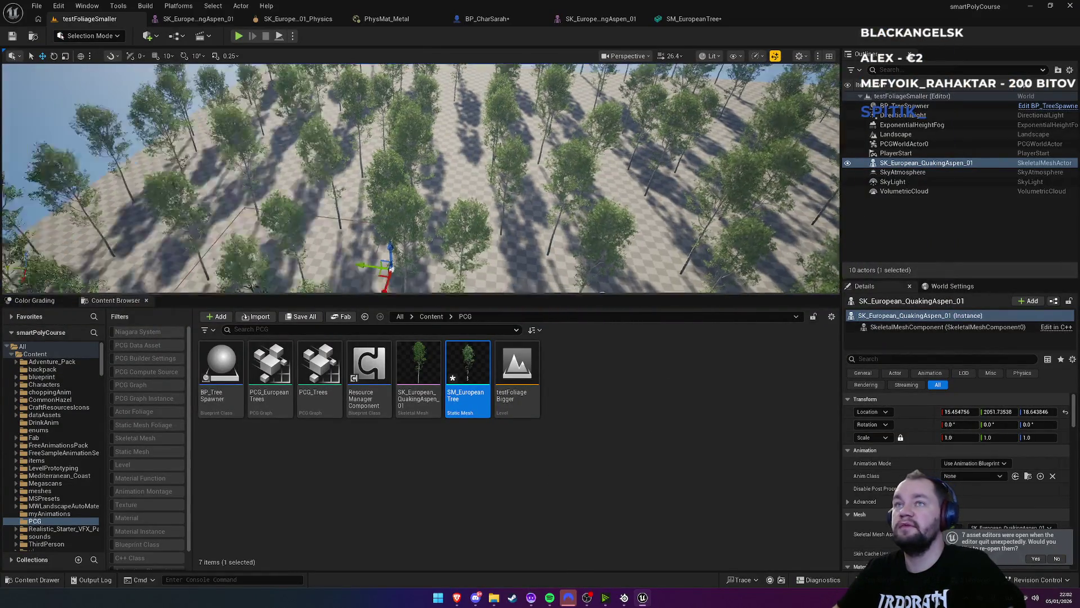
left_click_drag(373, 281, 677, 207)
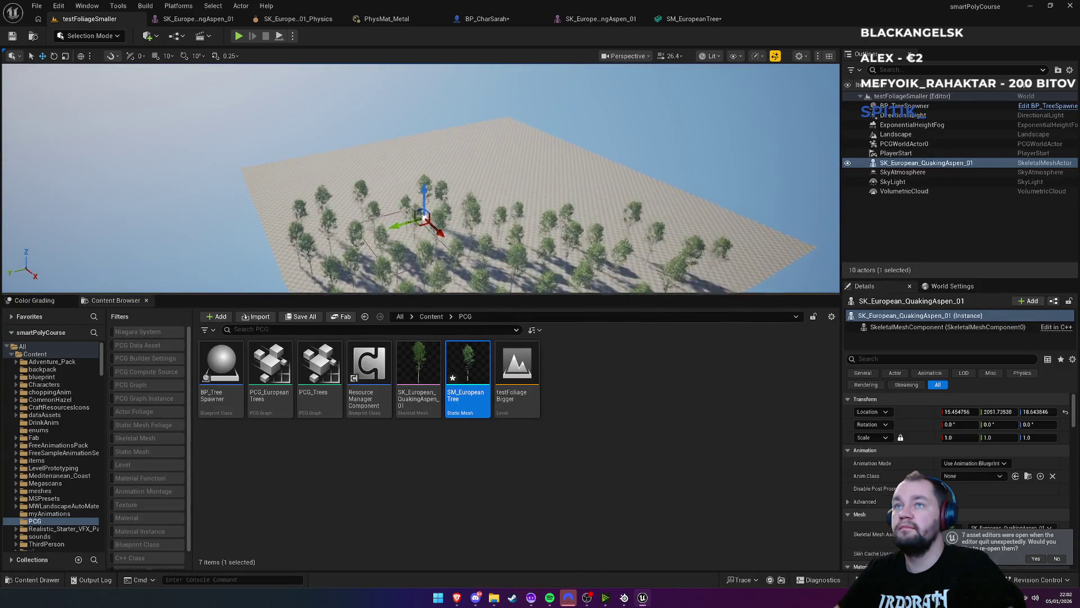
scroll(789, 251, "down", 10)
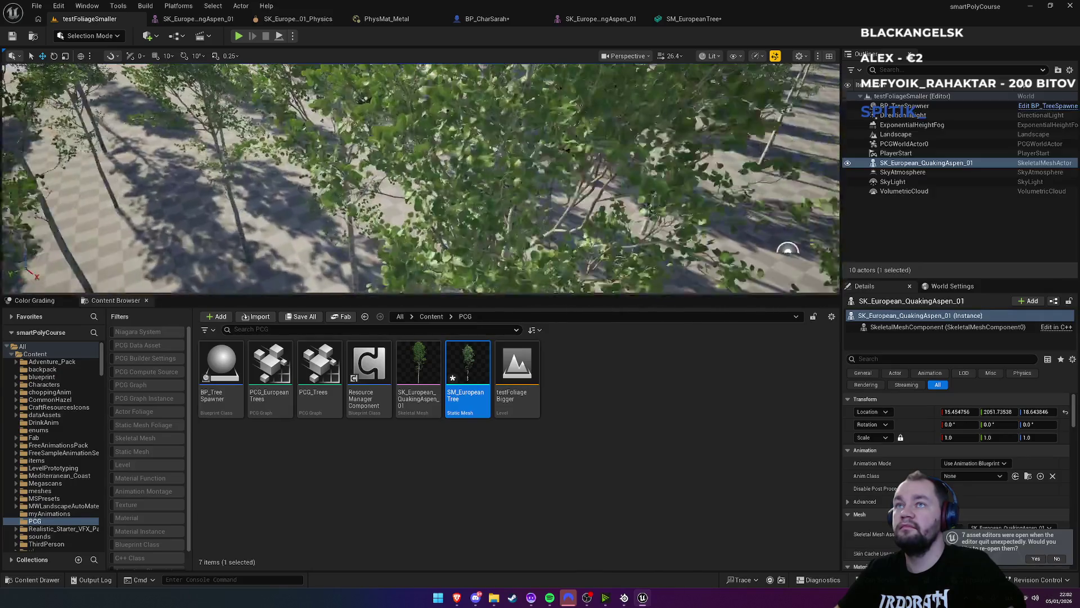
mouse_move(789, 251)
left_mouse_down()
mouse_move(787, 129)
mouse_move(786, 197)
left_mouse_up()
Frame the aspen and toggle off Nanite Streaming Geometry in the viewport's Show options
key("f")
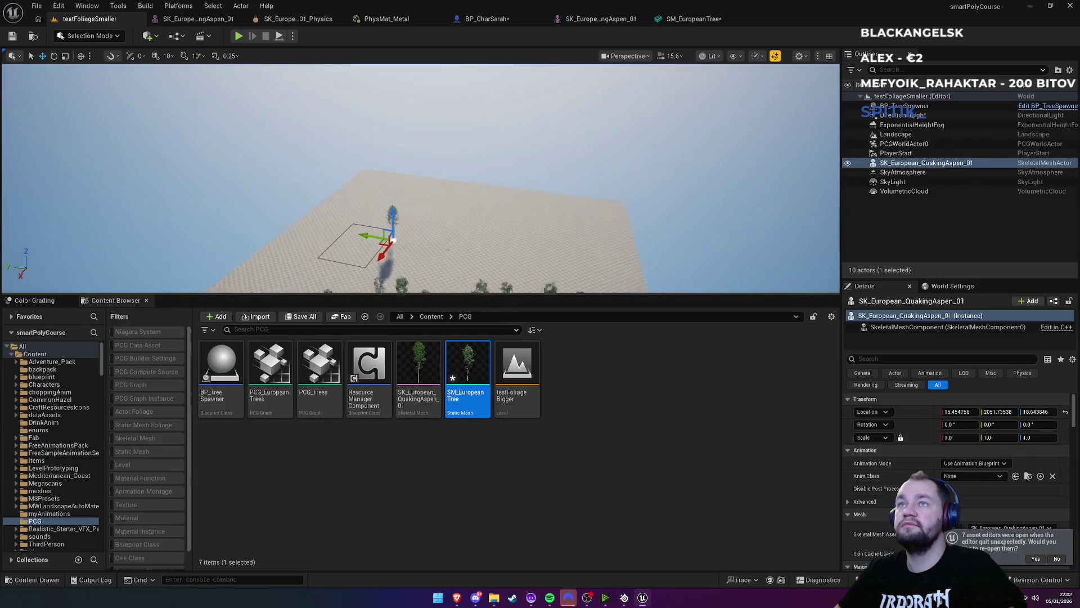
scroll(699, 90, "up", 8)
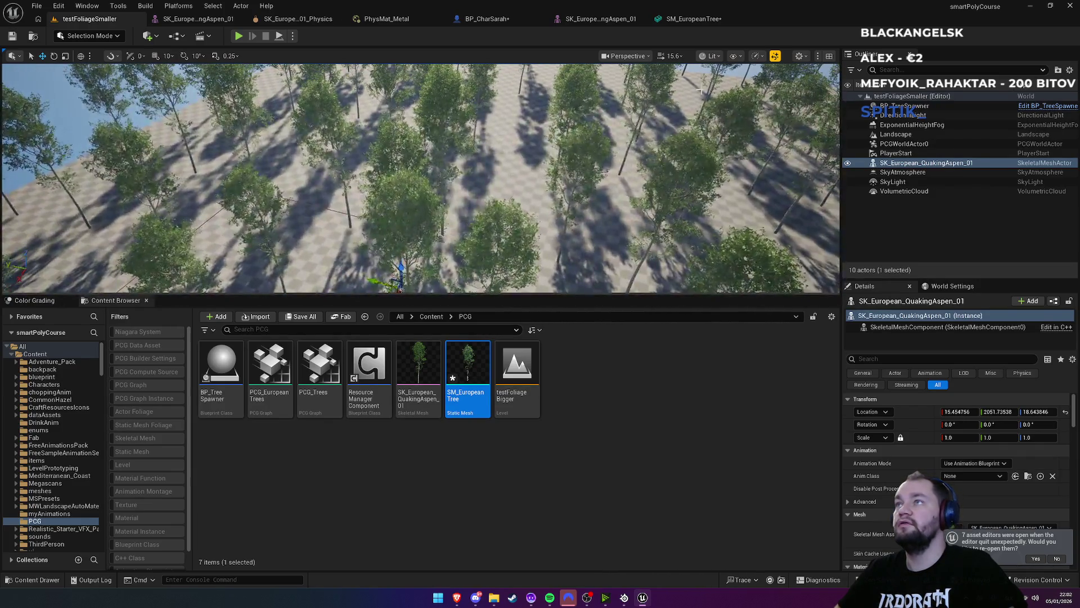
left_click(735, 56)
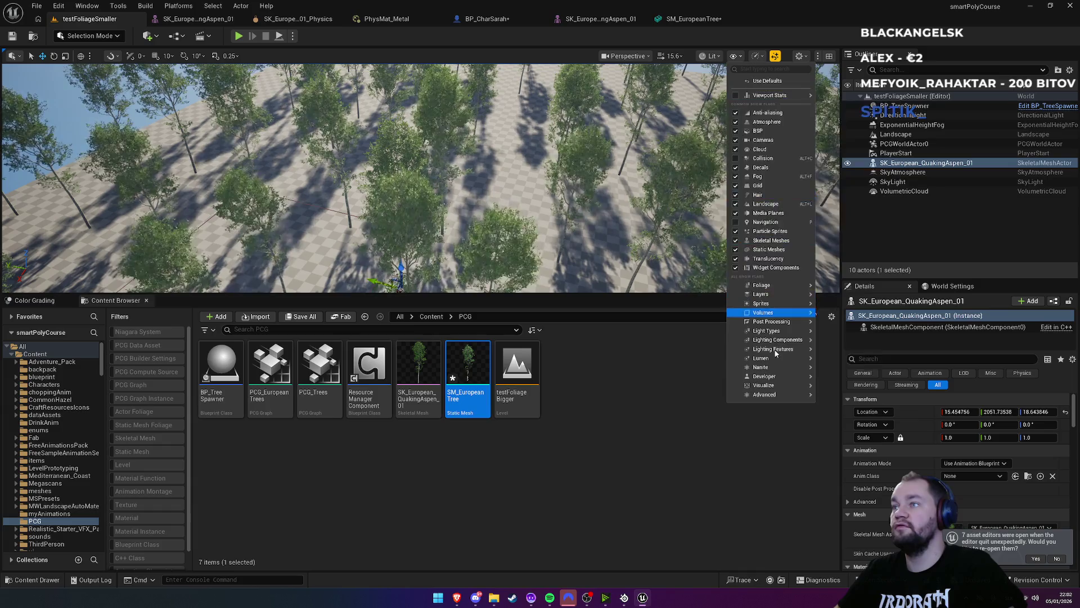
mouse_move(777, 367)
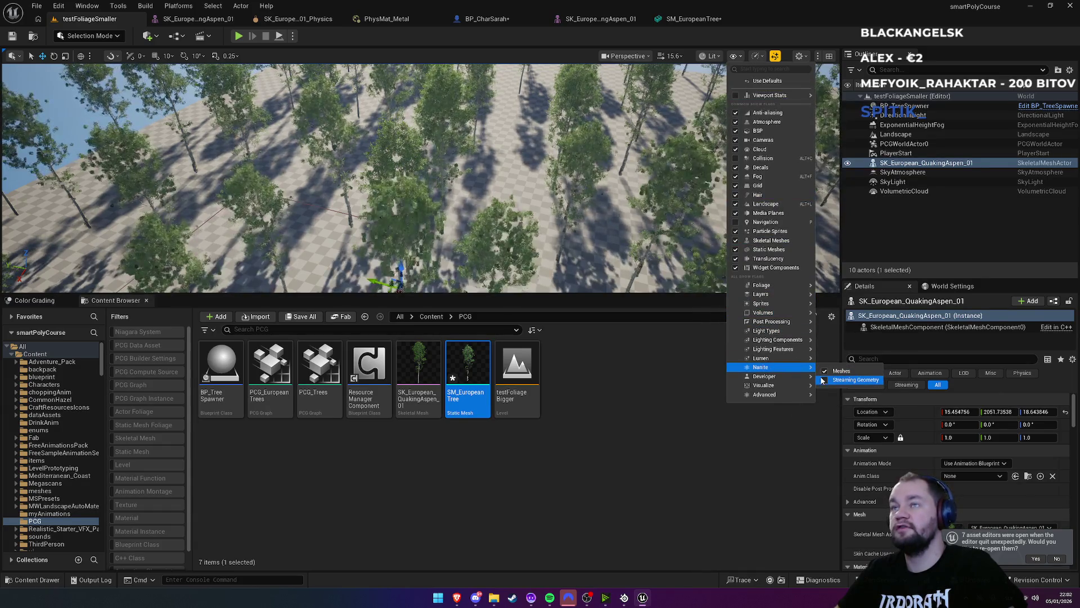
left_click(837, 381)
Fly over the forest in immersive fullscreen, then return to the full editor layout
key("F11")
mouse_move(531, 214)
left_mouse_down()
mouse_move(520, 185)
mouse_move(529, 160)
mouse_move(530, 209)
mouse_move(530, 118)
mouse_move(530, 208)
left_mouse_up()
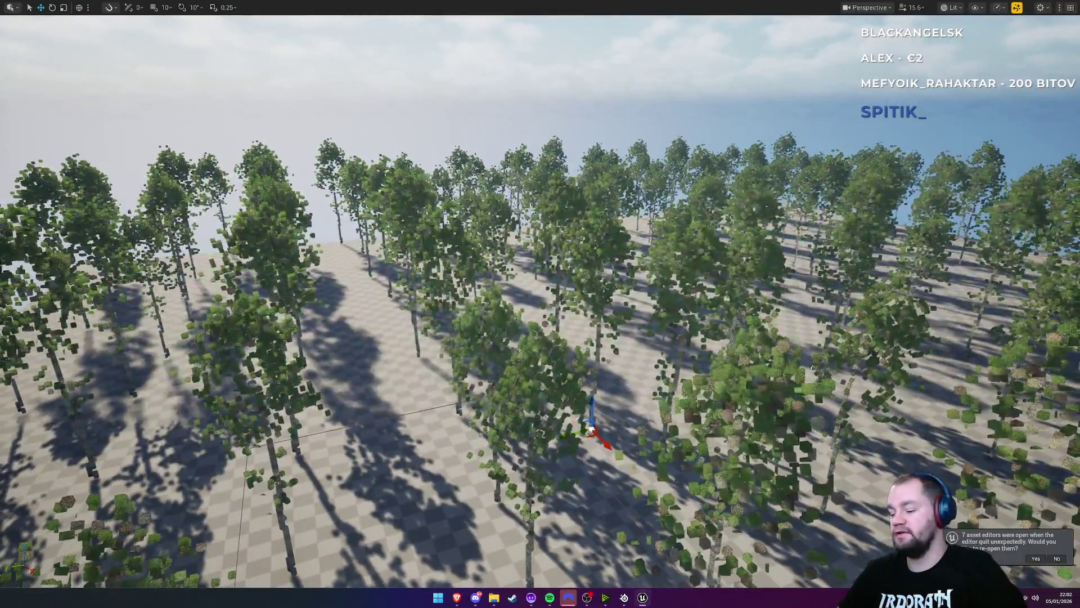
key("F11")
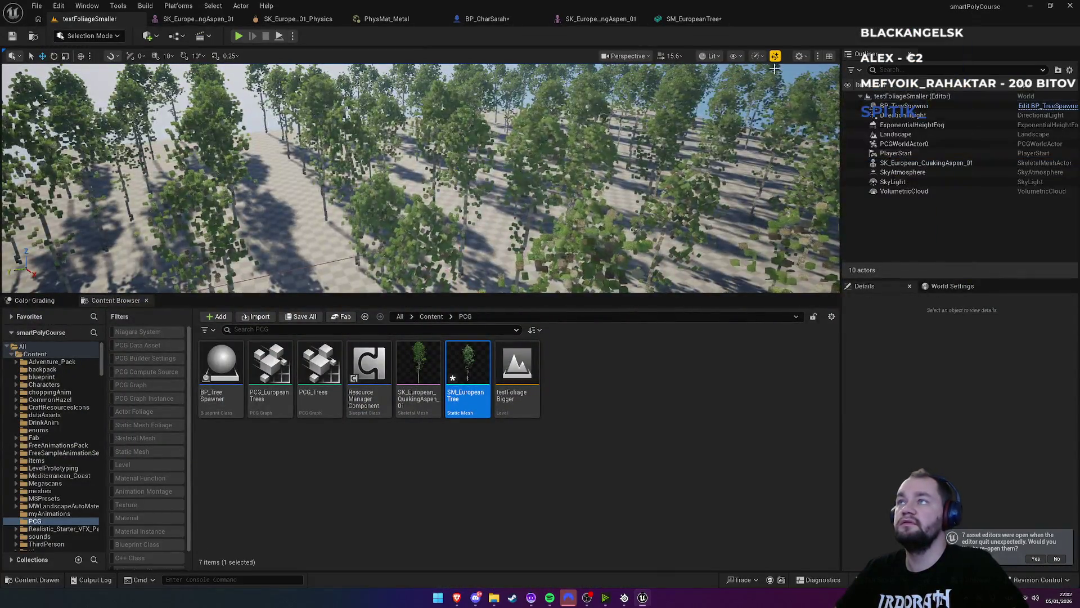
Turn Nanite Streaming Geometry back on and open the SK_European_QuakingAspen_01 skeletal mesh editor
left_click(757, 56)
left_click(734, 56)
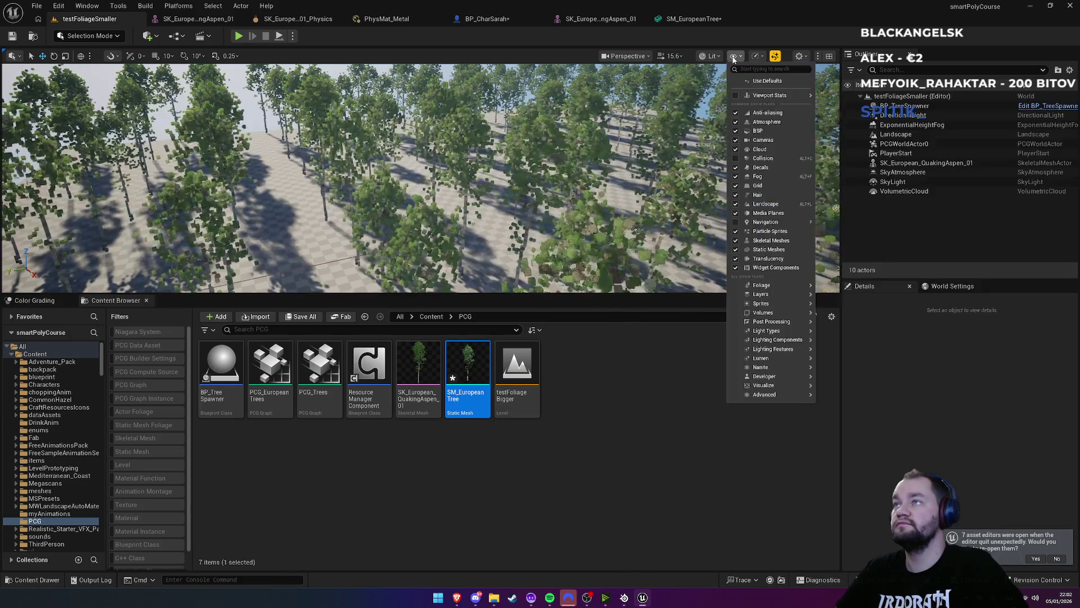
mouse_move(773, 360)
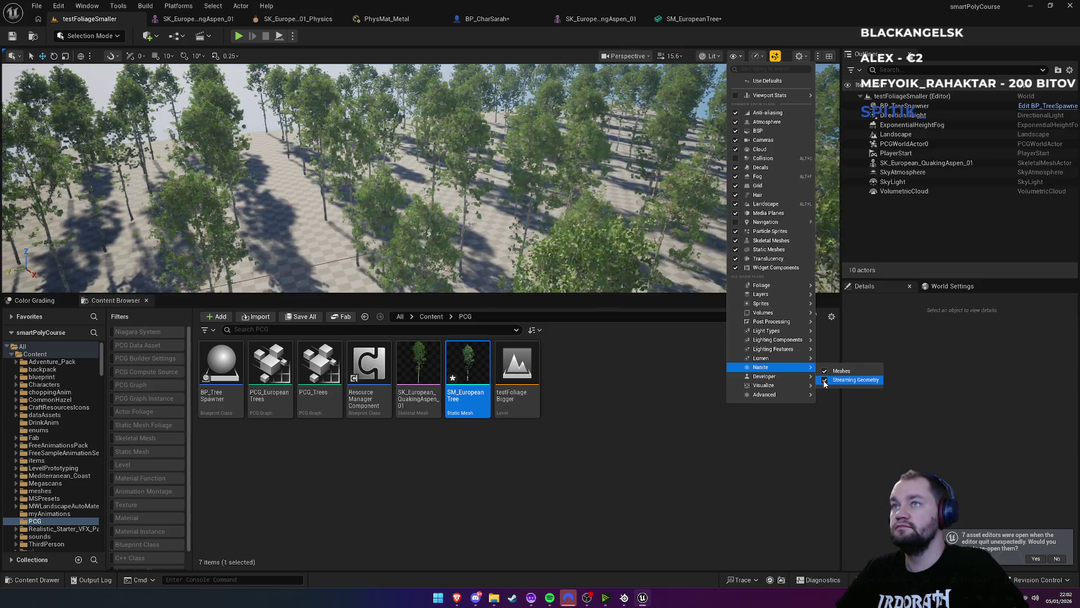
left_click(616, 366)
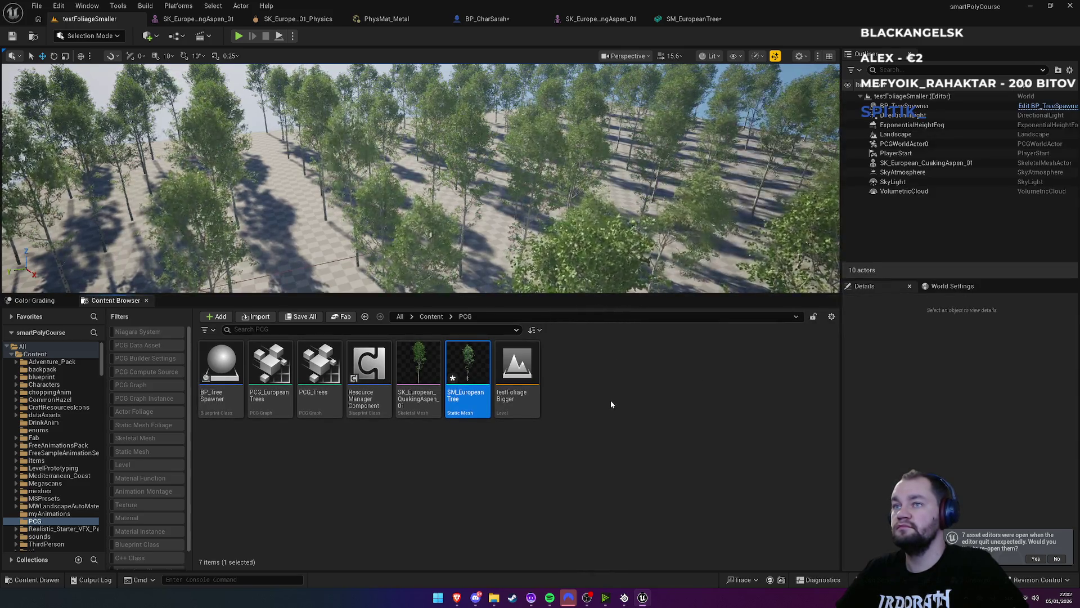
left_click(583, 20)
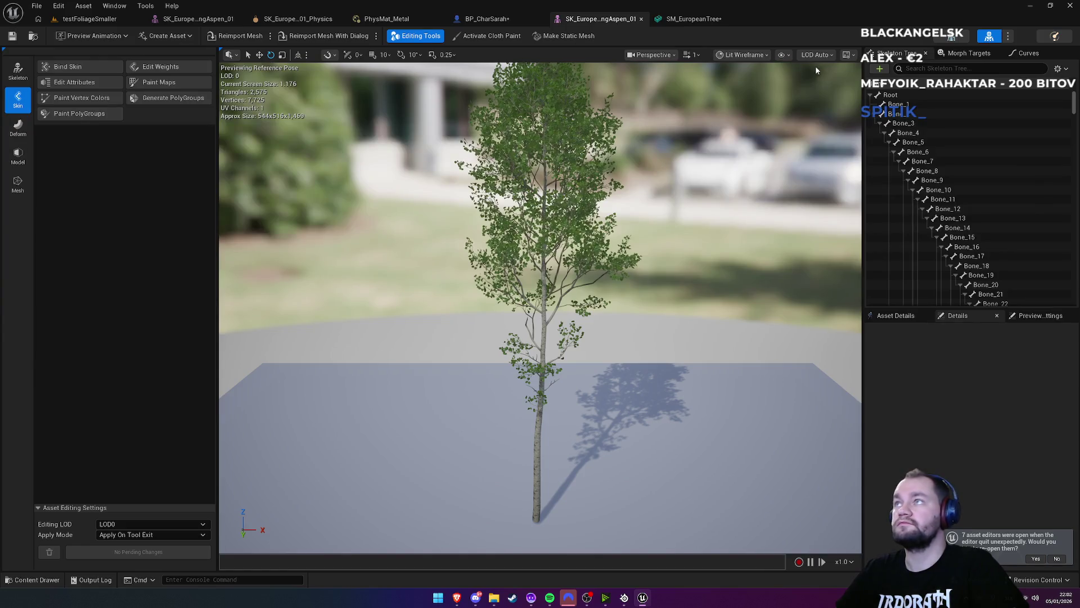
left_click(742, 55)
left_click(781, 55)
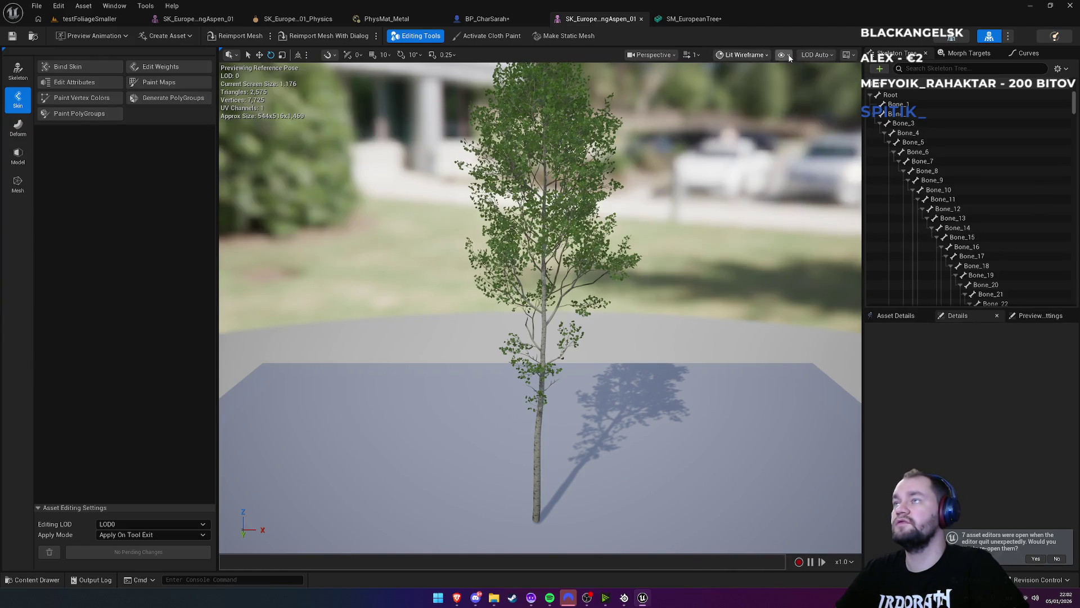
left_click(781, 55)
mouse_move(810, 90)
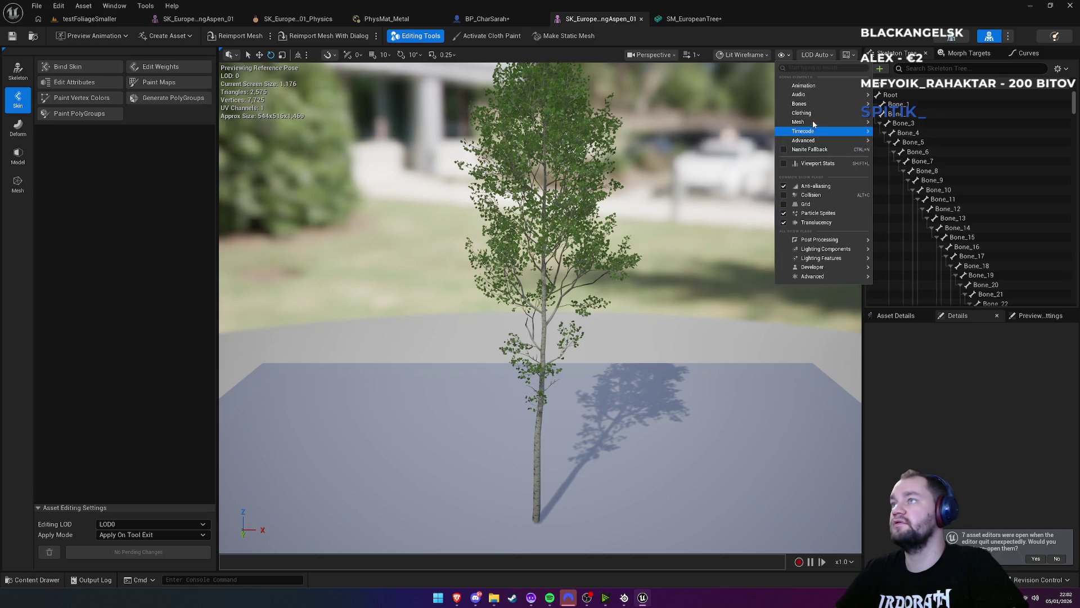
mouse_move(810, 113)
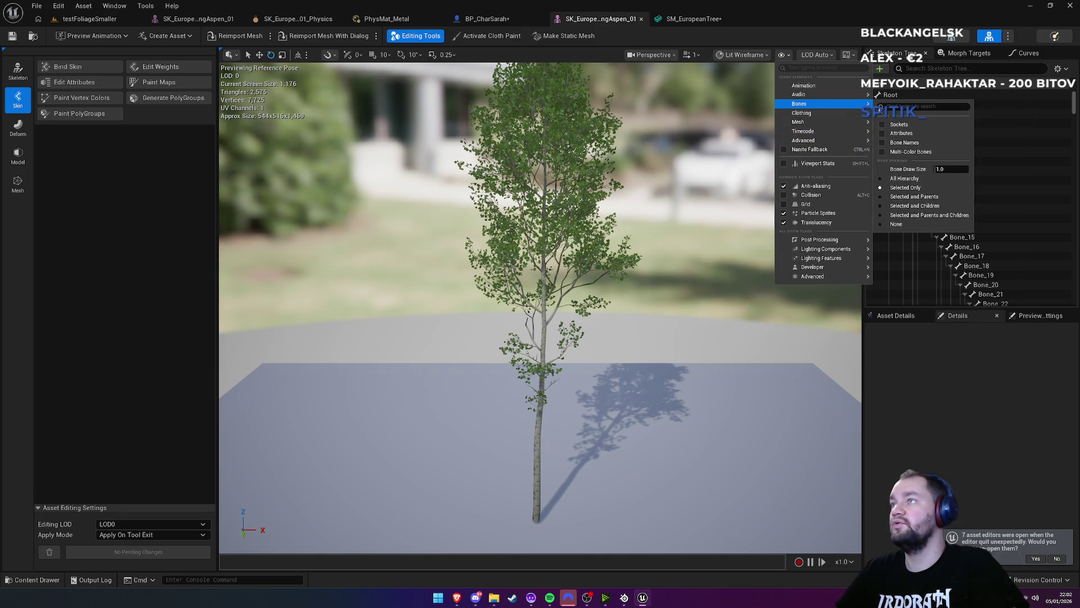
left_click(903, 178)
scroll(639, 180, "up", 5)
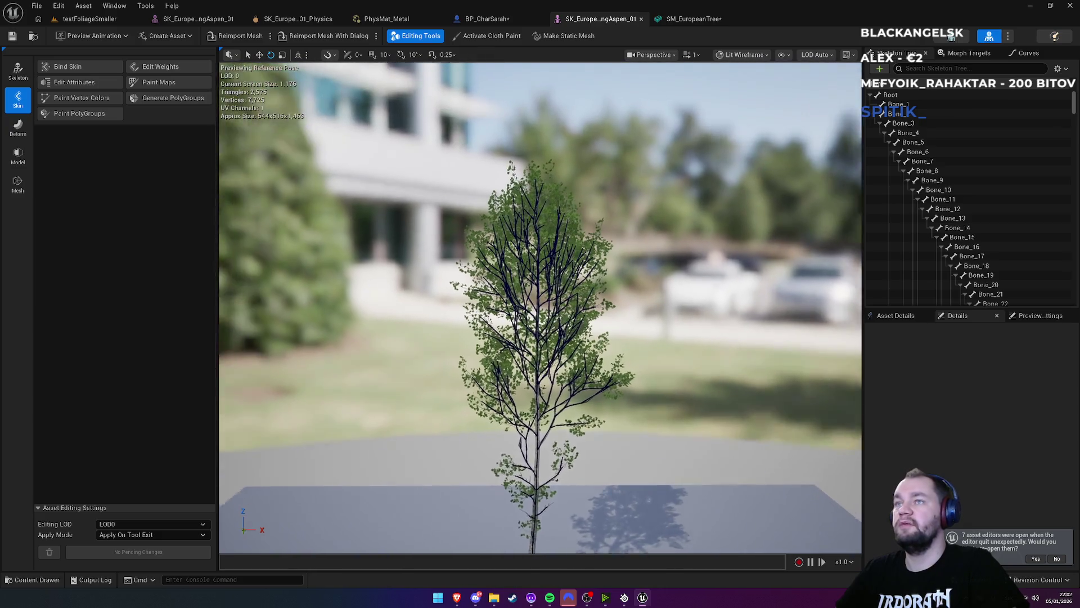
scroll(640, 180, "up", 6)
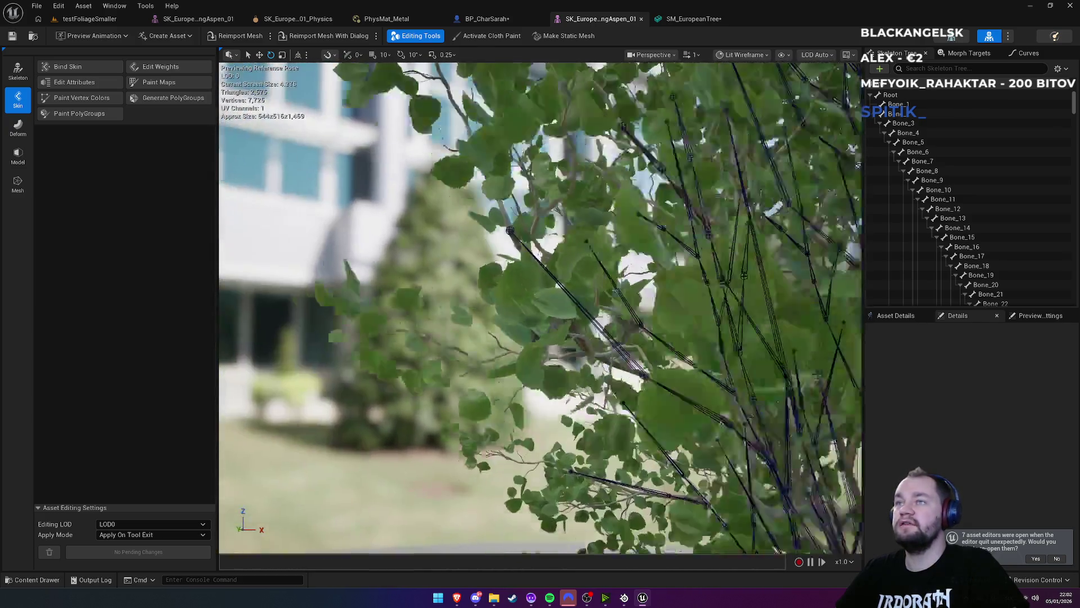
scroll(519, 216, "down", 3)
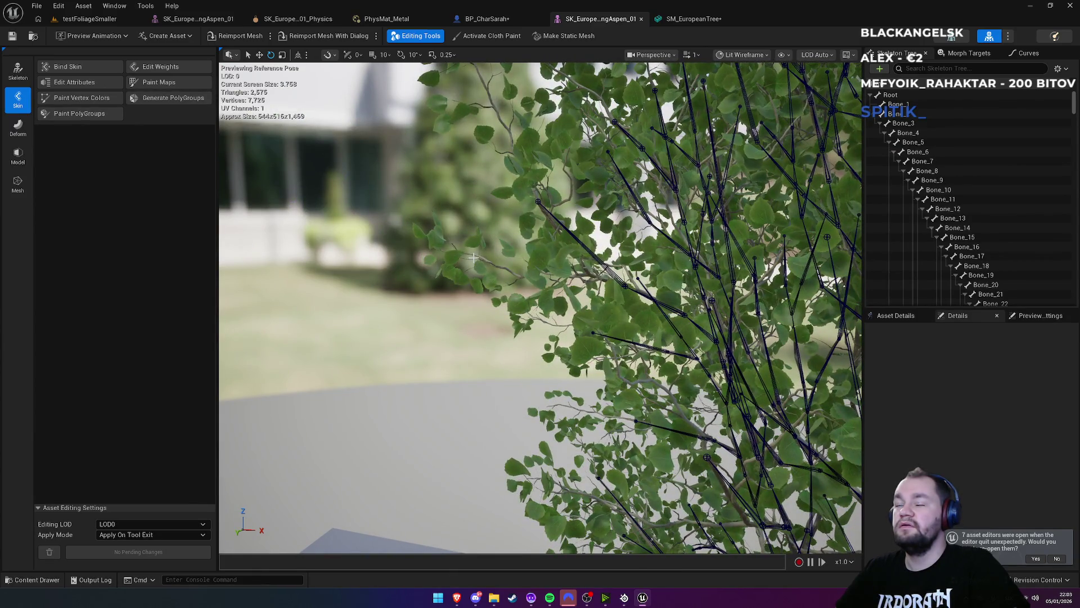
mouse_move(520, 146)
left_mouse_down()
mouse_move(500, 236)
mouse_move(495, 194)
left_mouse_up()
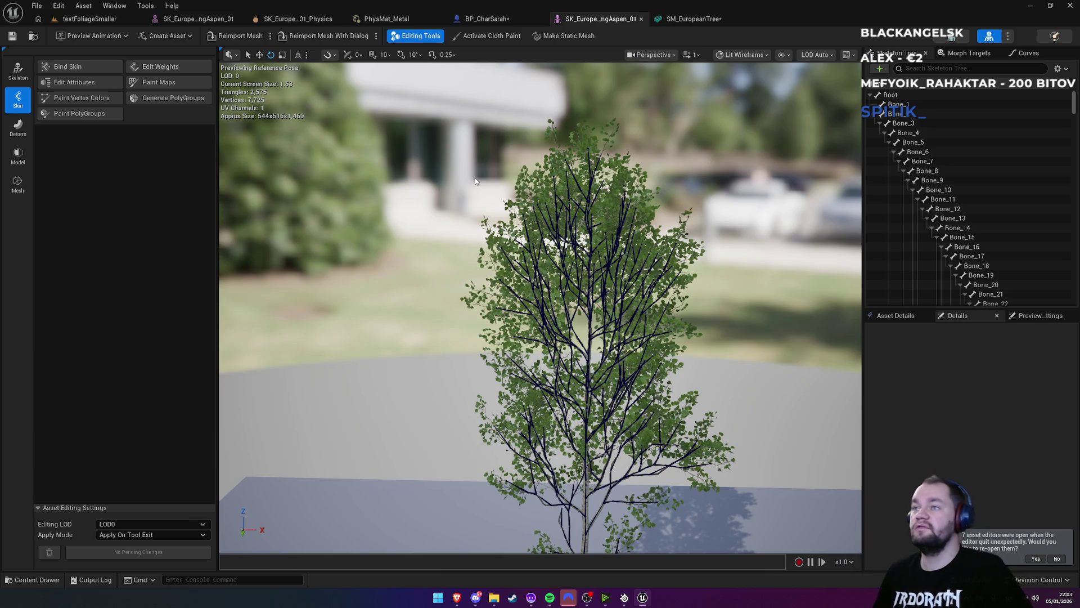
mouse_move(474, 178)
left_mouse_down()
mouse_move(422, 180)
mouse_move(434, 180)
mouse_move(433, 135)
mouse_move(422, 123)
left_mouse_up()
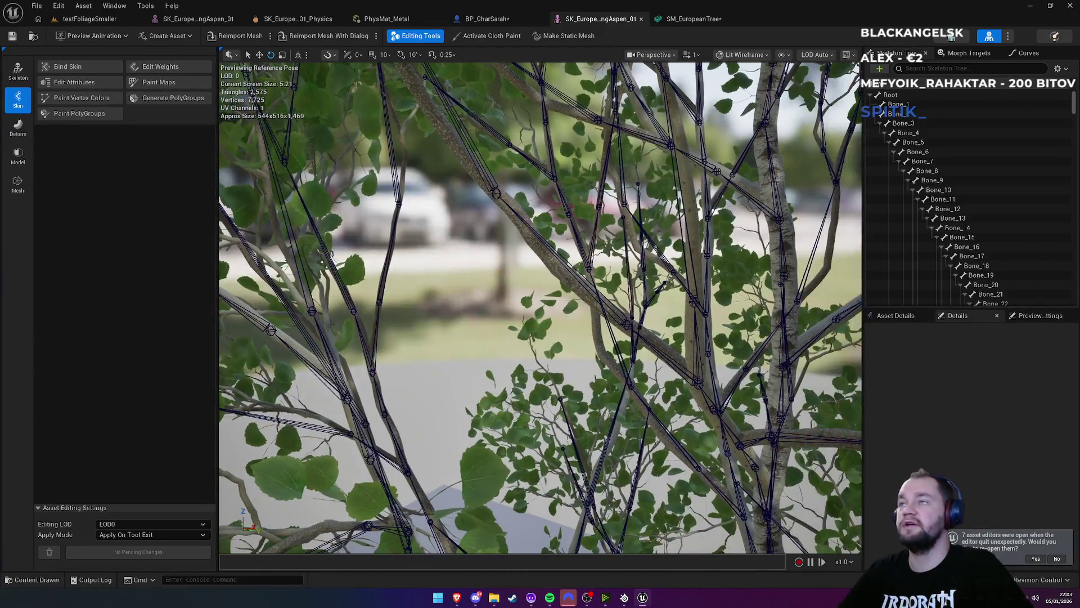
key("f")
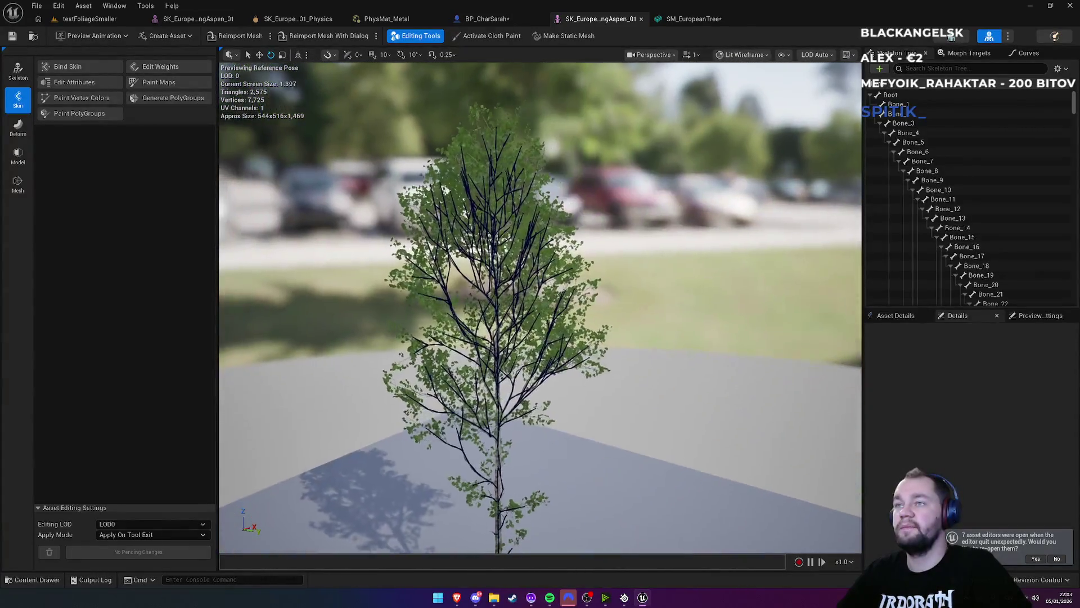
mouse_move(540, 306)
left_mouse_down()
mouse_move(540, 272)
mouse_move(540, 306)
left_mouse_up()
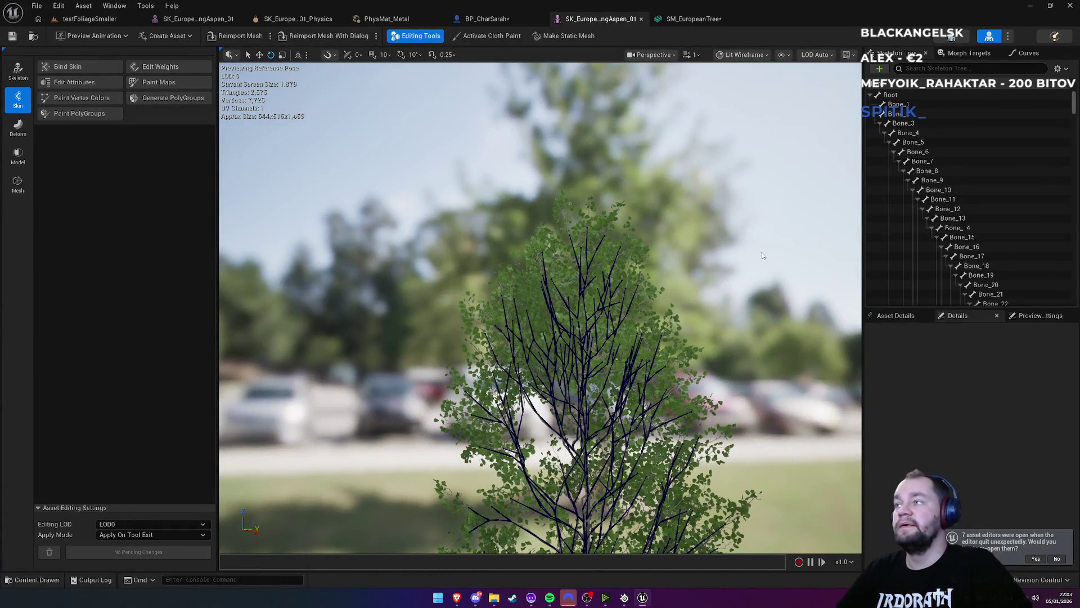
left_click(107, 20)
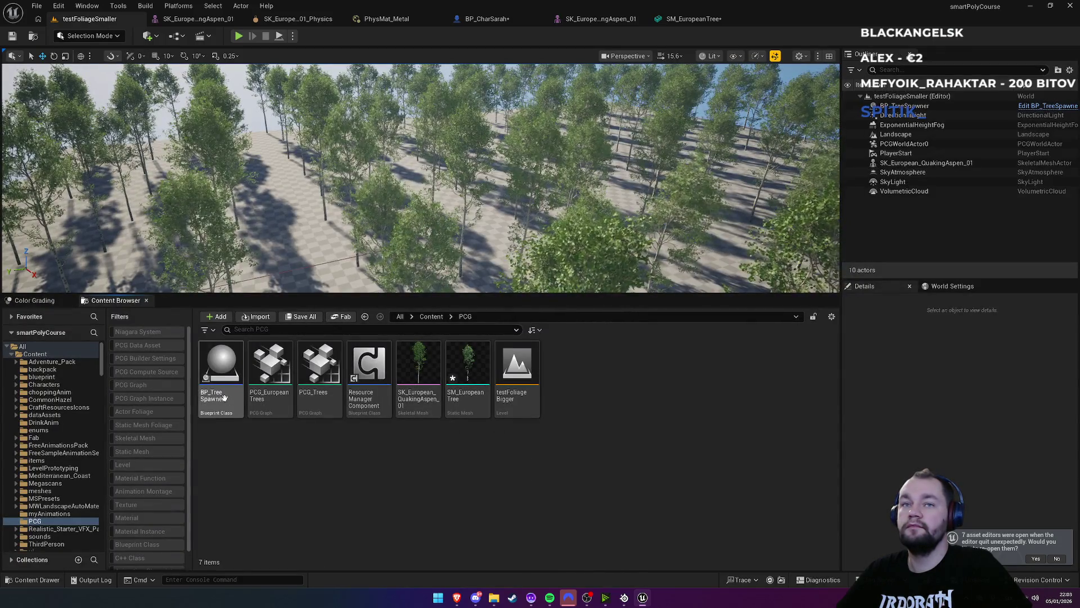
Go to the Content folder, focus BP_TreeSpawner, try placing Tree_Actor_Foliage, then open Foliage_Spawner_Test
left_click(431, 316)
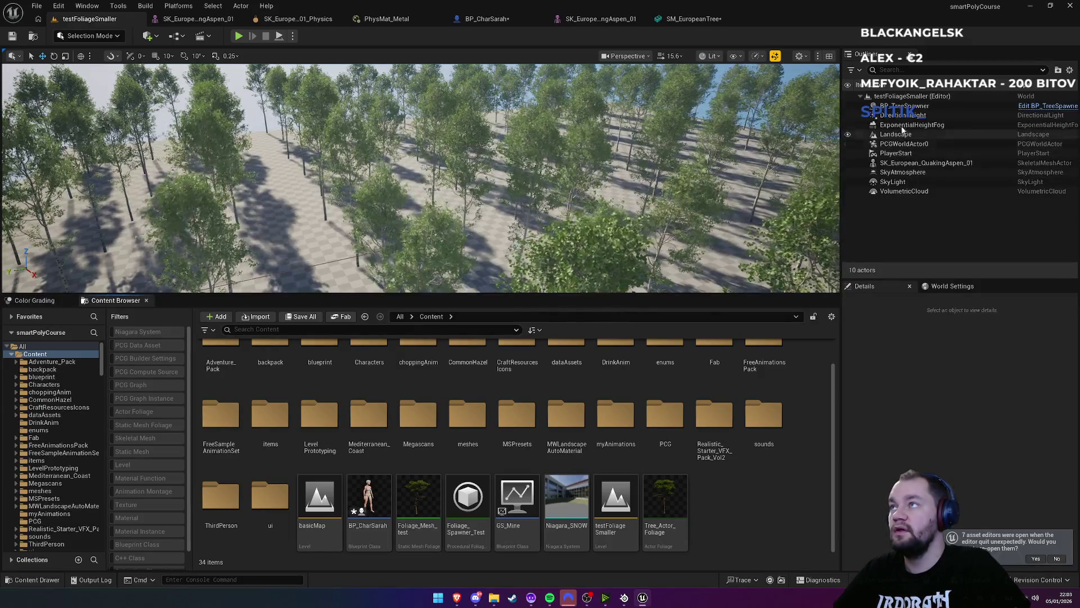
left_click(900, 106)
double_click(900, 107)
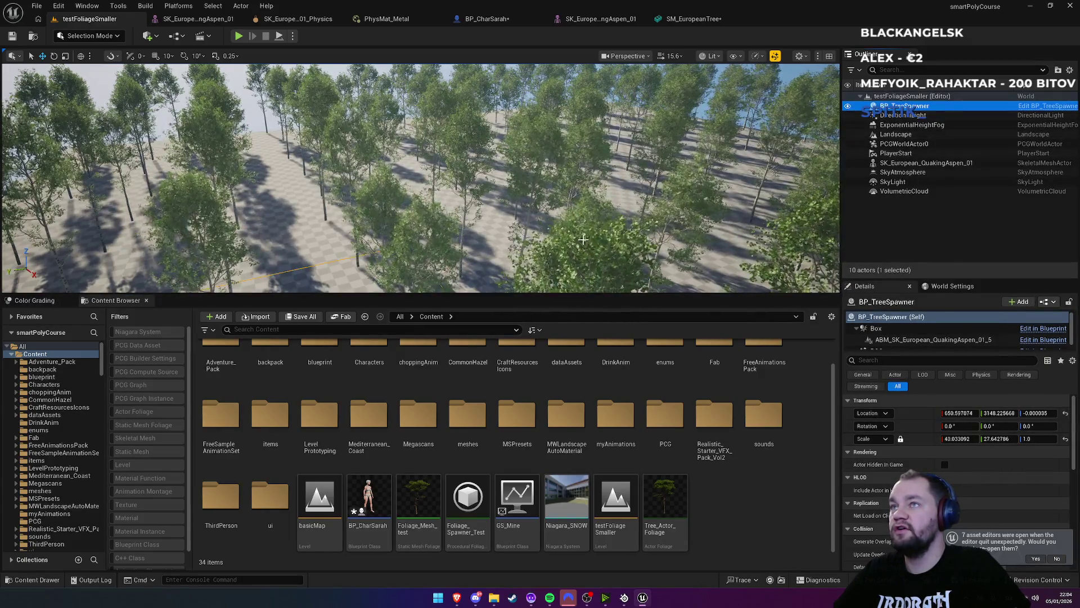
mouse_move(658, 506)
left_mouse_down()
mouse_move(579, 234)
mouse_move(510, 208)
left_mouse_up()
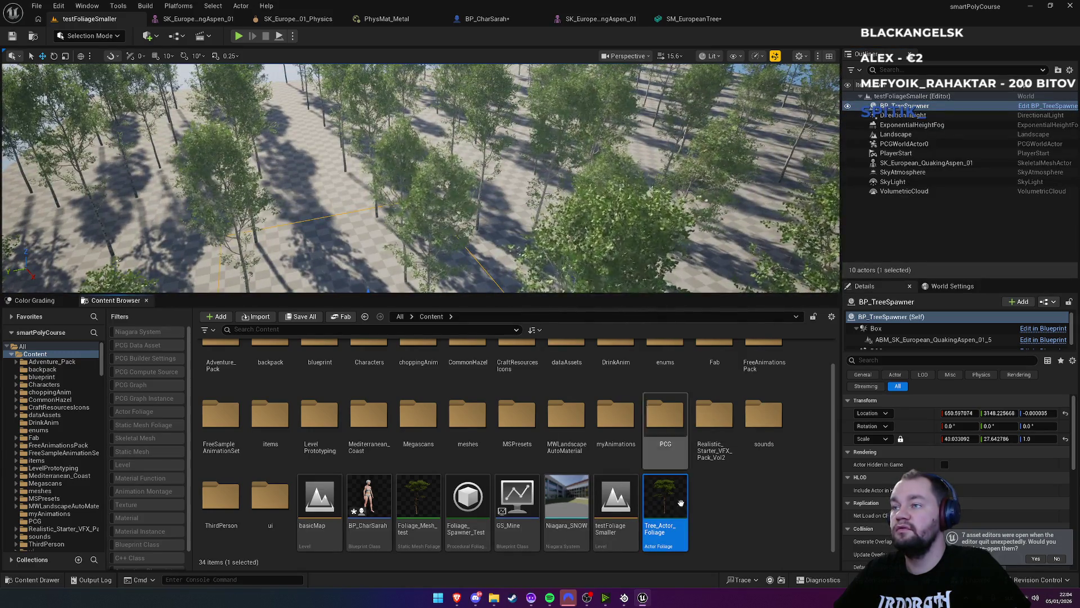
double_click(485, 530)
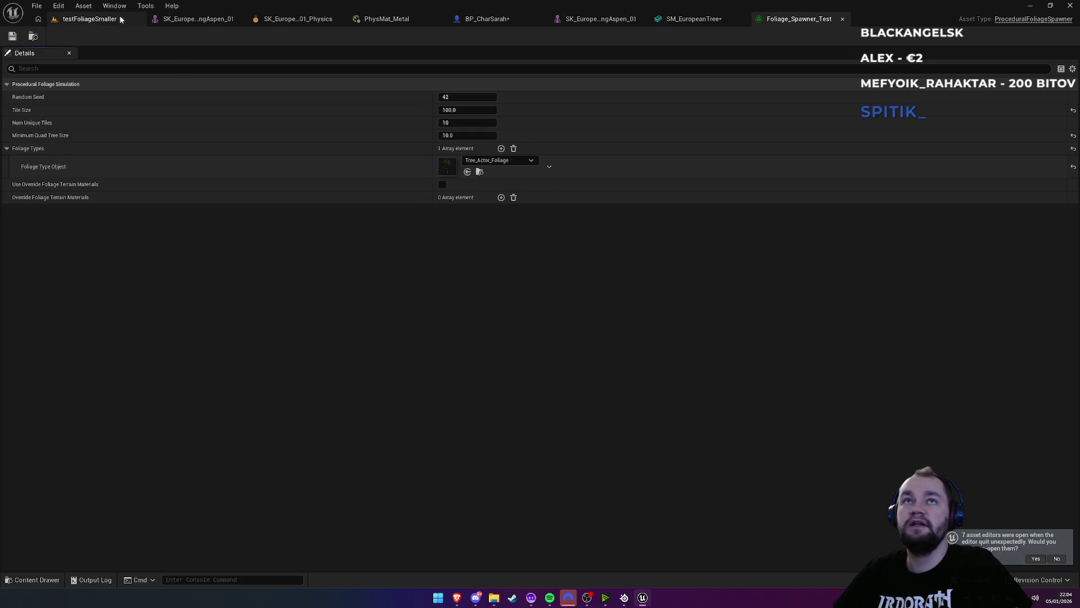
Place the Foliage_Spawner_Test volume among the trees in the testFoliageSmaller level
left_click(92, 19)
mouse_move(471, 523)
left_mouse_down()
mouse_move(458, 188)
mouse_move(499, 194)
mouse_move(513, 170)
left_mouse_up()
scroll(963, 474, "down", 10)
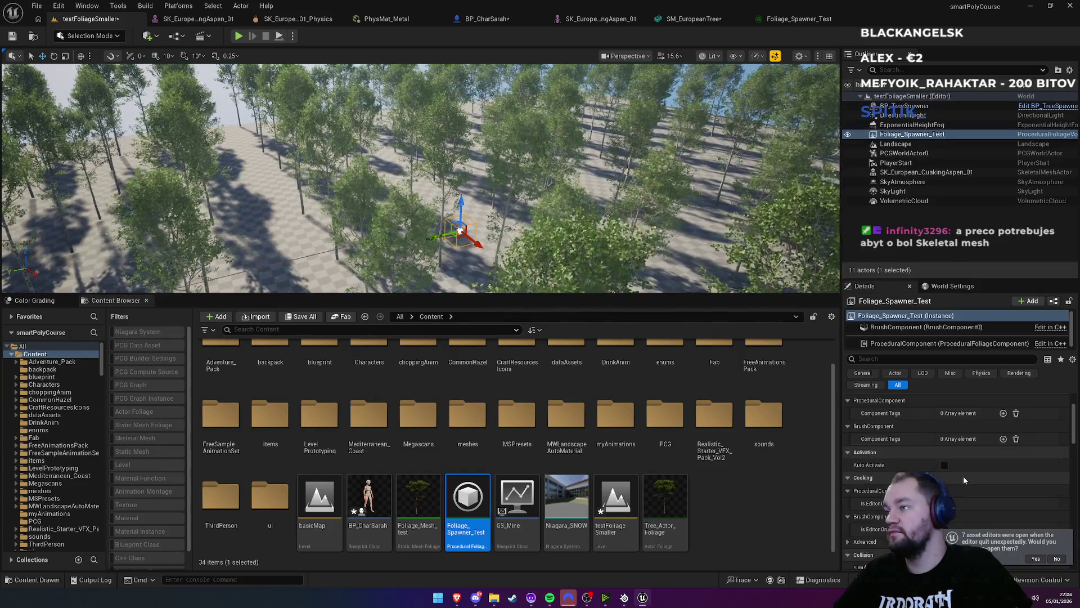
scroll(963, 475, "down", 15)
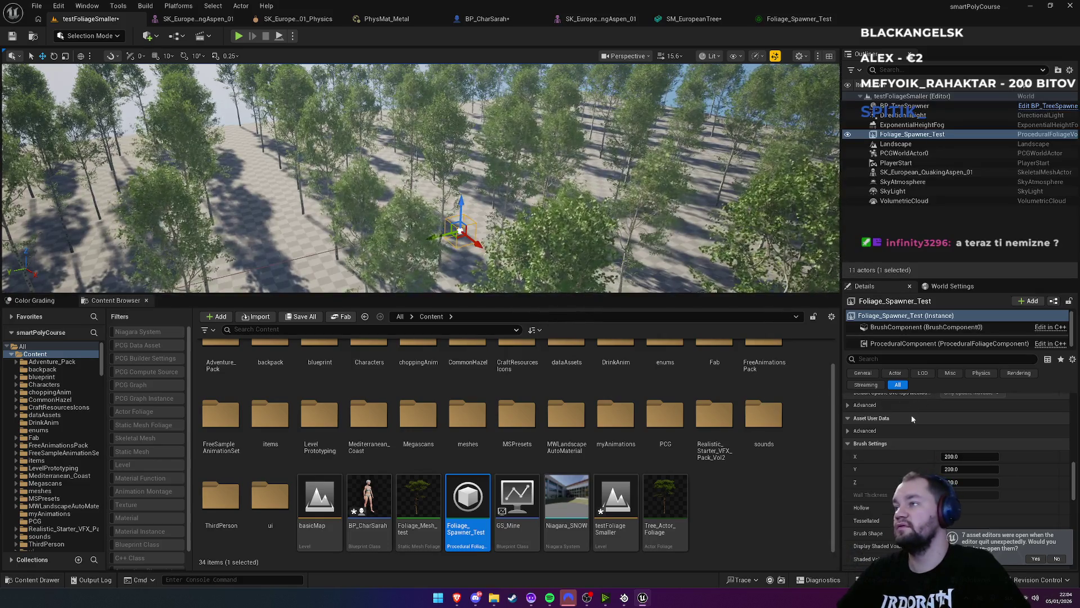
scroll(931, 452, "down", 5)
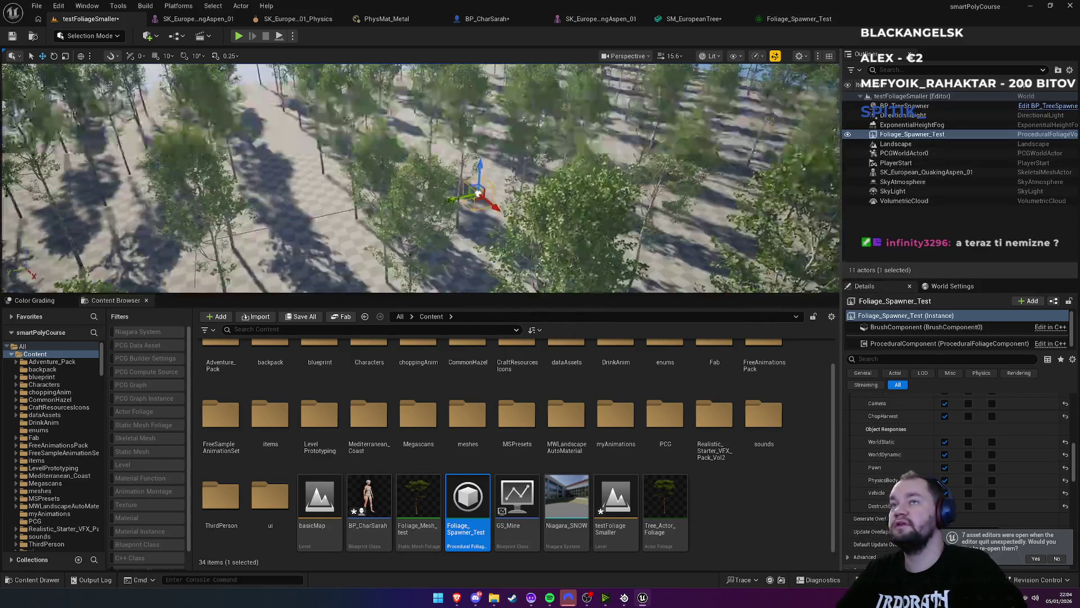
scroll(422, 177, "down", 10)
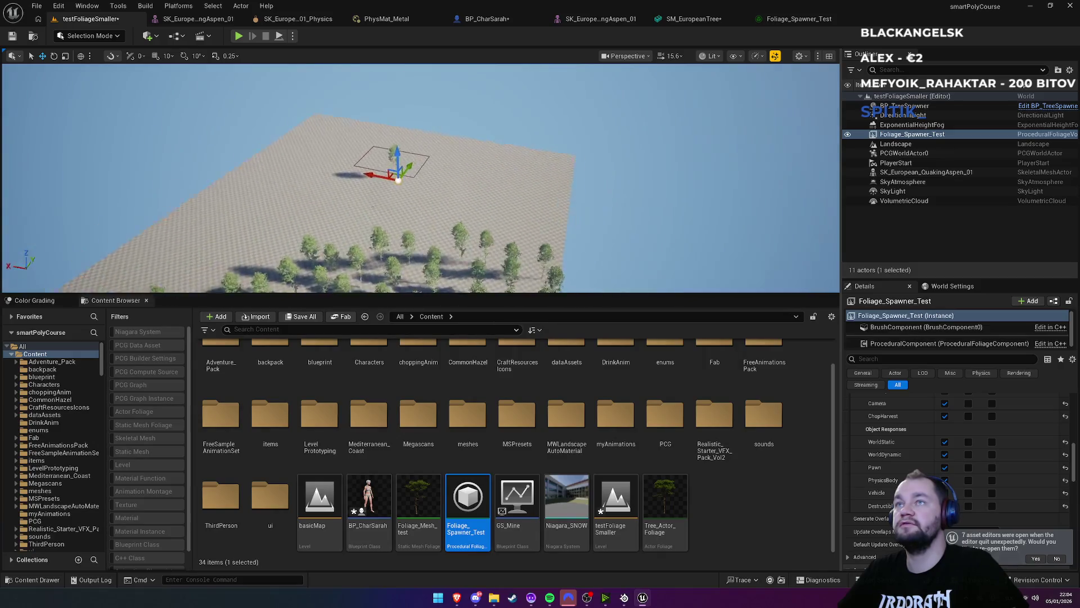
left_click_drag(595, 195, 595, 195)
mouse_move(510, 216)
left_mouse_down()
mouse_move(547, 212)
mouse_move(572, 262)
mouse_move(510, 162)
left_mouse_up()
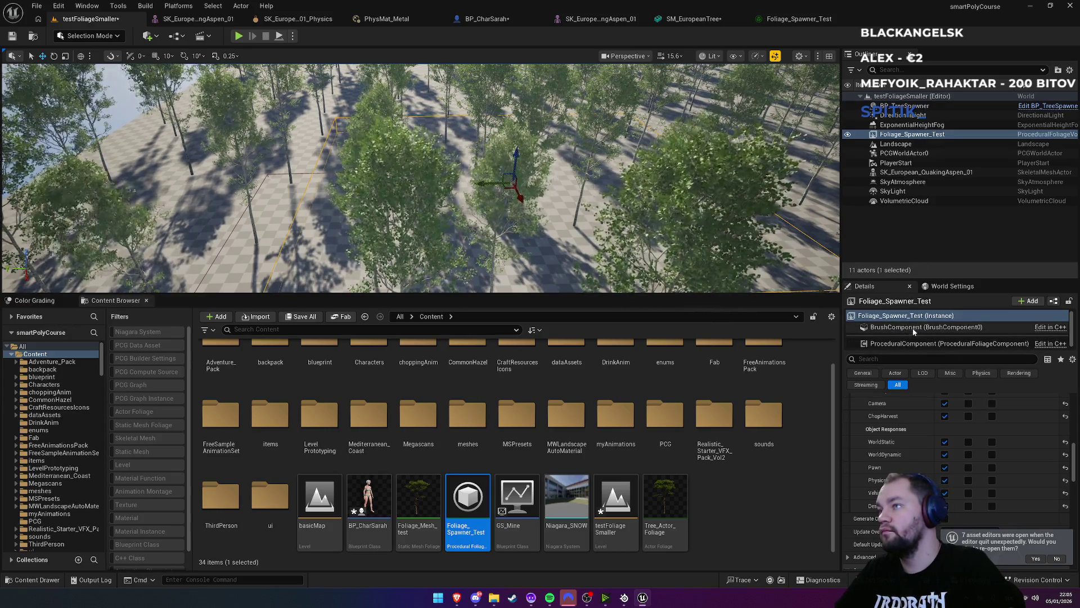
Resimulate the spawner's ProceduralComponent three times
left_click(913, 342)
scroll(956, 427, "down", 5)
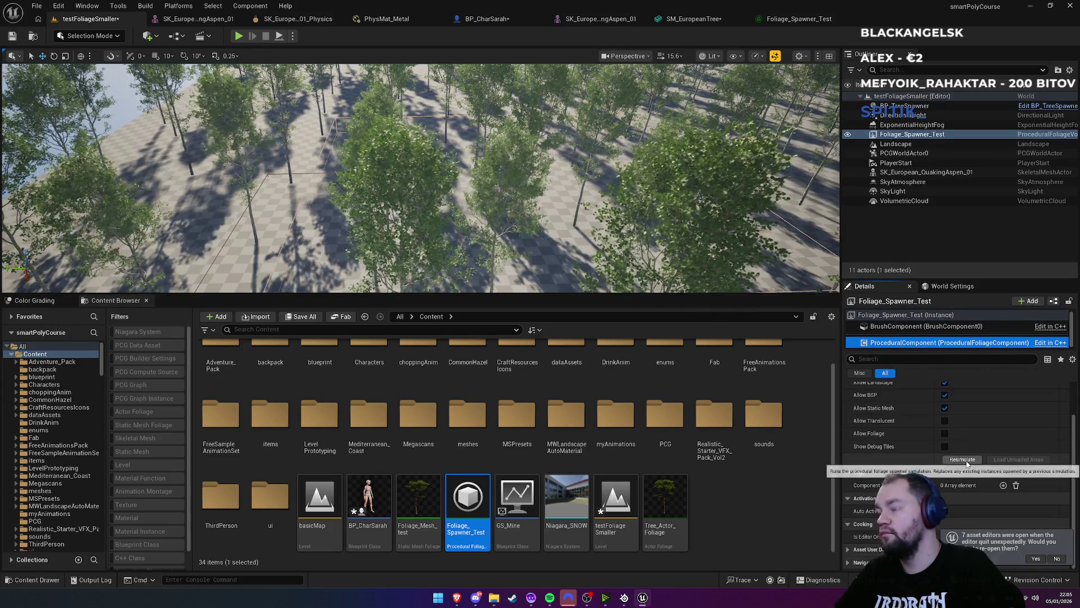
left_click(962, 459)
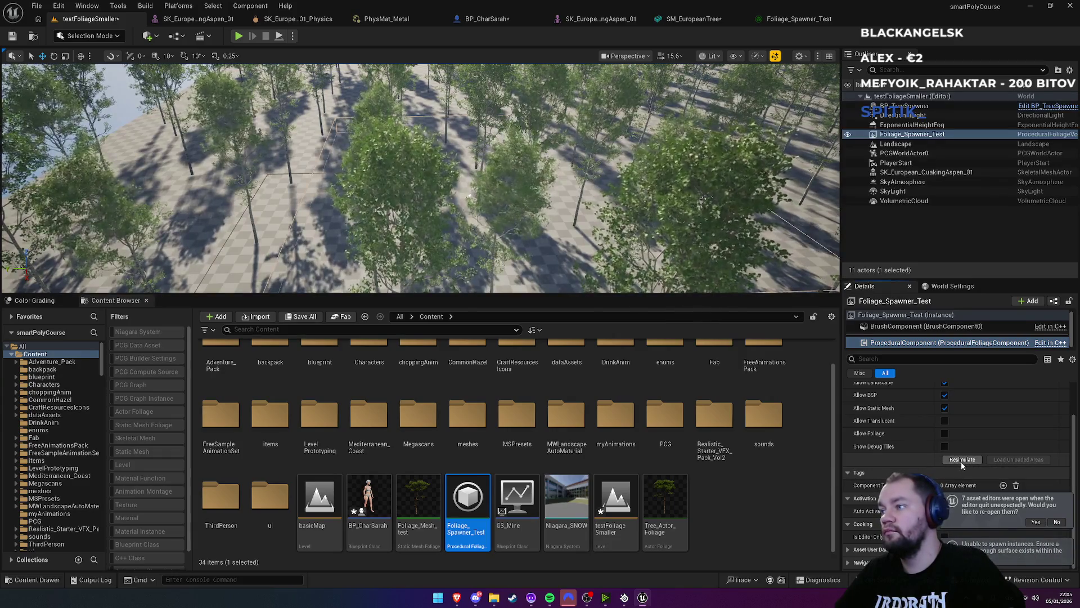
left_click(969, 460)
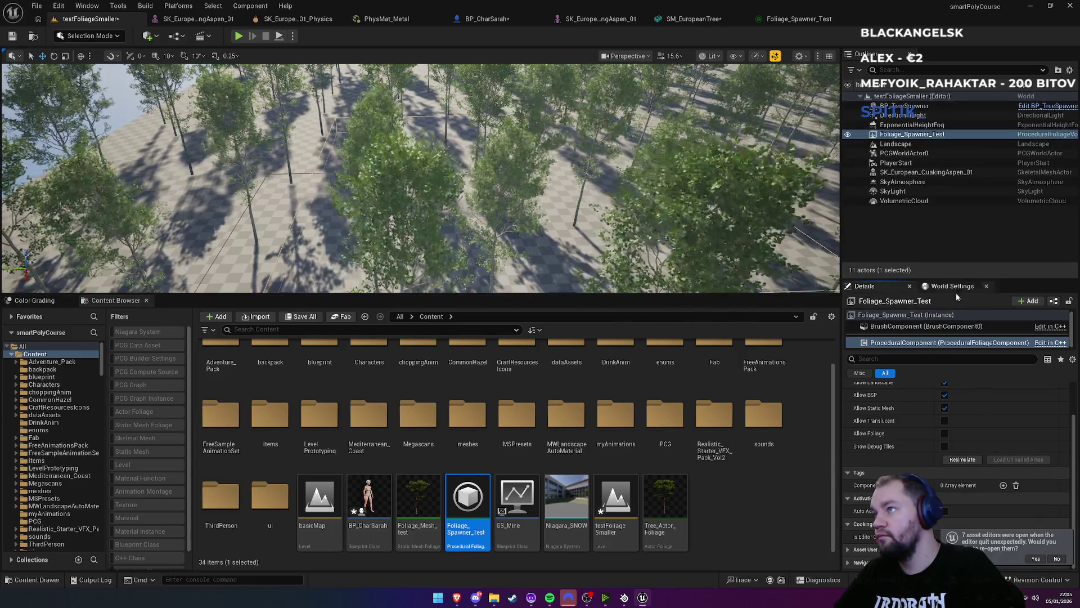
left_click(962, 459)
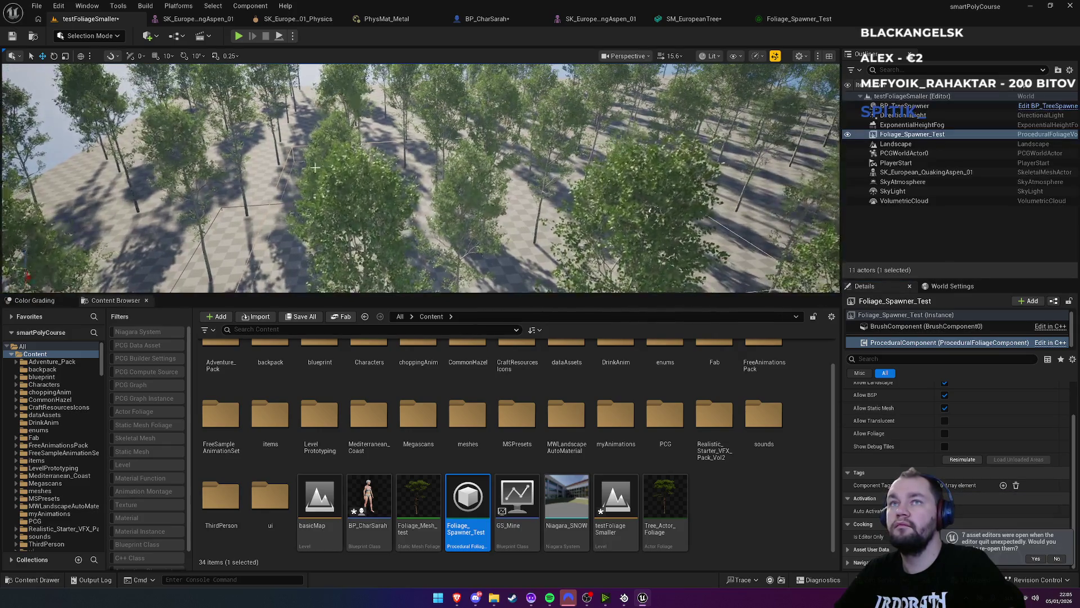
Lower the Foliage_Spawner_Test volume toward the ground and resimulate its foliage again
left_click(319, 176)
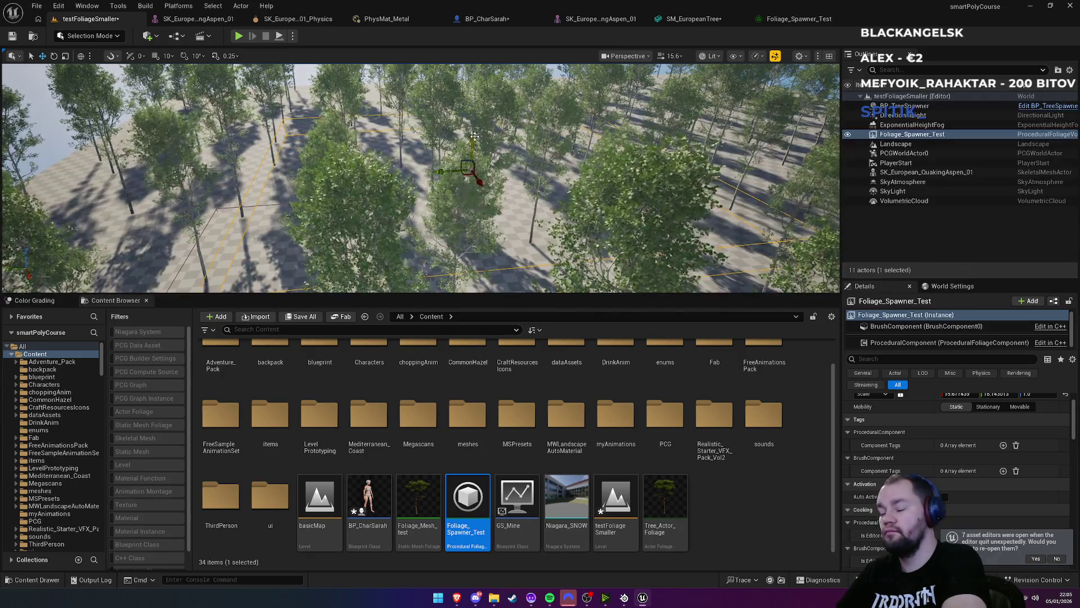
left_click_drag(474, 137, 474, 169)
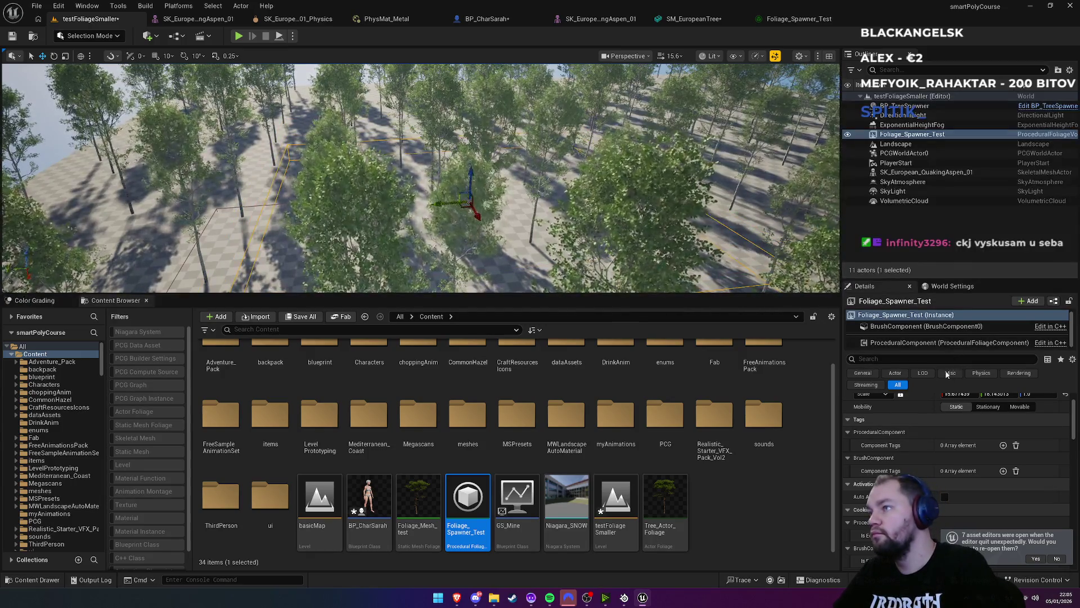
left_click(905, 342)
left_click(963, 459)
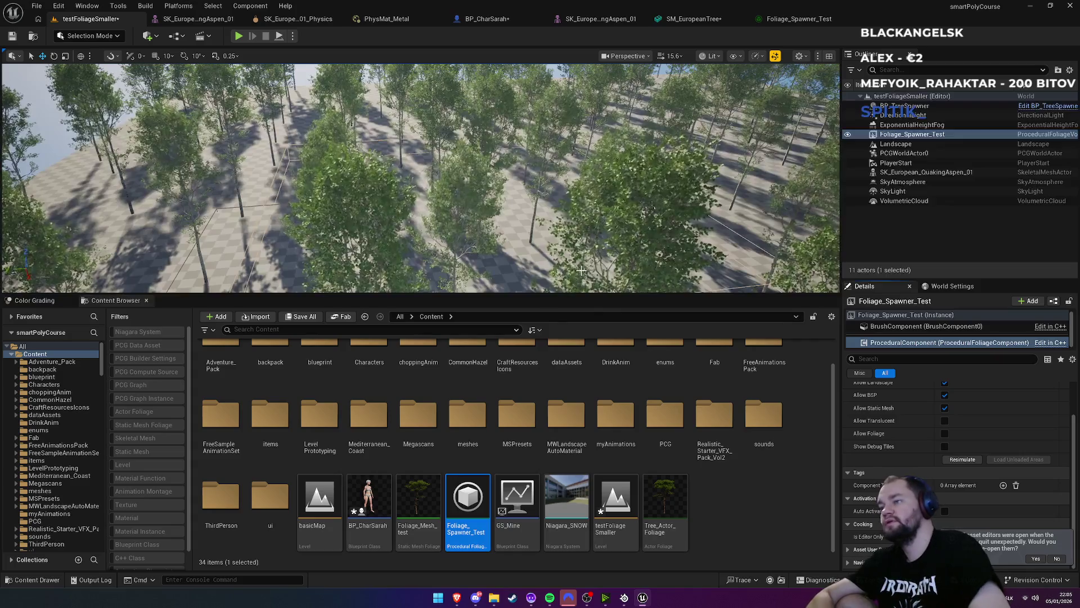
mouse_move(551, 204)
left_mouse_down()
mouse_move(608, 204)
mouse_move(514, 148)
mouse_move(510, 225)
mouse_move(493, 182)
left_mouse_up()
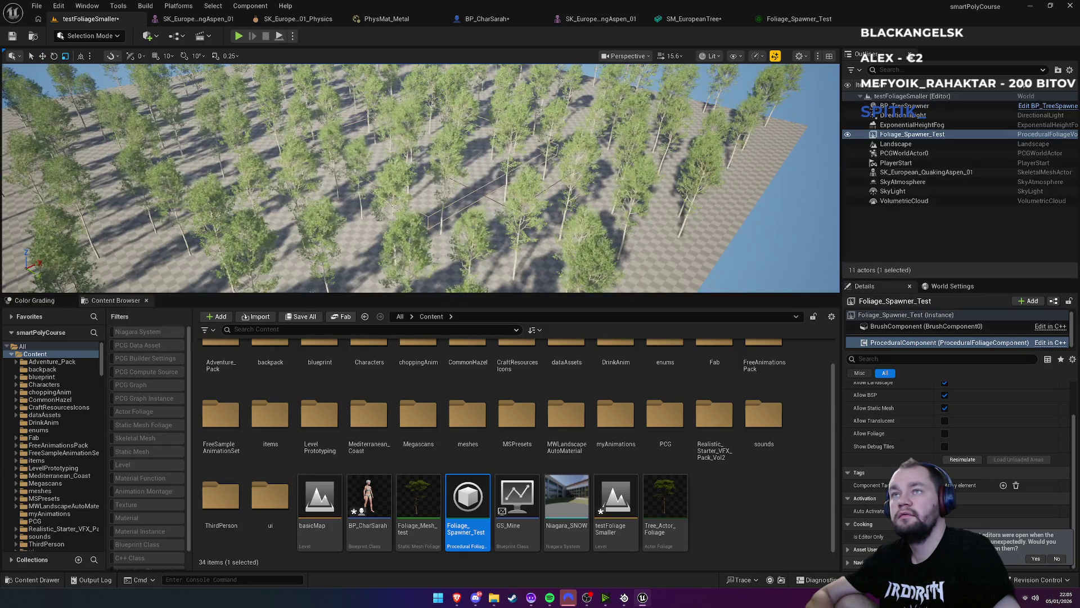
left_click(494, 182)
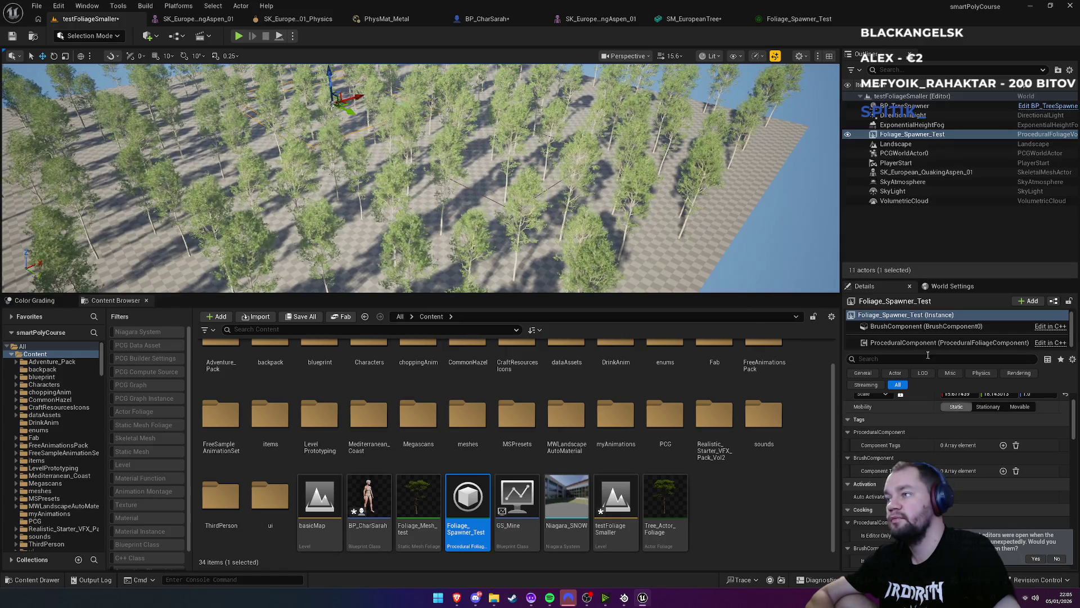
left_click(949, 343)
left_click(962, 459)
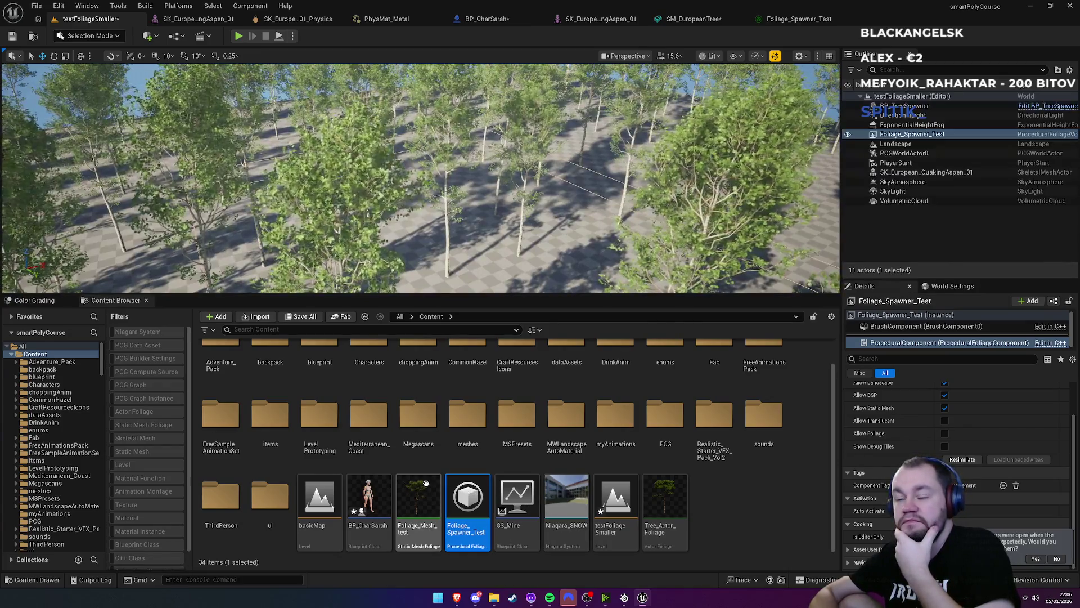
Open the basicMap level, saving the three pending assets first
double_click(325, 535)
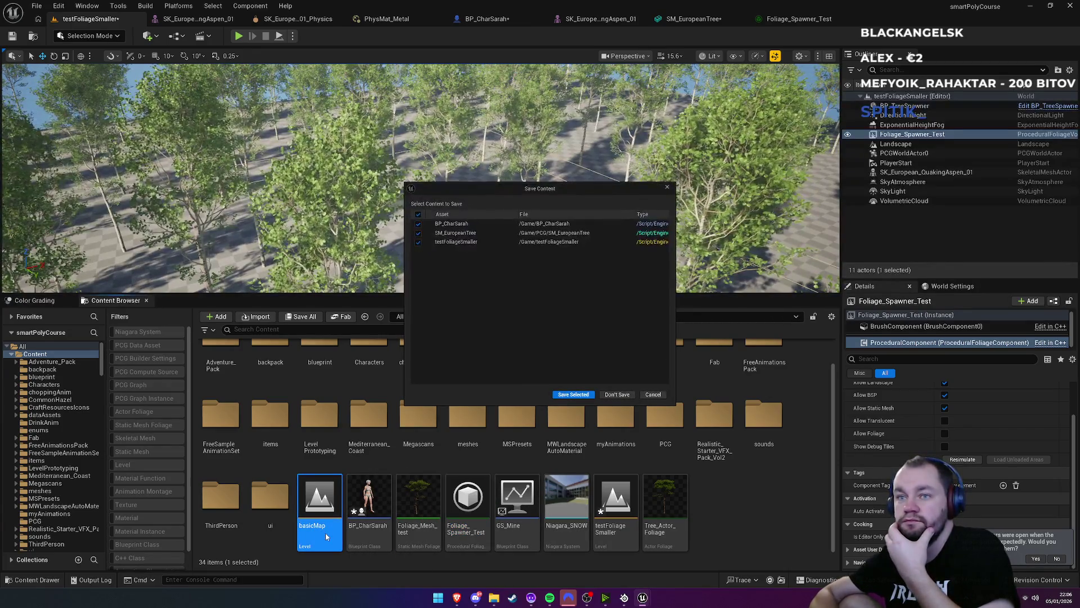
left_click(583, 395)
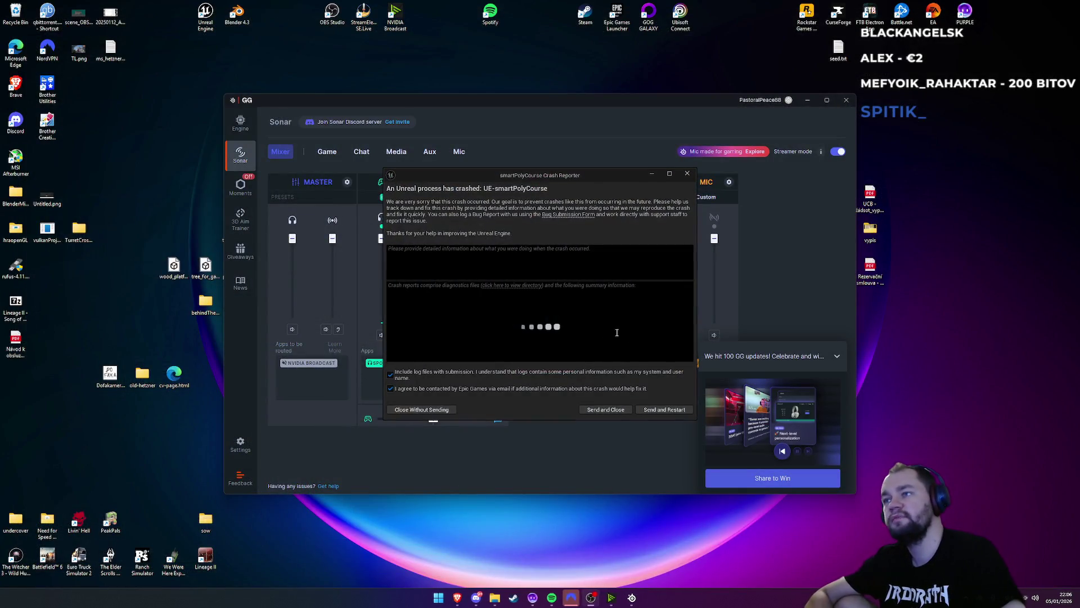
Send the crash report and restart the editor
left_click(657, 412)
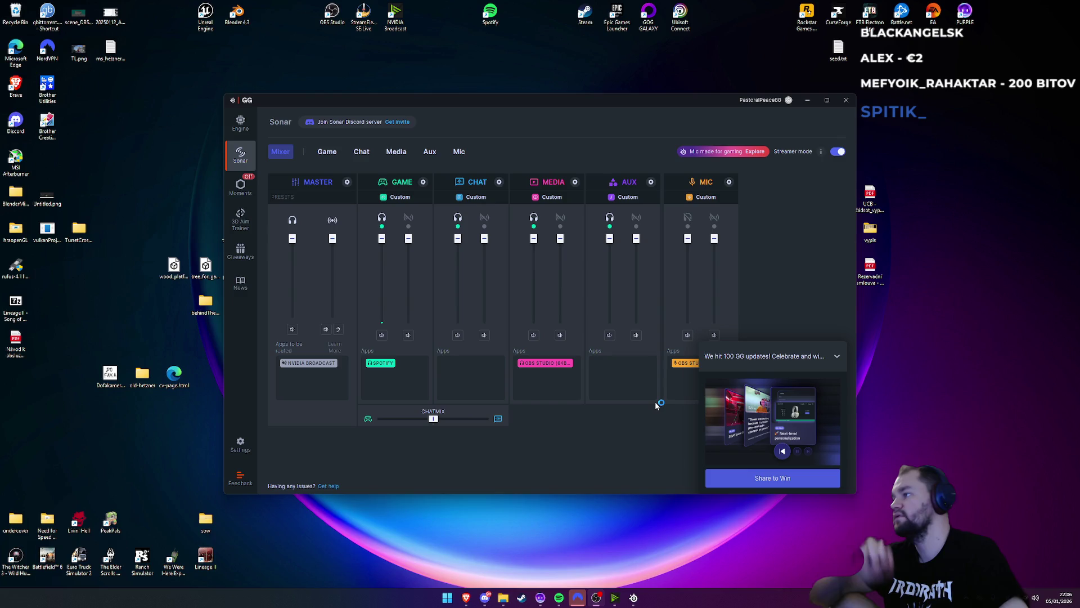
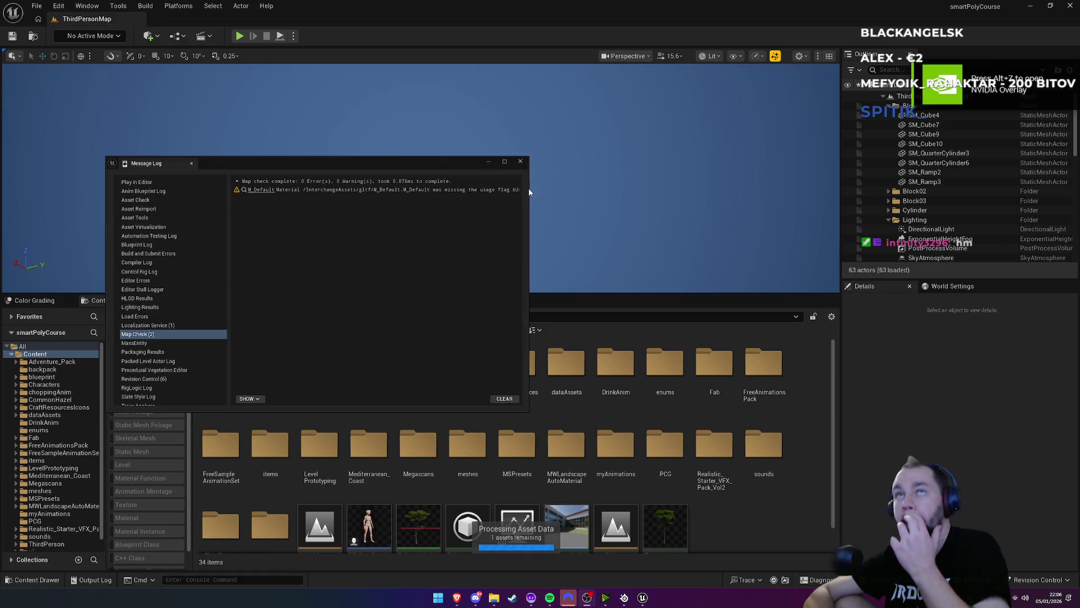
Close the Message Log and fly the camera up for an overview of the map
left_click(520, 162)
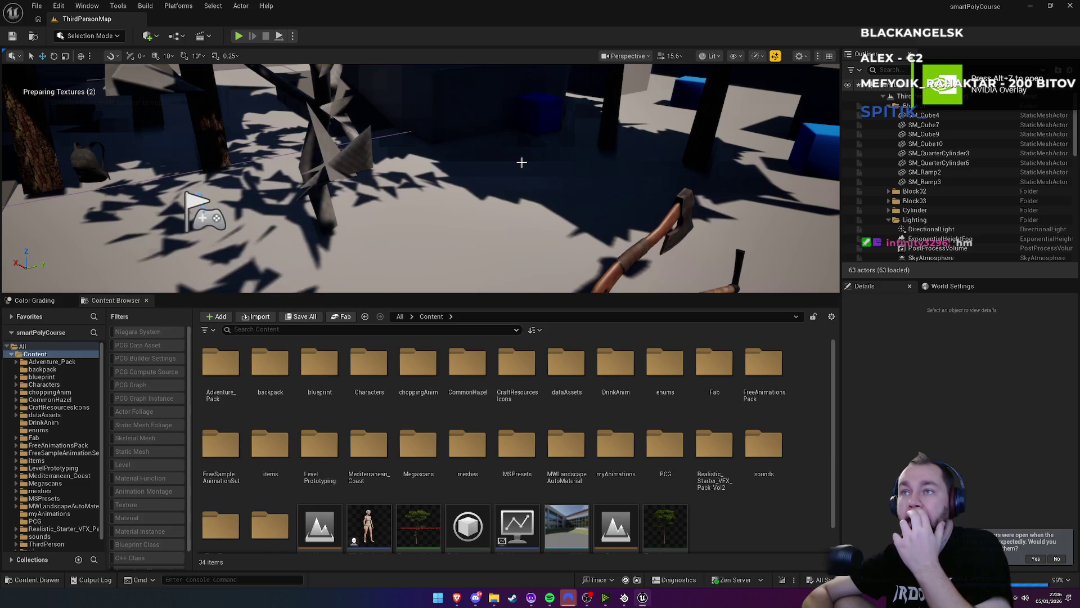
left_click_drag(547, 185, 546, 185)
scroll(682, 236, "down", 3)
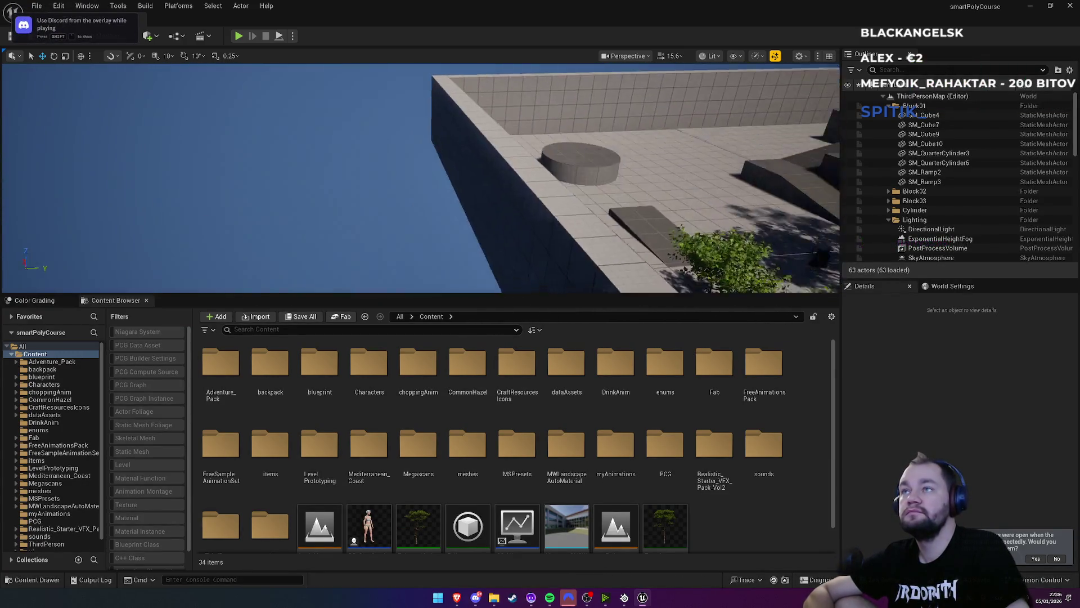
scroll(555, 192, "up", 2)
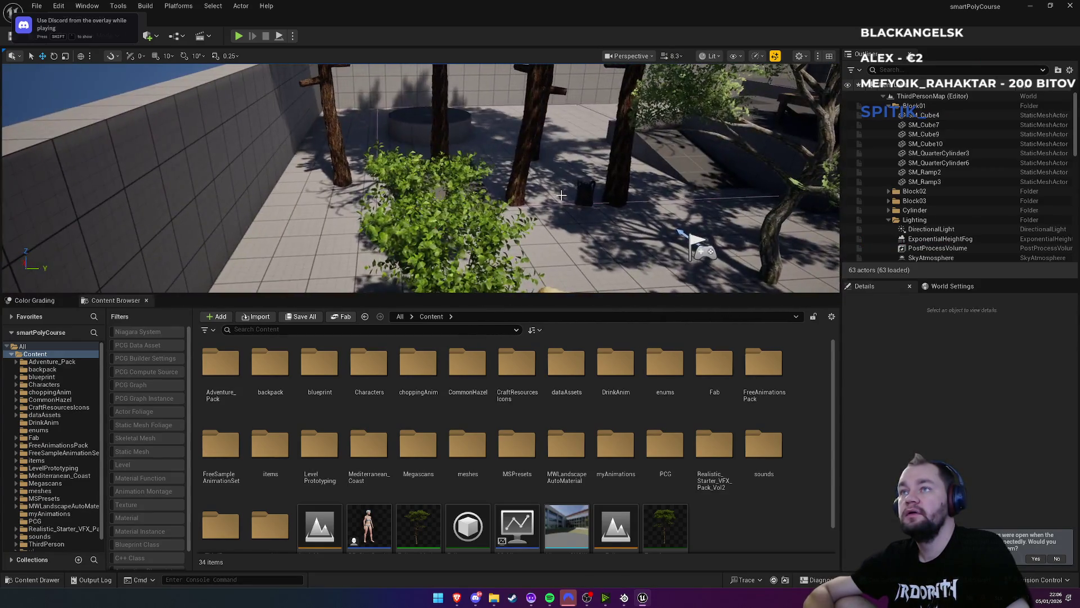
Select the Foliage_Spawner_Test volume and open its spawner asset for editing
left_click(555, 203)
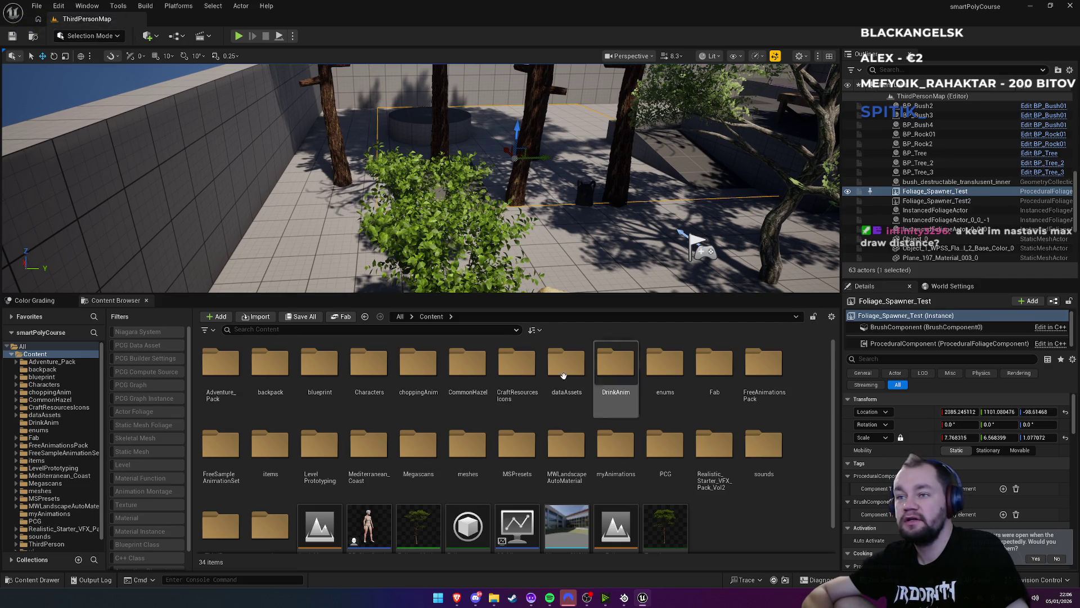
scroll(616, 382, "down", 1)
double_click(474, 500)
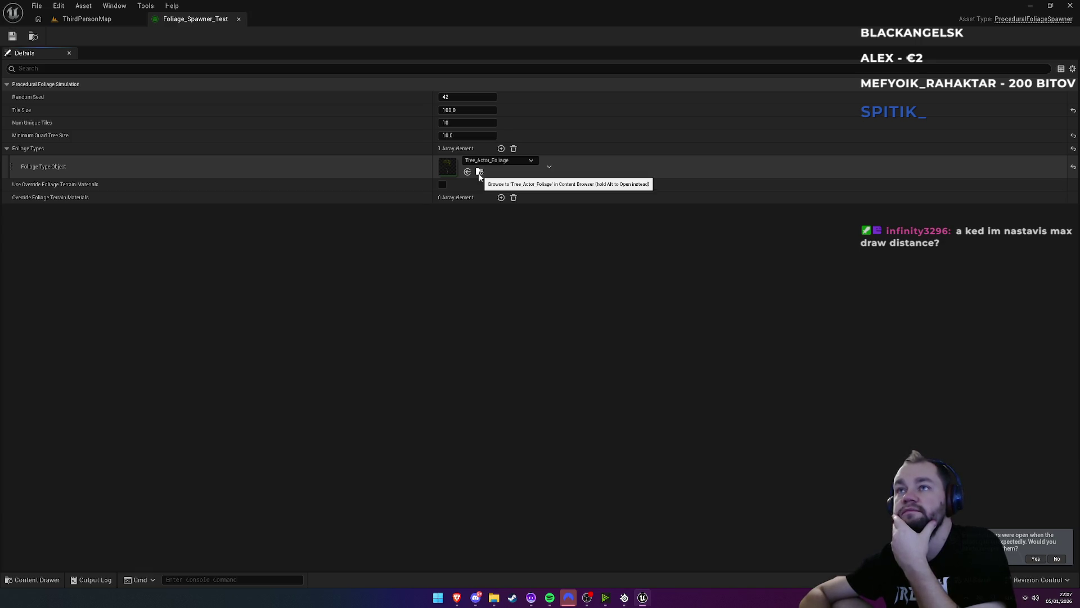
Browse to the spawner's Tree_Actor_Foliage type and open and review its settings
left_click(479, 174)
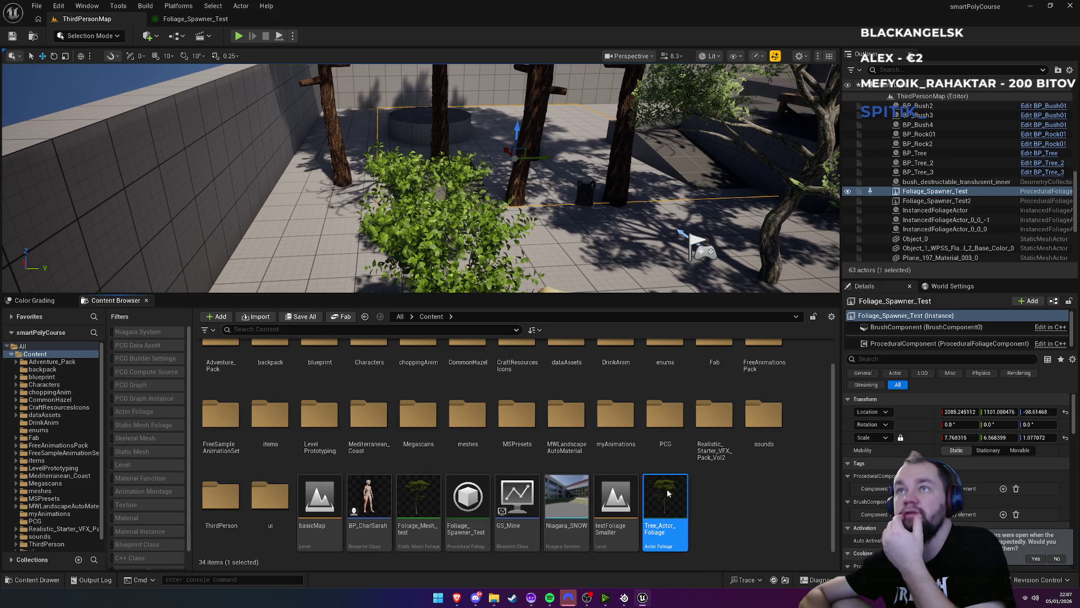
double_click(666, 488)
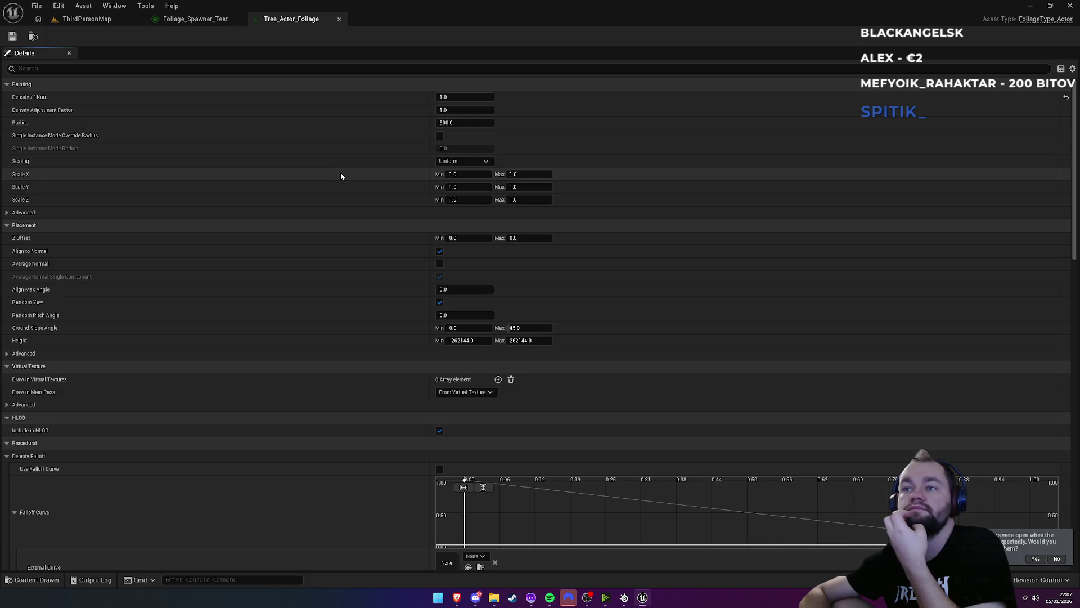
scroll(341, 176, "down", 7)
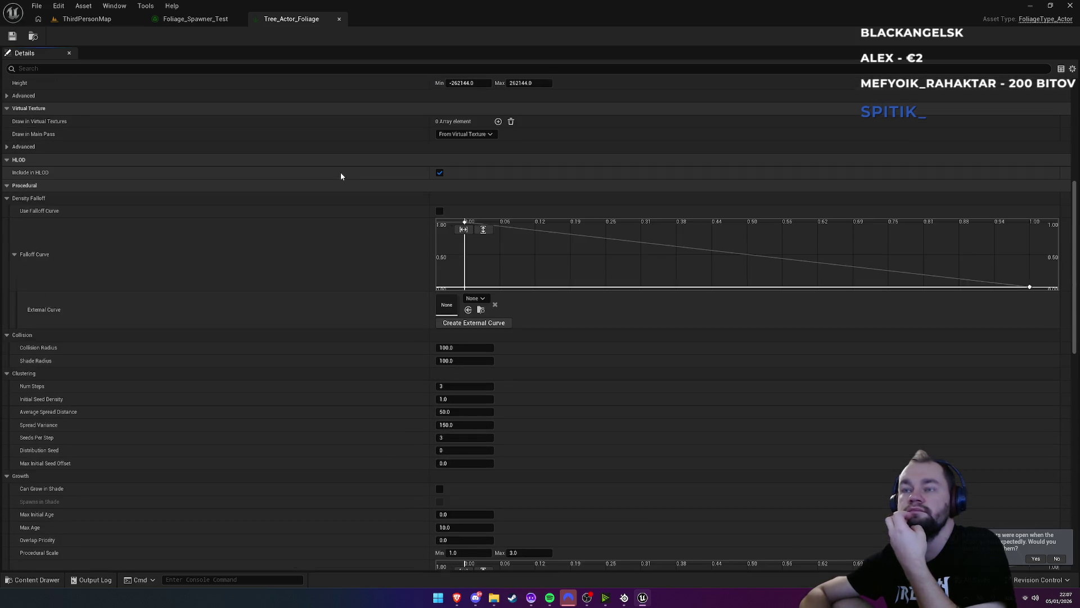
scroll(341, 176, "down", 7)
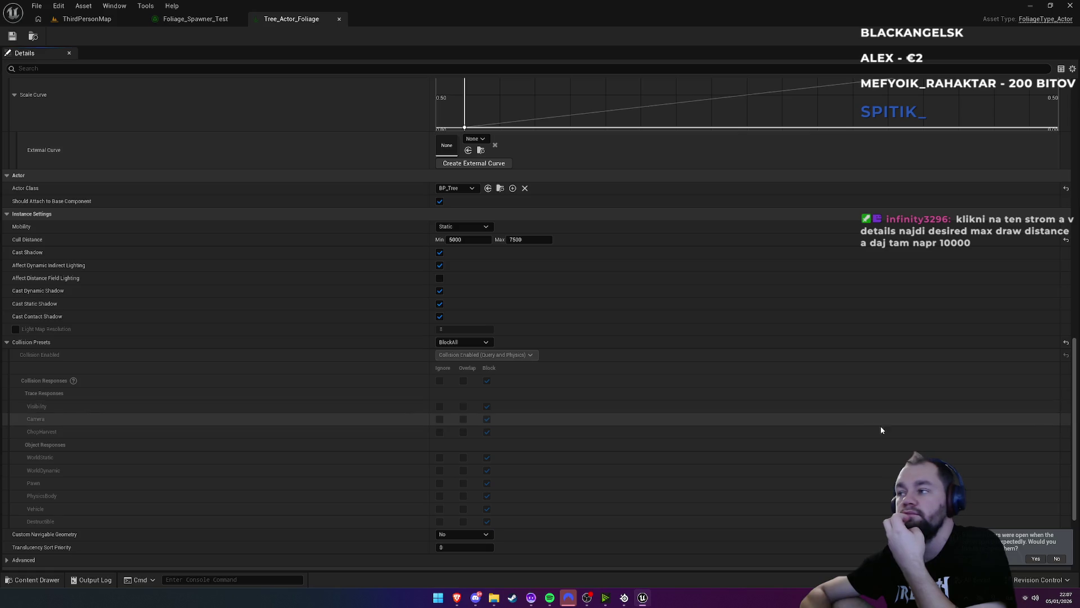
scroll(1054, 359, "up", 15)
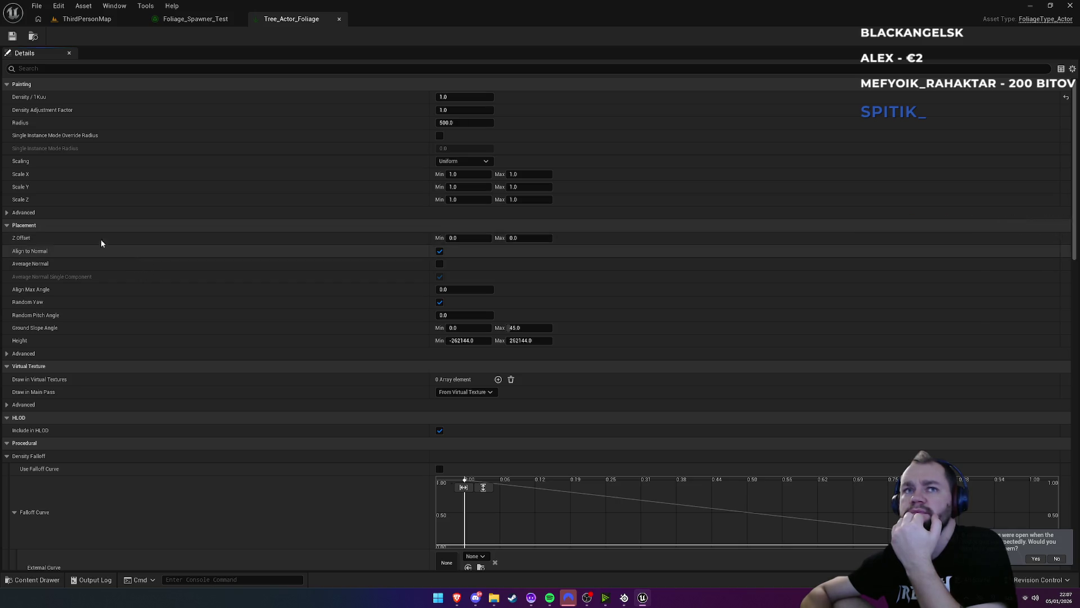
scroll(85, 233, "down", 5)
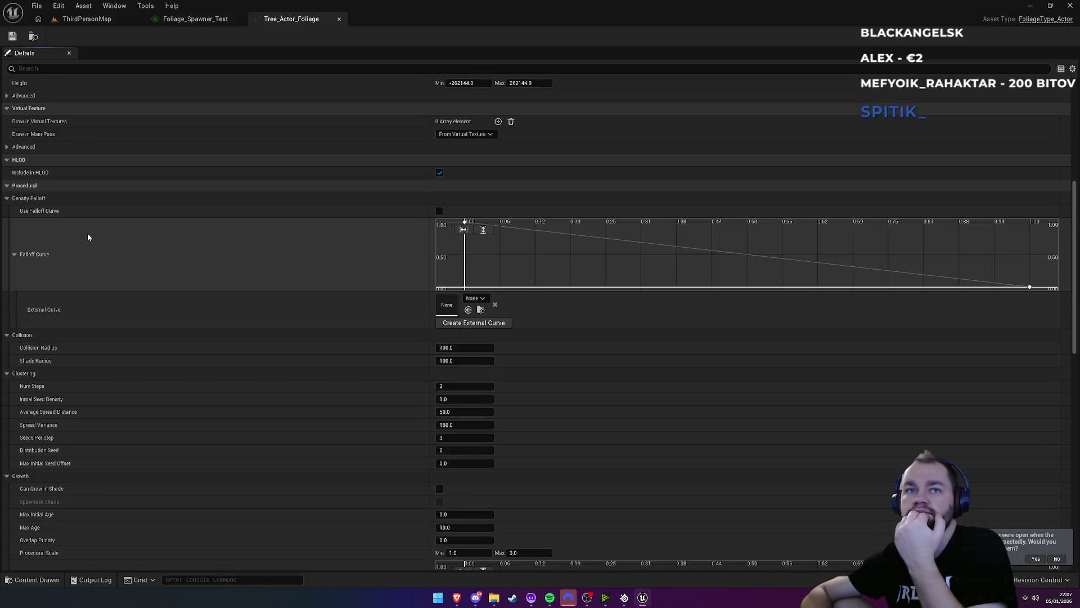
Return to the ThirdPersonMap level and start a Play-in-Editor session
scroll(87, 236, "down", 5)
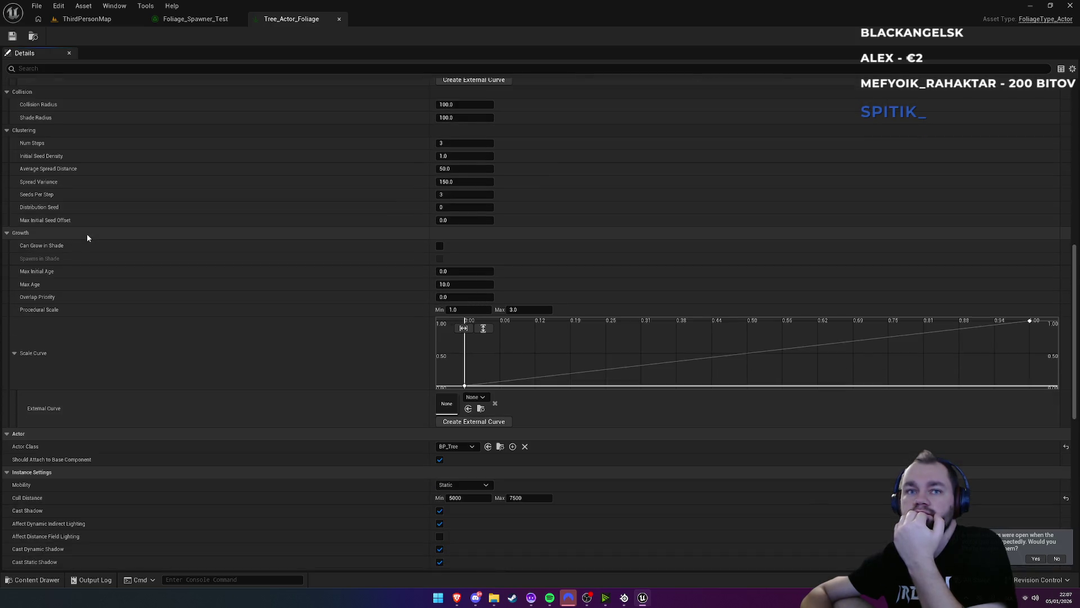
scroll(87, 237, "down", 2)
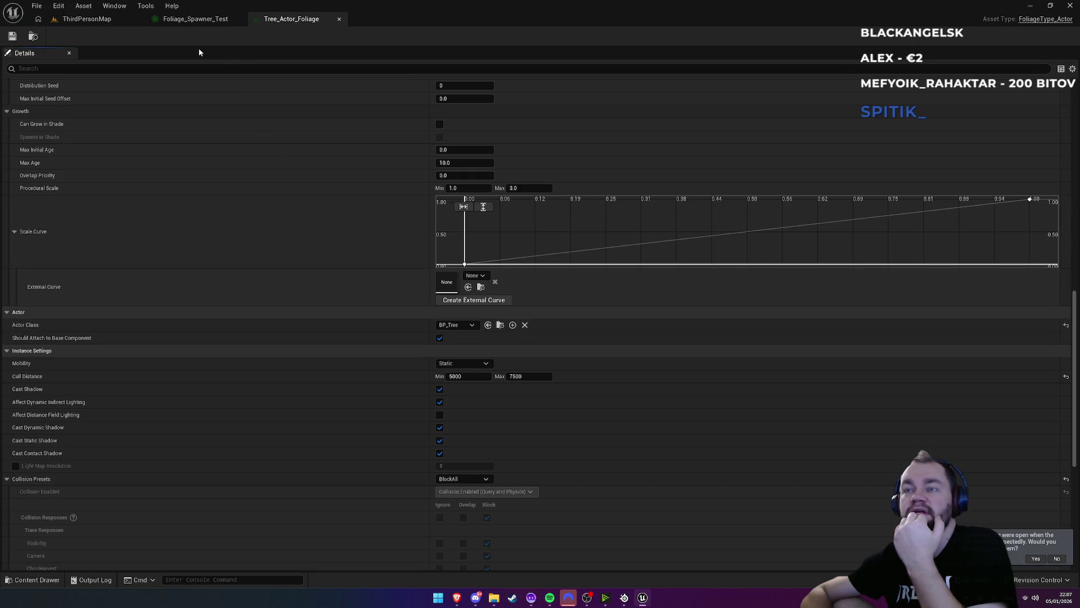
left_click(123, 20)
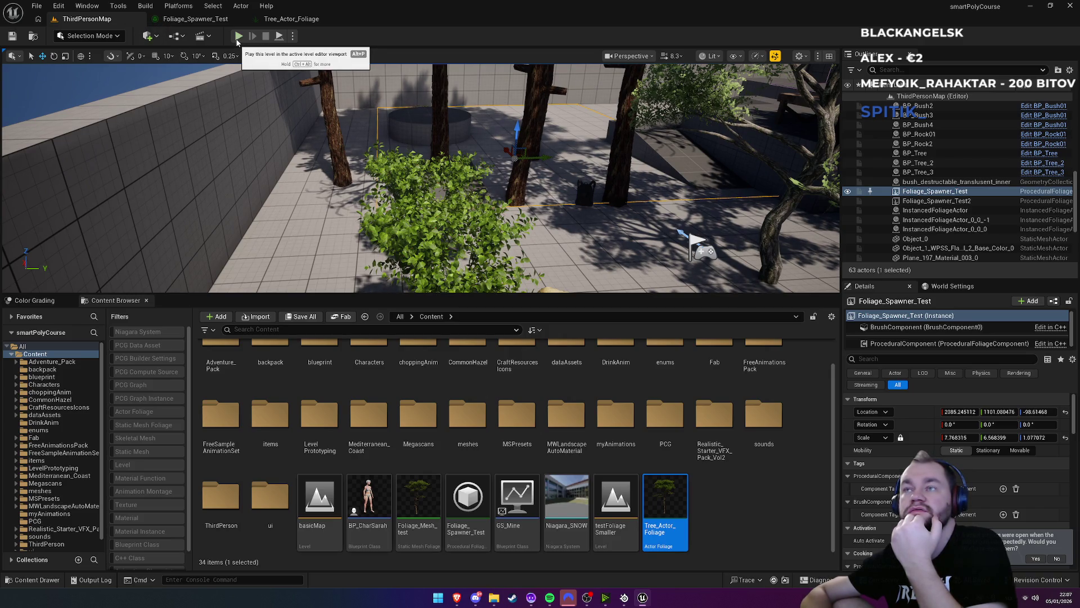
left_click(238, 37)
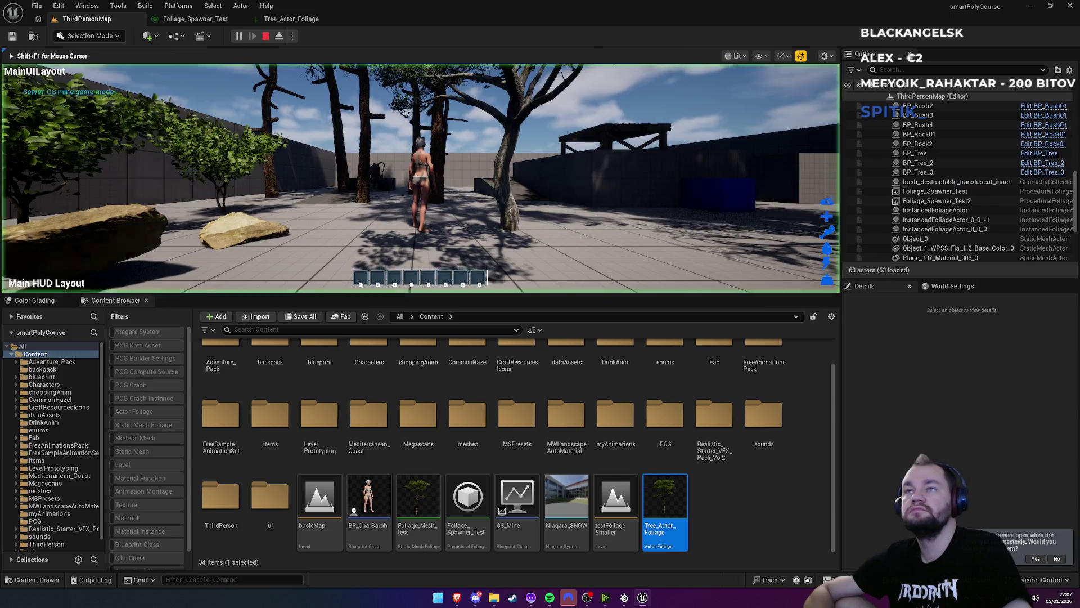
Walk the character forward with W into and past the spawned tree trunks
key("w")
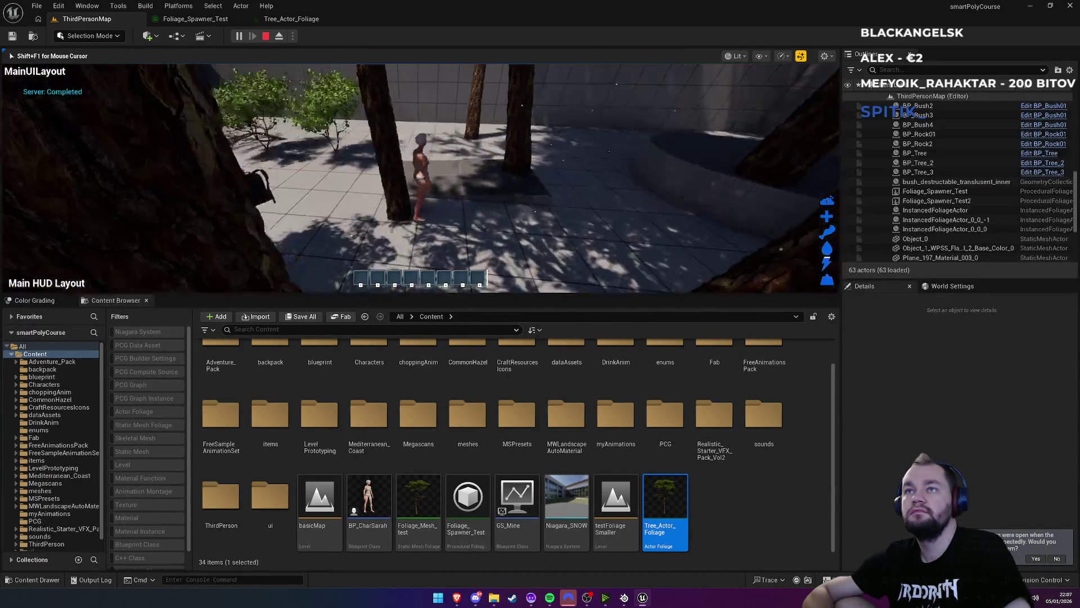
key("w")
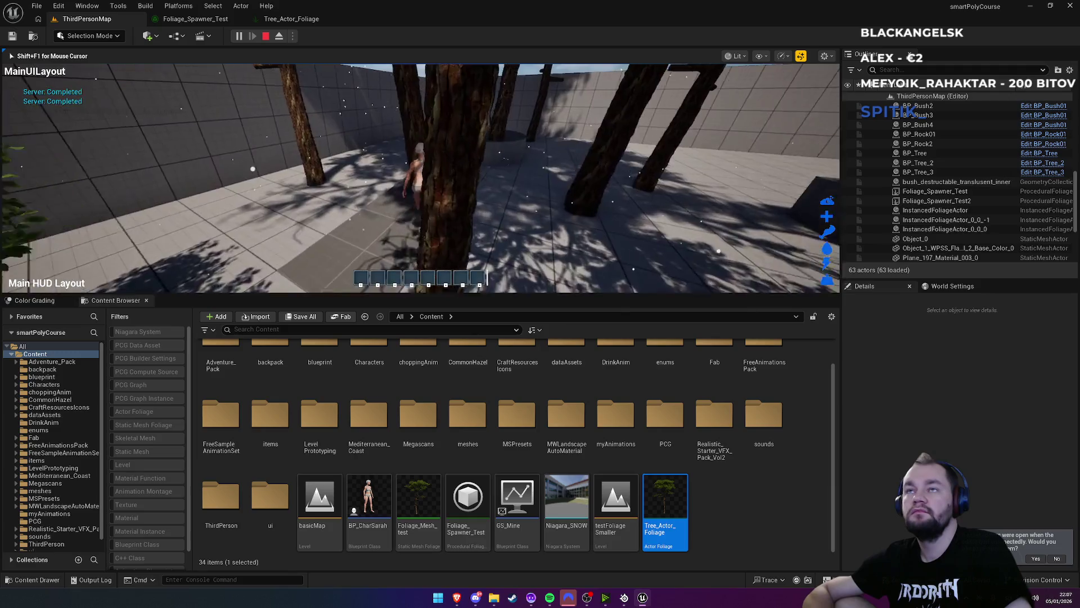
key("w")
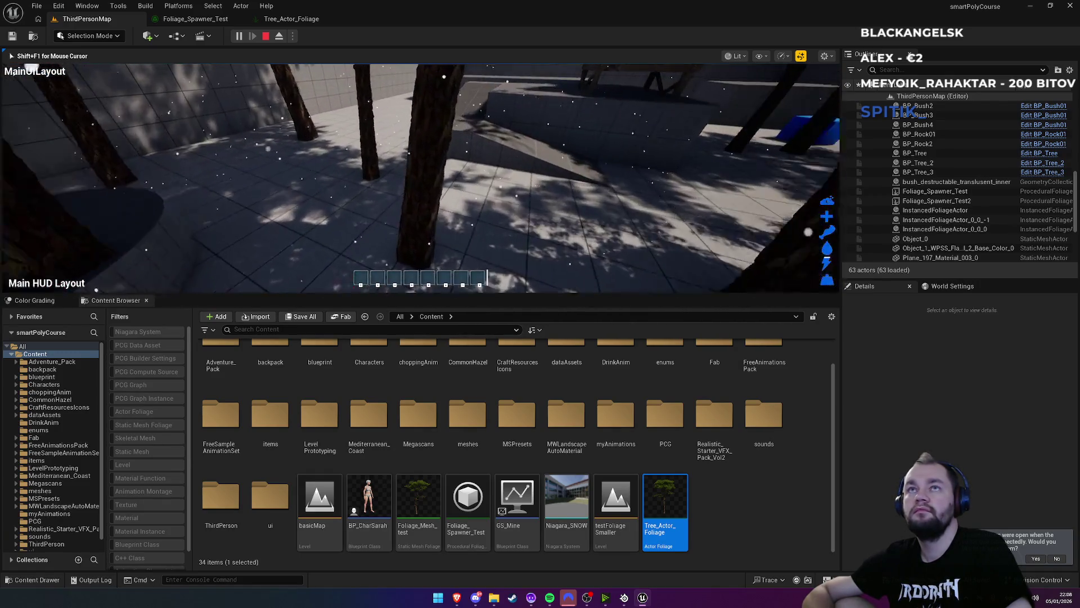
Change Tree_Actor_Foliage's Actor Class from BP_Tree to BP_EuropeTree_01
left_click(291, 19)
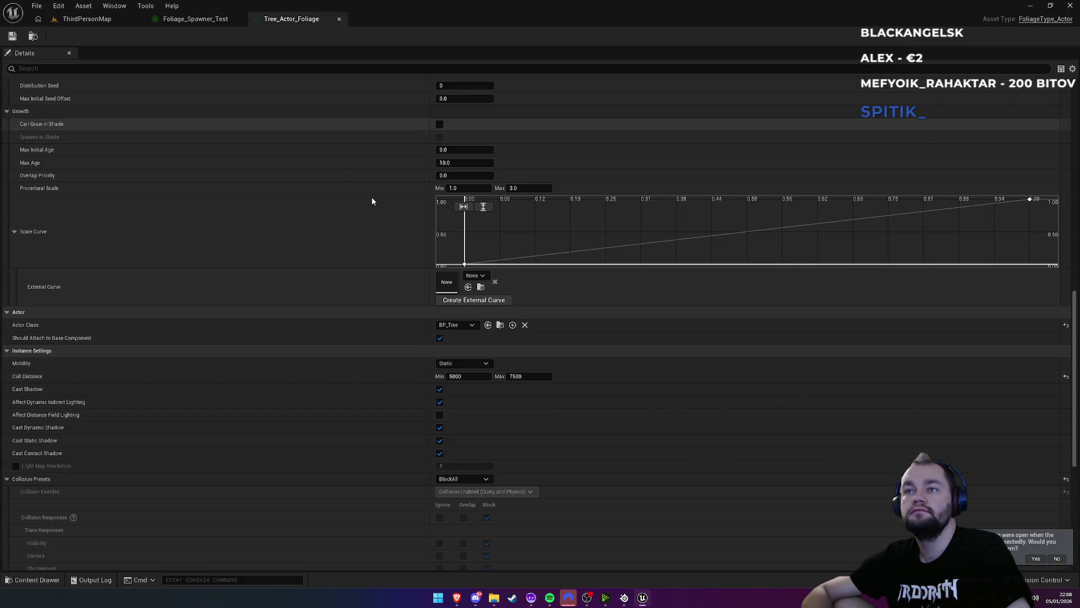
left_click(458, 326)
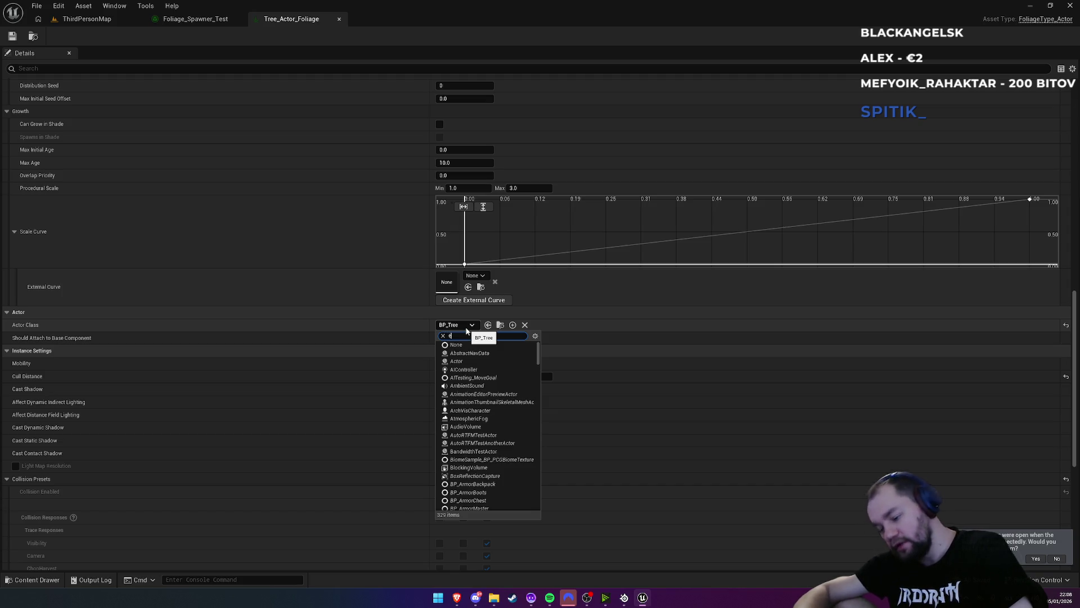
type("ur")
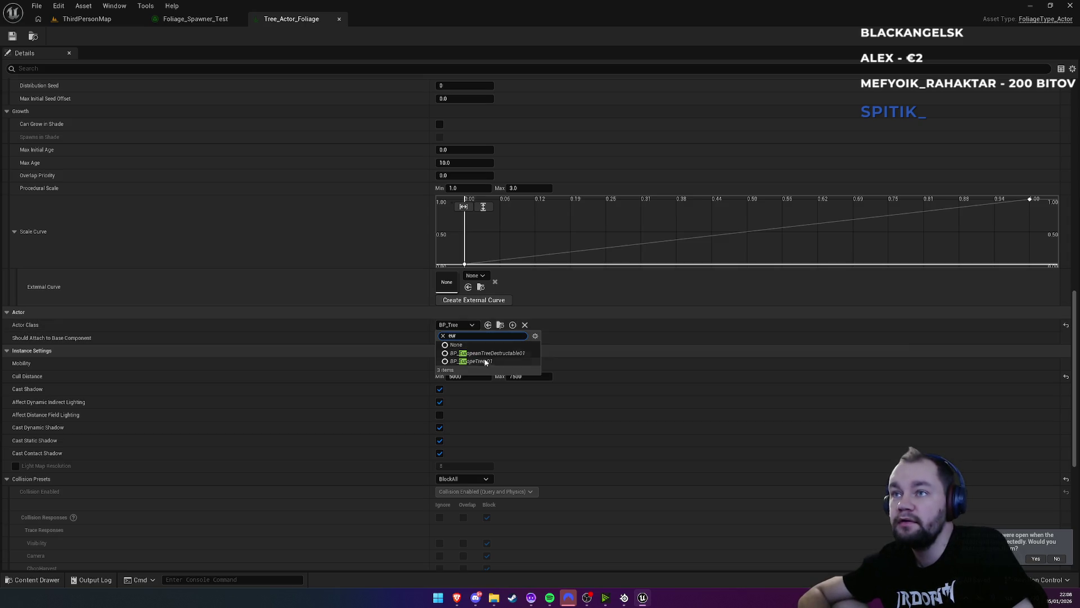
left_click(486, 362)
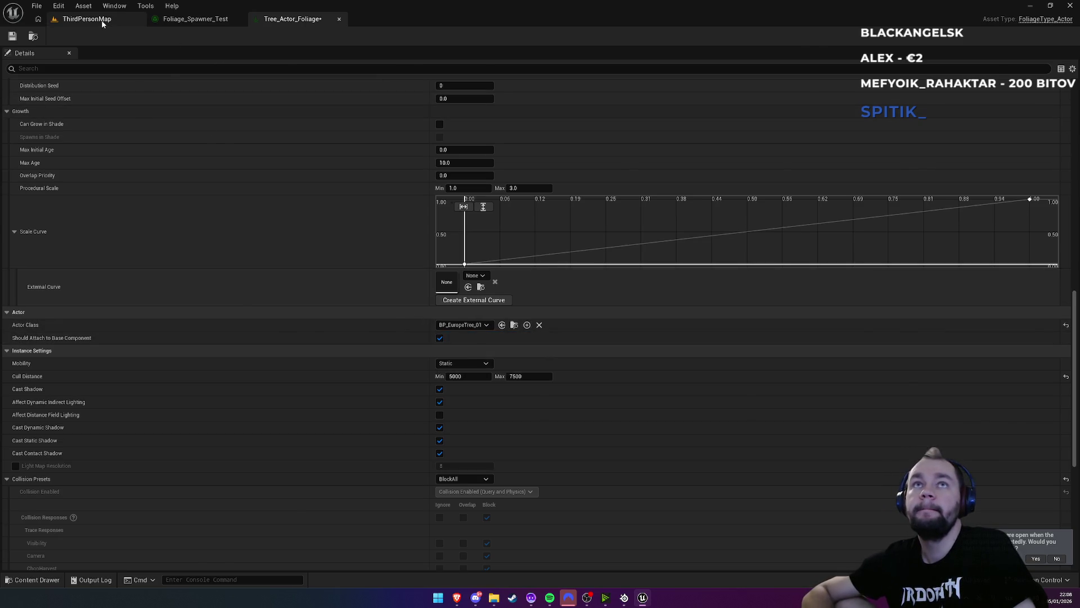
Back in ThirdPersonMap, focus the view on Foliage_Spawner_Test2 from the Outliner
left_click(84, 19)
left_click(965, 191)
double_click(966, 201)
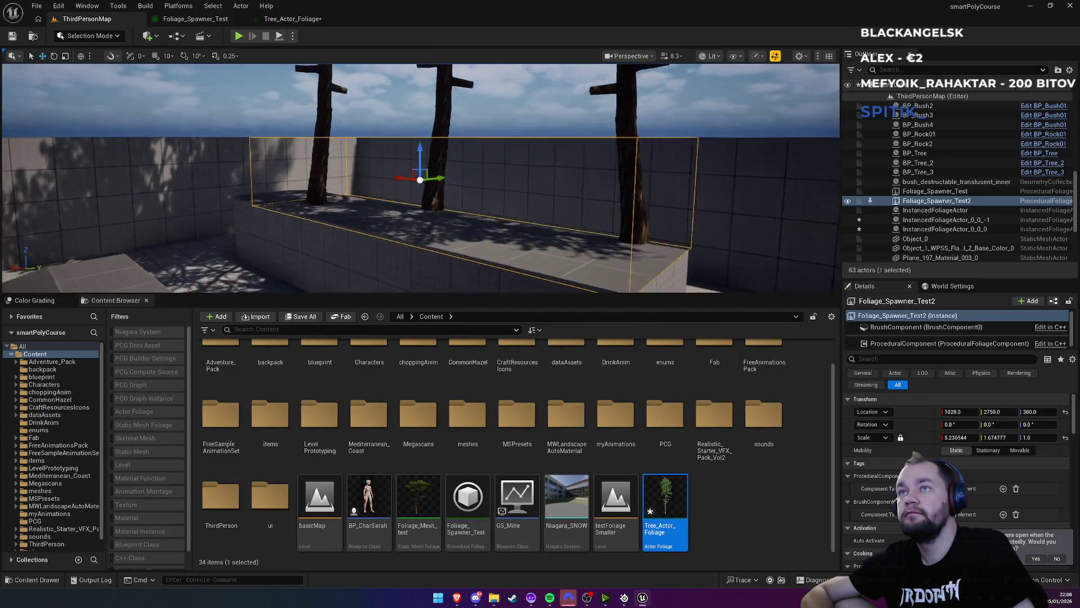
Focus Foliage_Spawner_Test and resimulate its ProceduralComponent, then fly among the trees
double_click(956, 192)
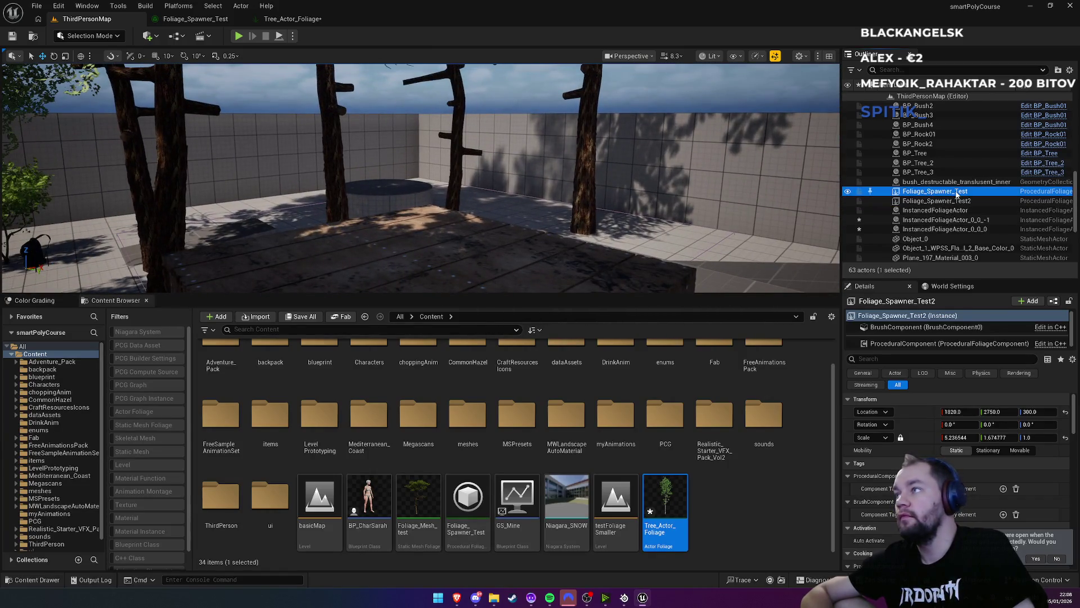
left_click(898, 345)
left_click(1003, 518)
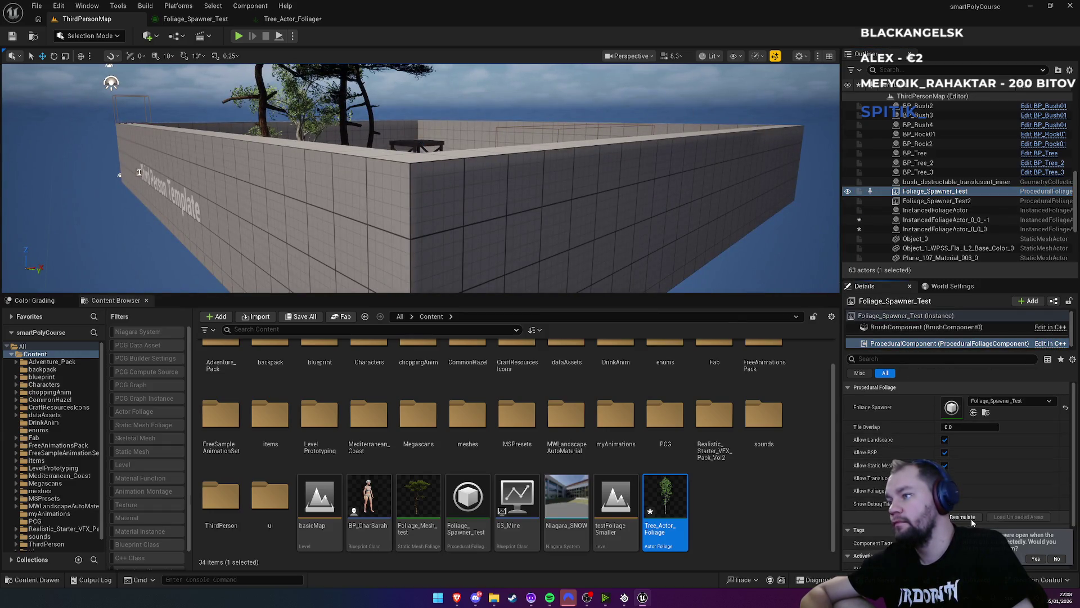
left_click_drag(611, 186, 611, 101)
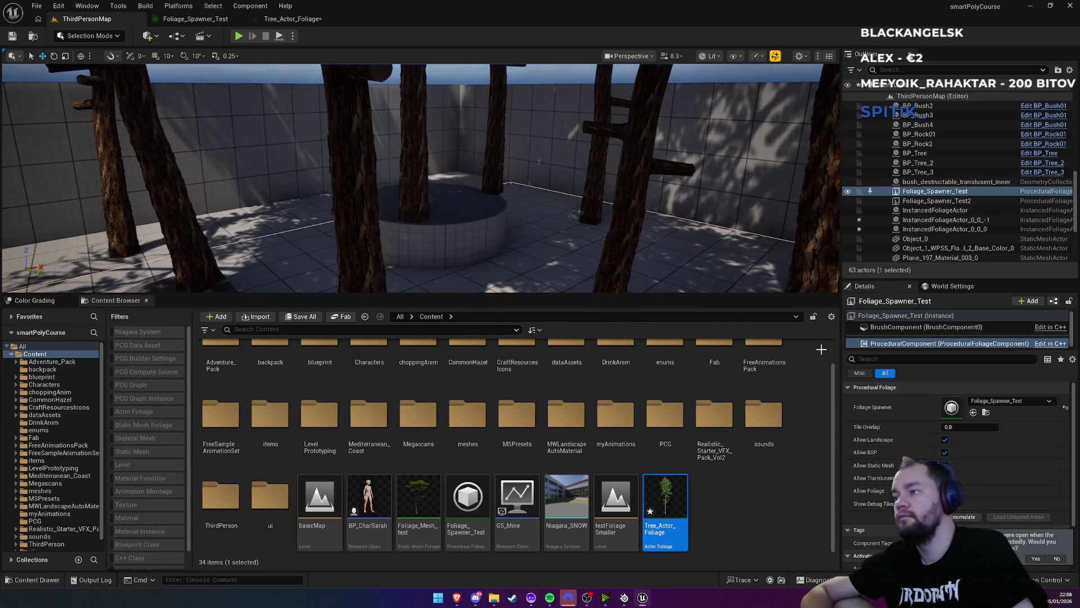
left_click(962, 521)
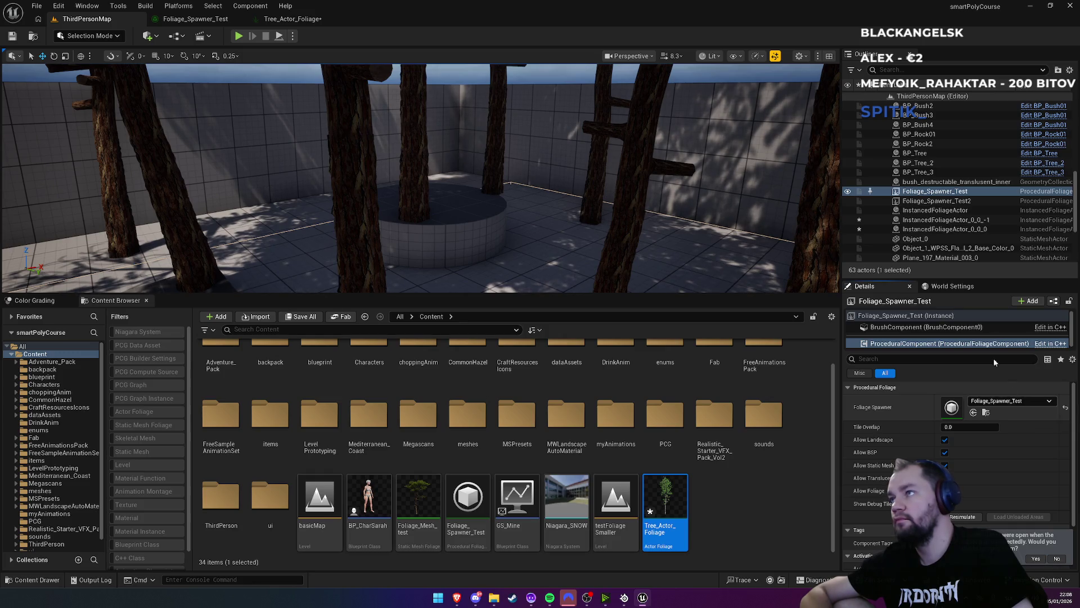
Reopen the spawner and Tree_Actor_Foliage assets and browse to BP_EuropeTree_01 in the Content Browser
left_click(986, 415)
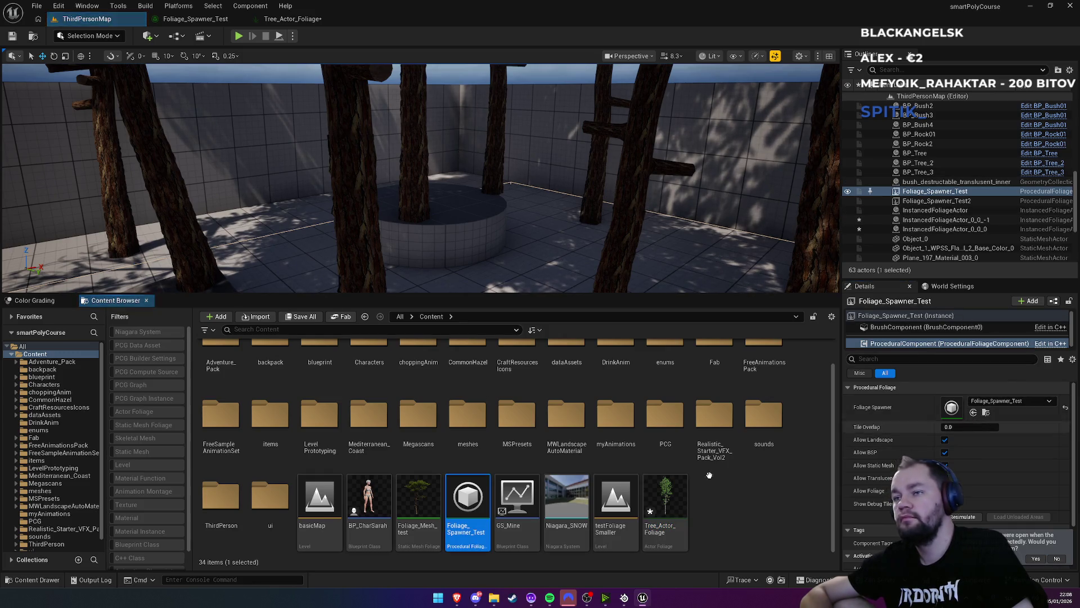
double_click(470, 504)
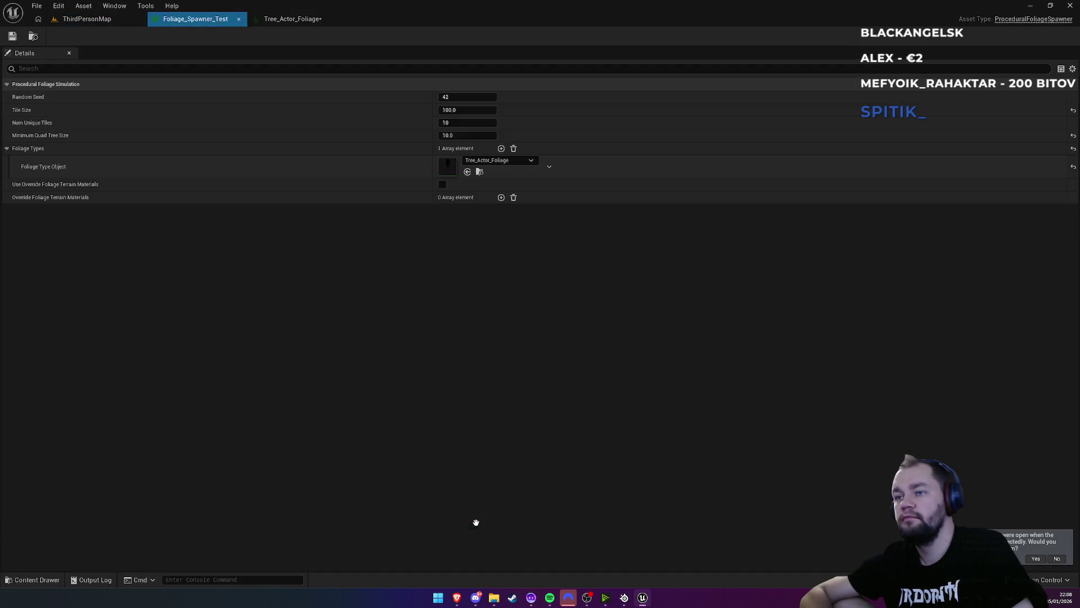
left_click(479, 173)
double_click(661, 506)
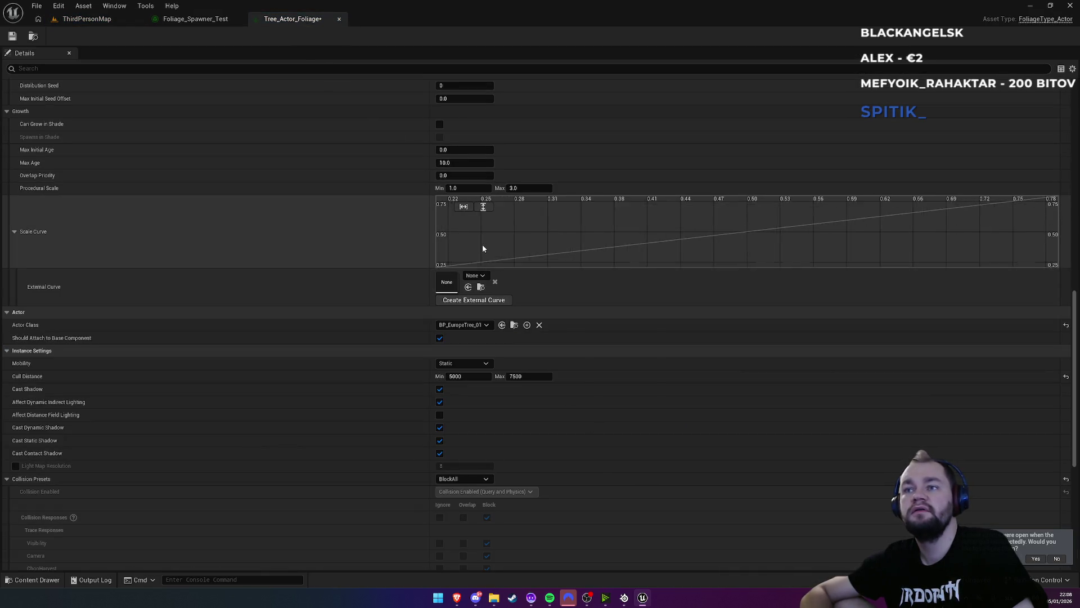
scroll(481, 244, "down", 3)
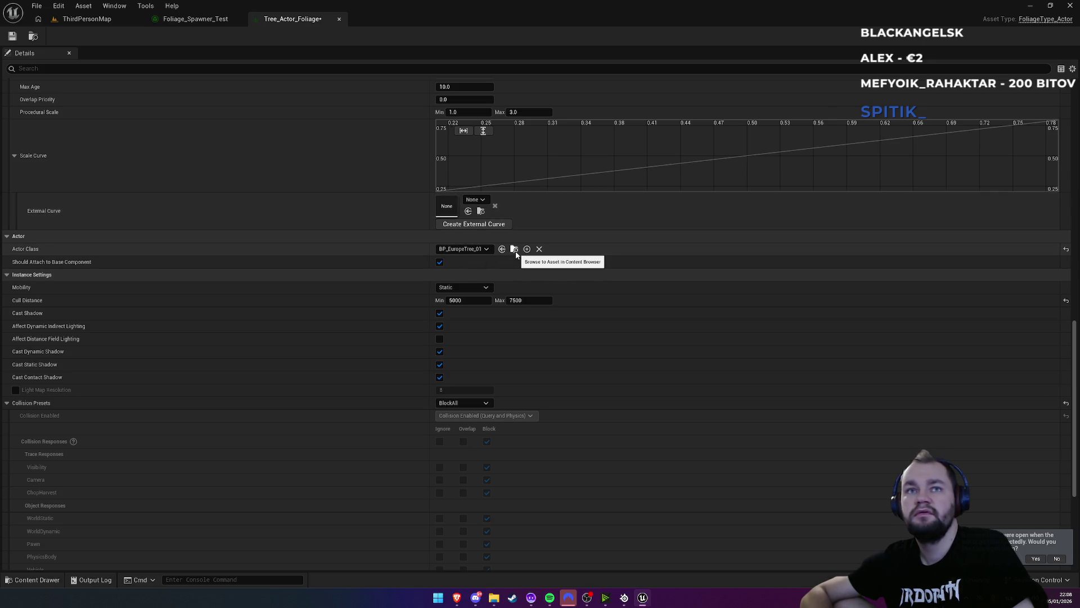
left_click(514, 249)
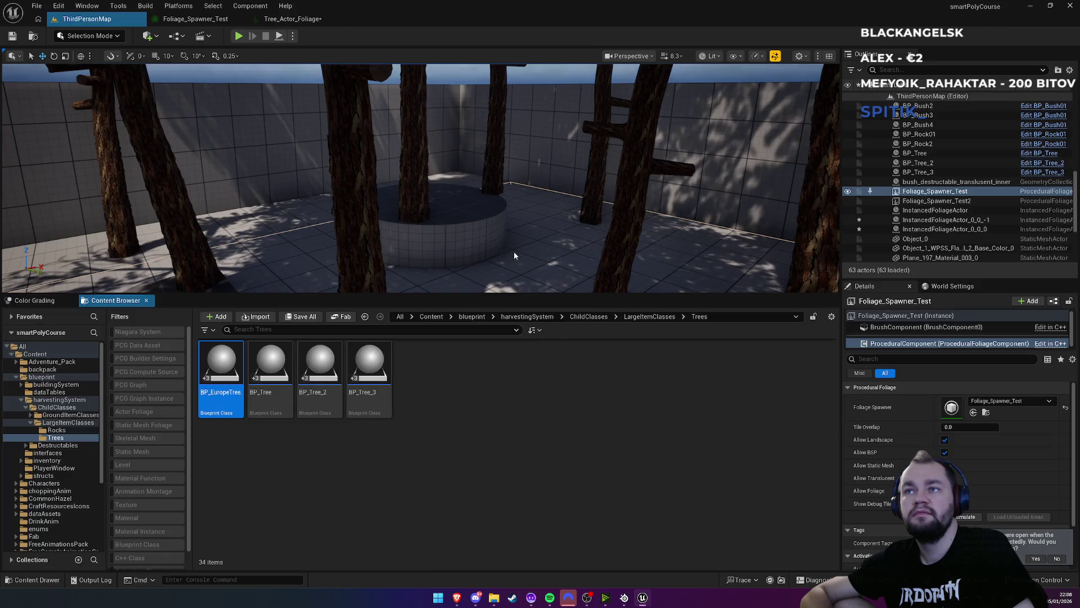
Open BP_EuropeTree_01, inspect the tree in its Viewport, then return to ThirdPersonMap
double_click(228, 417)
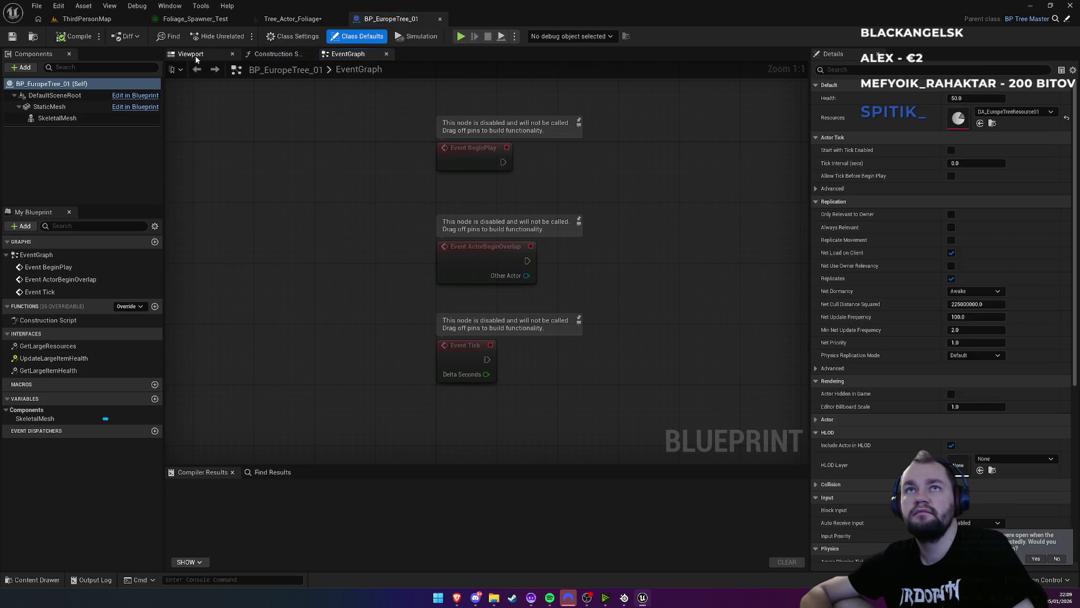
left_click(192, 54)
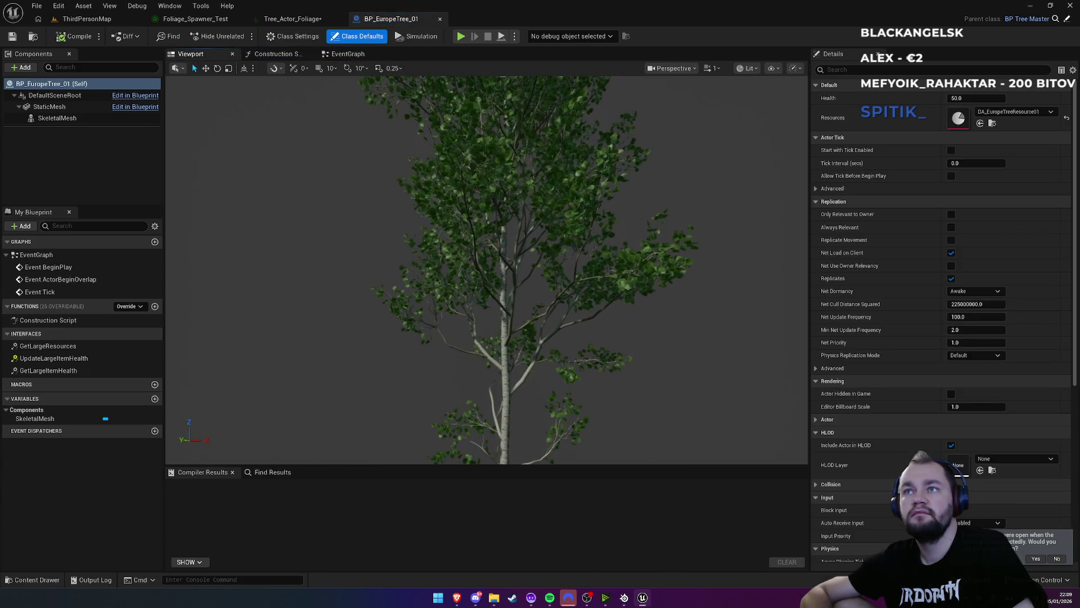
scroll(486, 270, "up", 5)
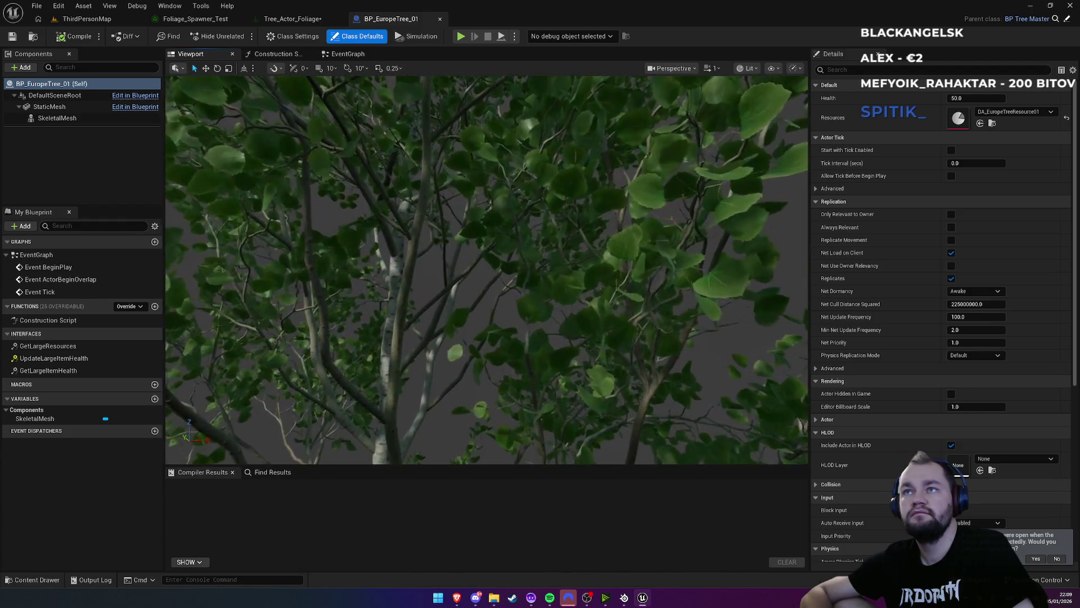
left_click(105, 20)
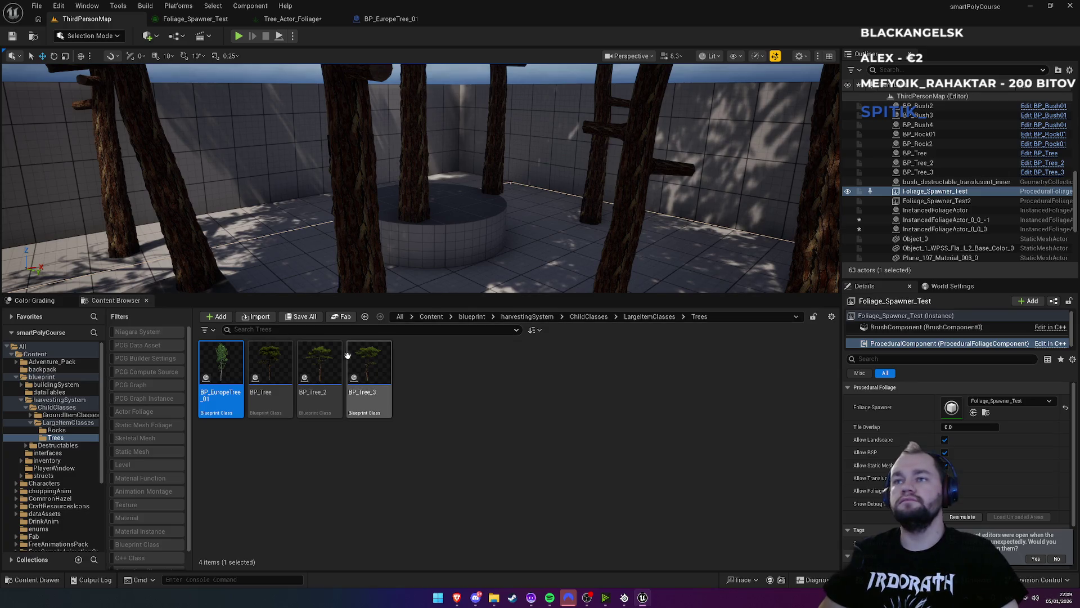
Load the recent level testFoliageSmaller from the File menu, choosing Don't Save for pending changes
left_click(450, 431)
left_click(459, 318)
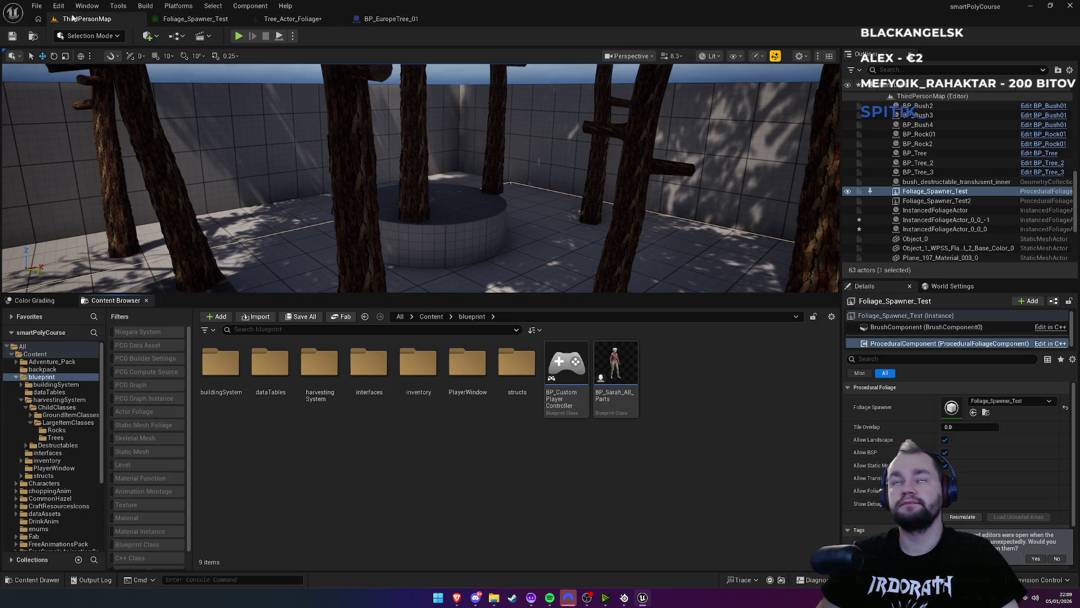
left_click(59, 7)
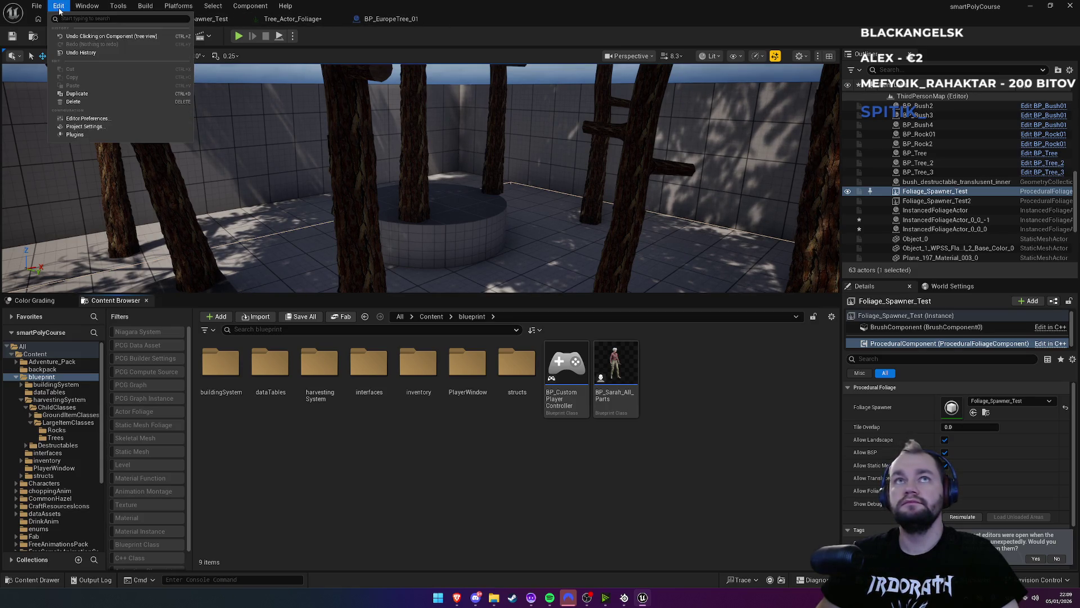
left_click(38, 6)
mouse_move(87, 83)
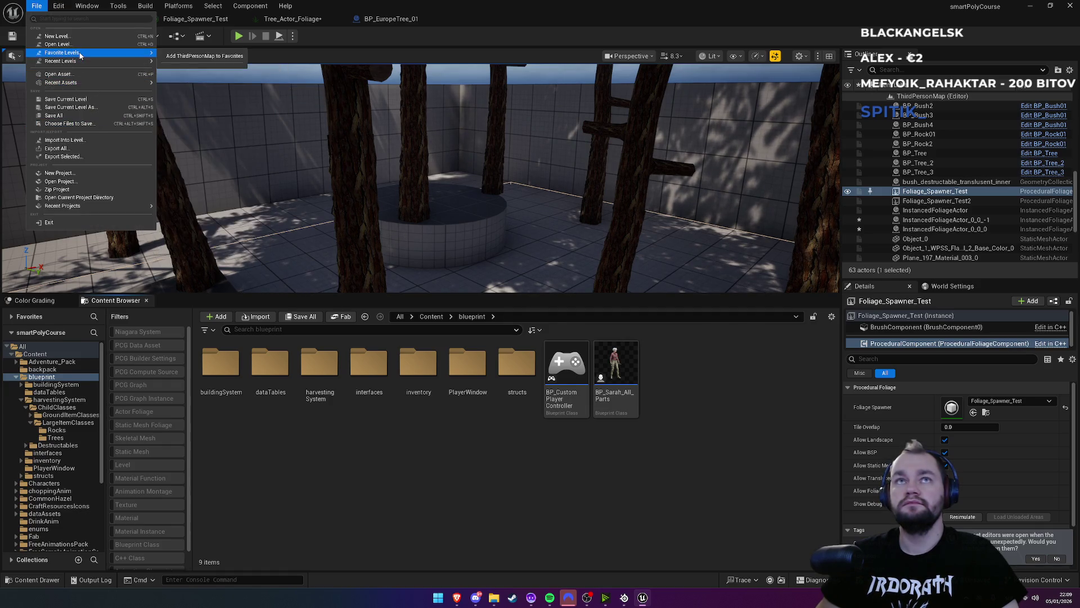
mouse_move(129, 62)
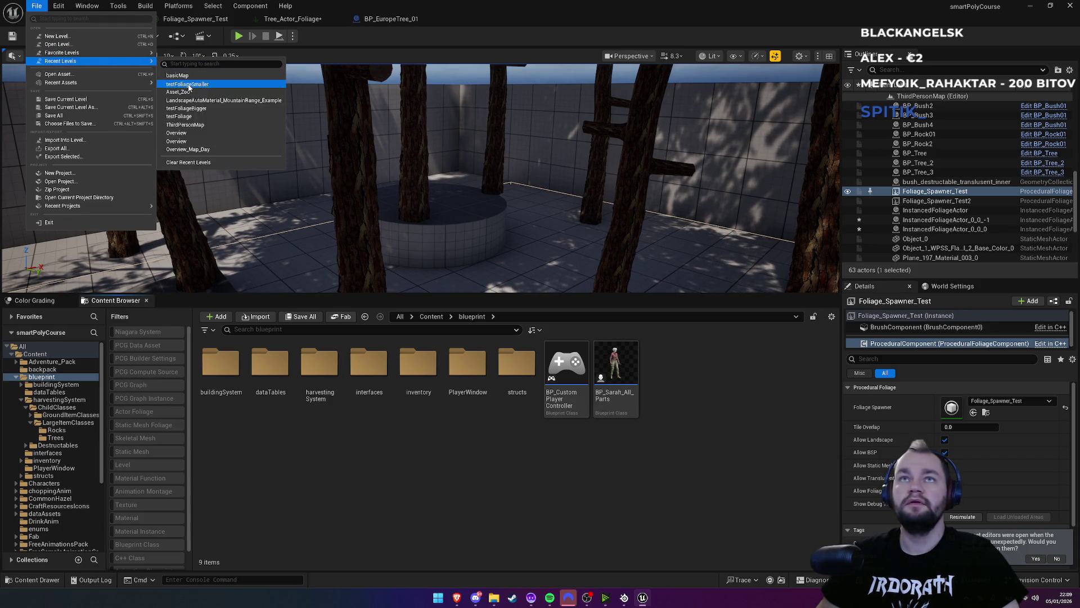
left_click(189, 85)
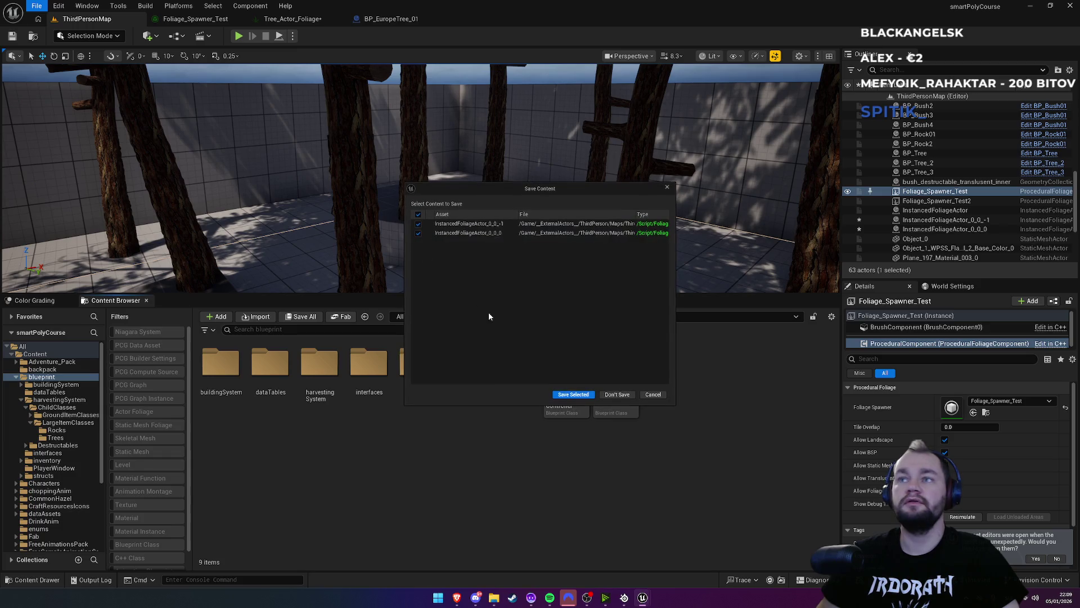
left_click(620, 395)
scroll(445, 239, "down", 10)
Set SK_European_QuakingAspen_01's Desired Max Draw Distance to 2000 and zoom out to check culling
scroll(517, 244, "up", 3)
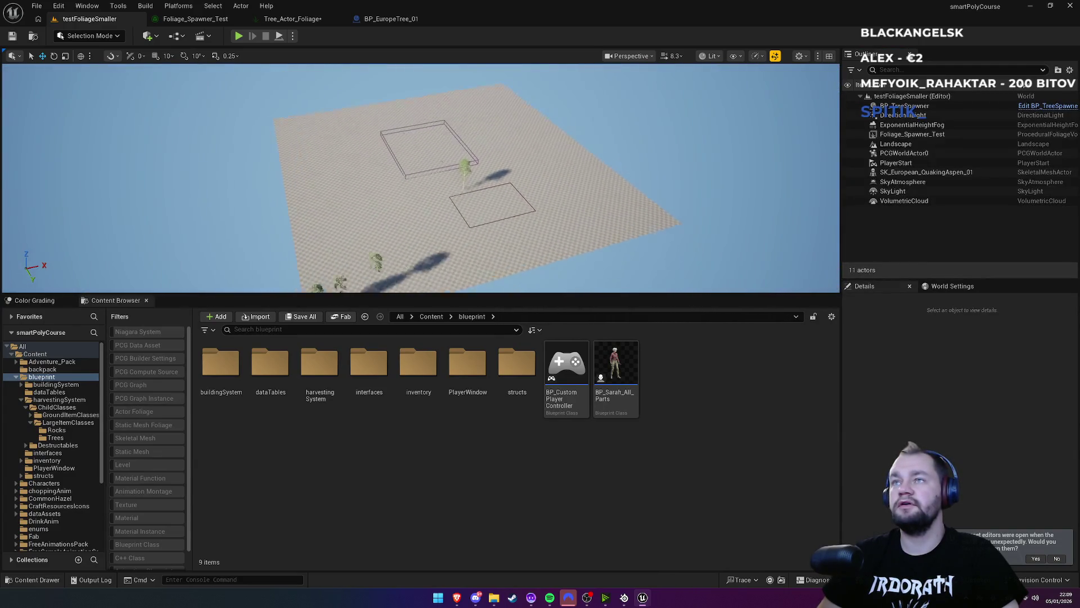
left_click(467, 173)
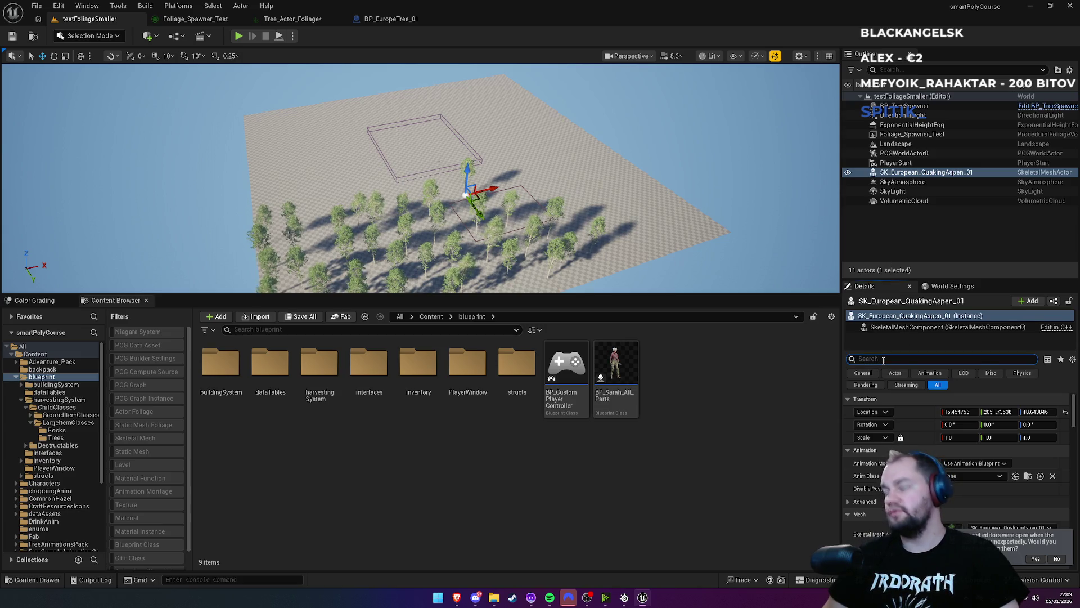
type("des")
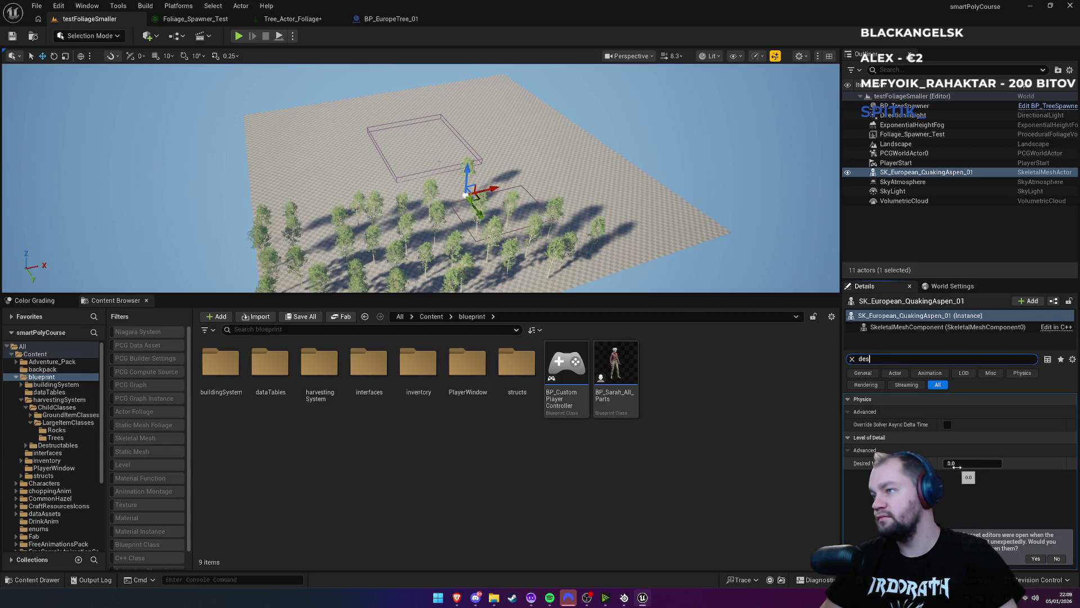
type("200")
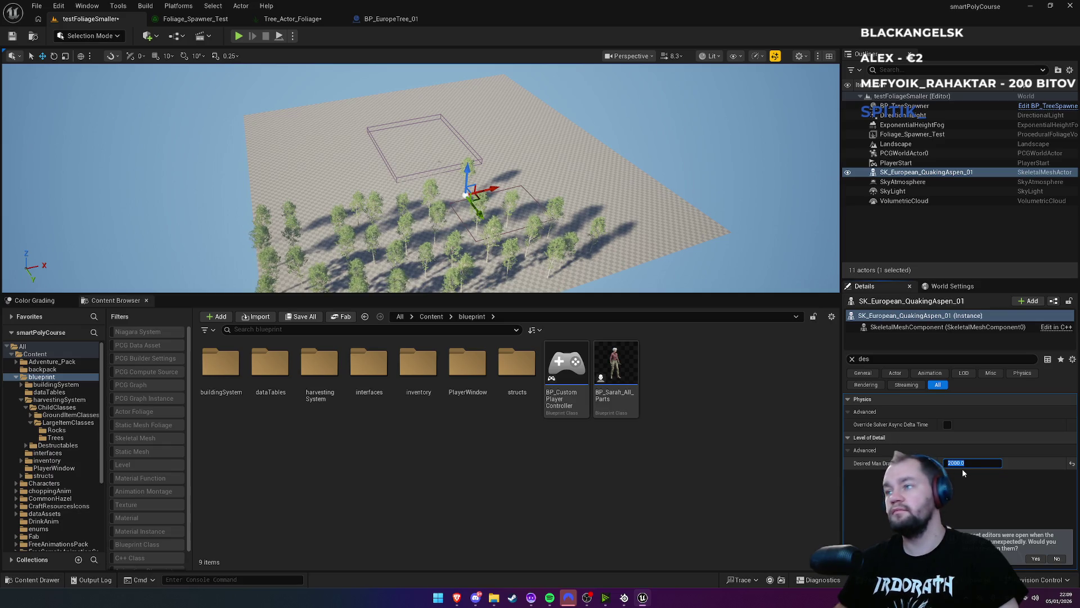
type("0")
key("Return")
left_click(646, 115)
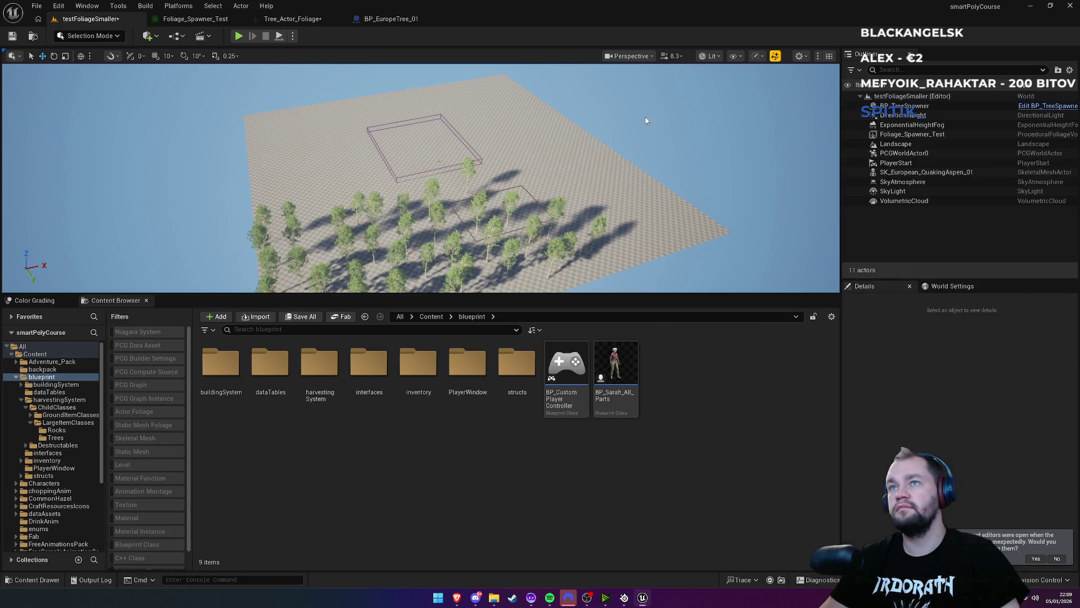
scroll(646, 115, "down", 5)
scroll(420, 178, "down", 3)
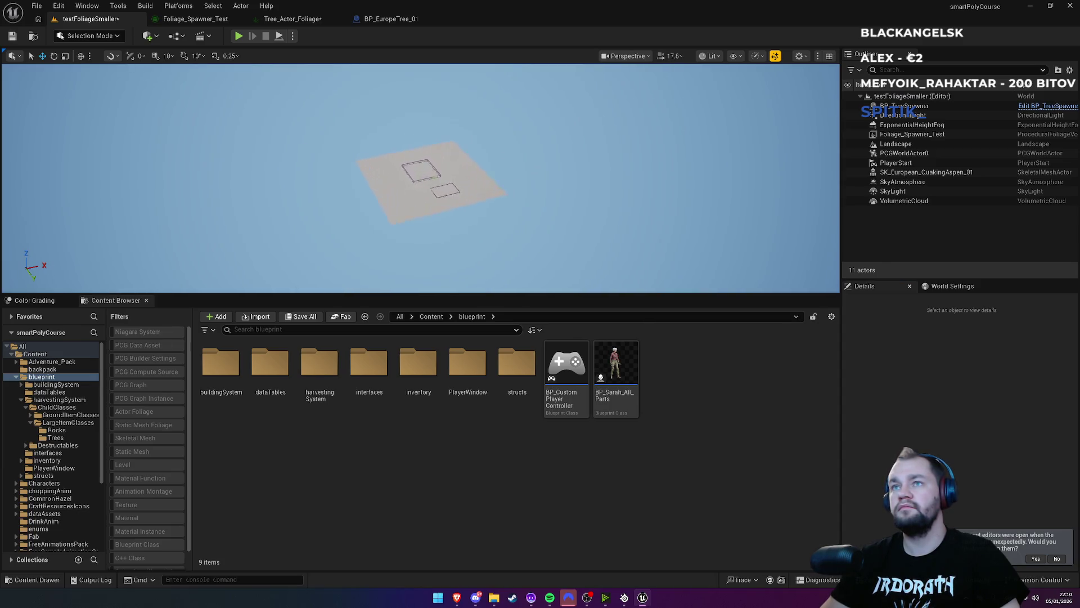
scroll(422, 179, "up", 5)
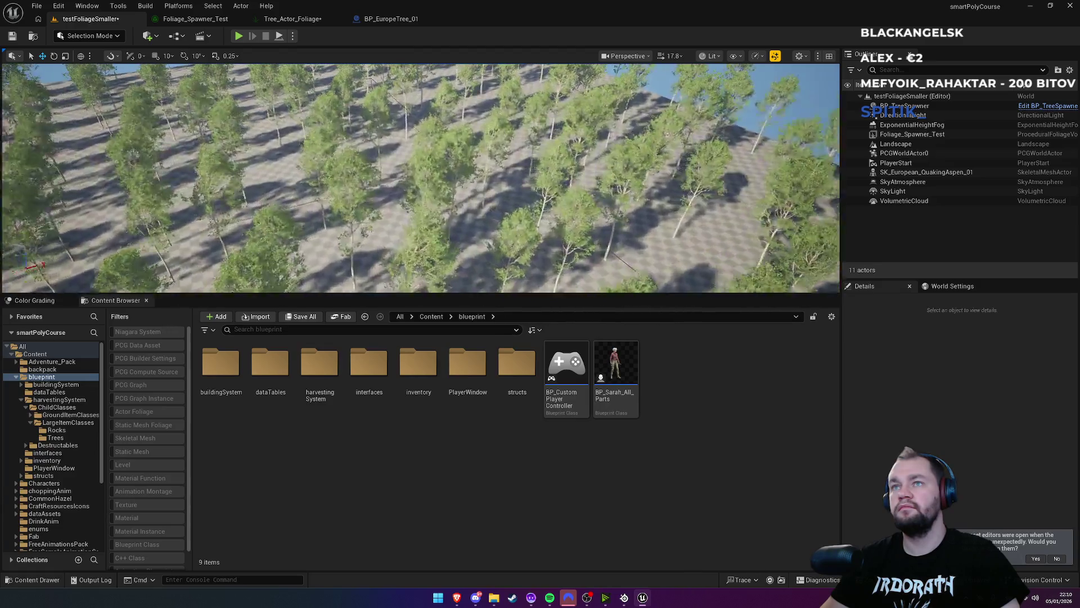
scroll(566, 149, "down", 5)
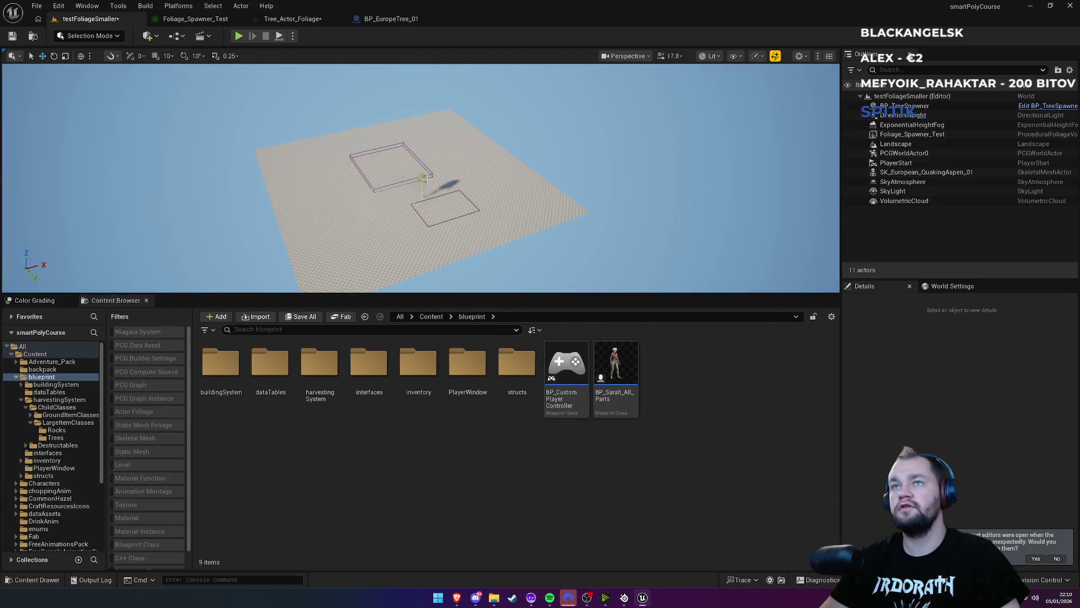
Lower the aspen's Desired Max Draw Distance to 400 and zoom out to test it vanishing
left_click(422, 179)
left_click(422, 180)
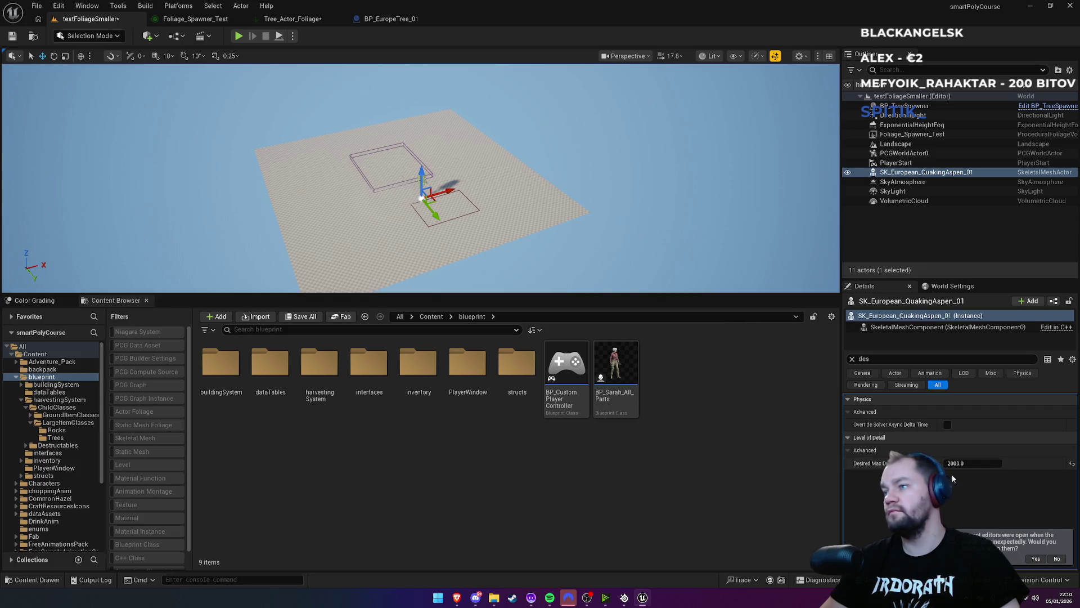
type("400")
key("Return")
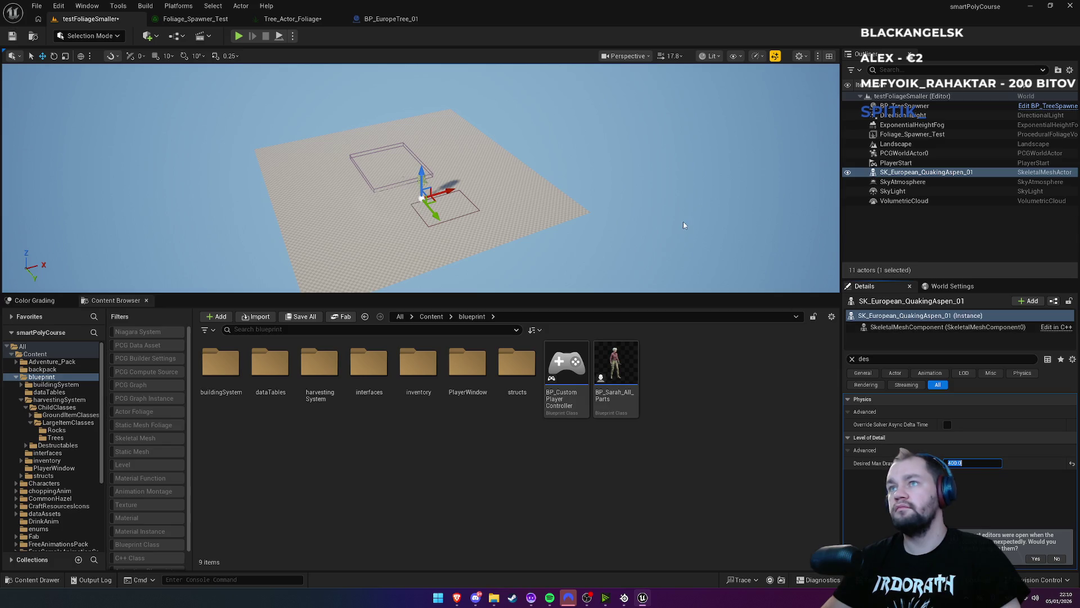
left_click(668, 214)
scroll(667, 214, "down", 5)
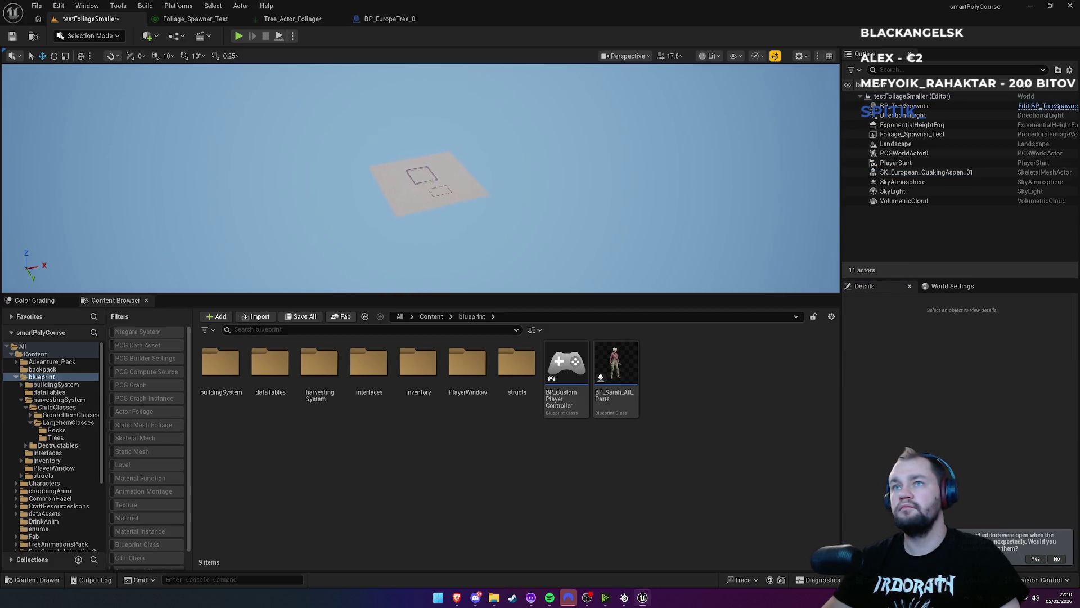
scroll(421, 178, "up", 5)
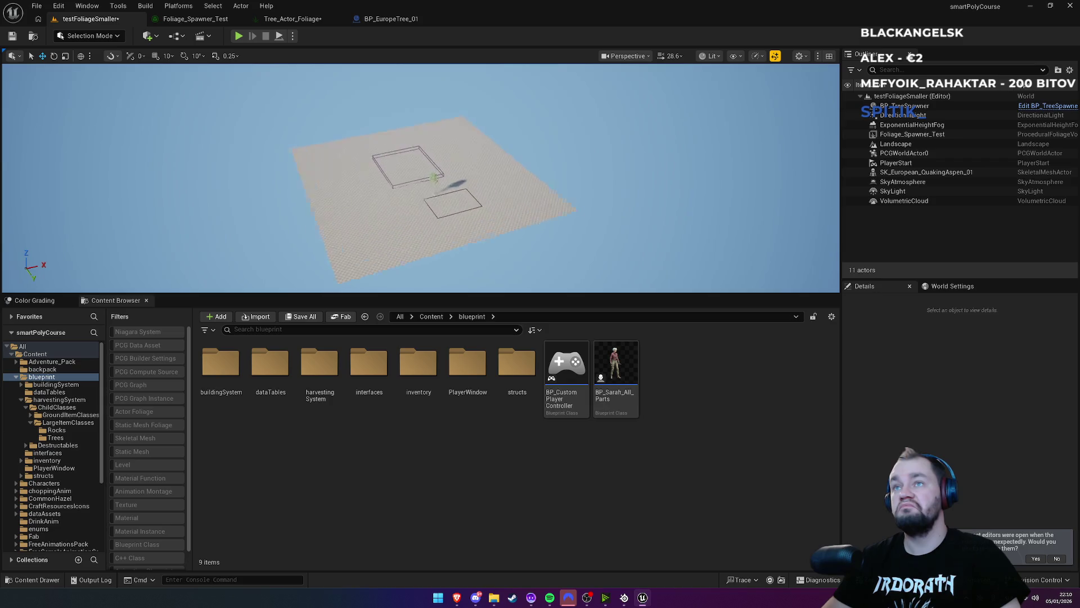
scroll(421, 179, "down", 3)
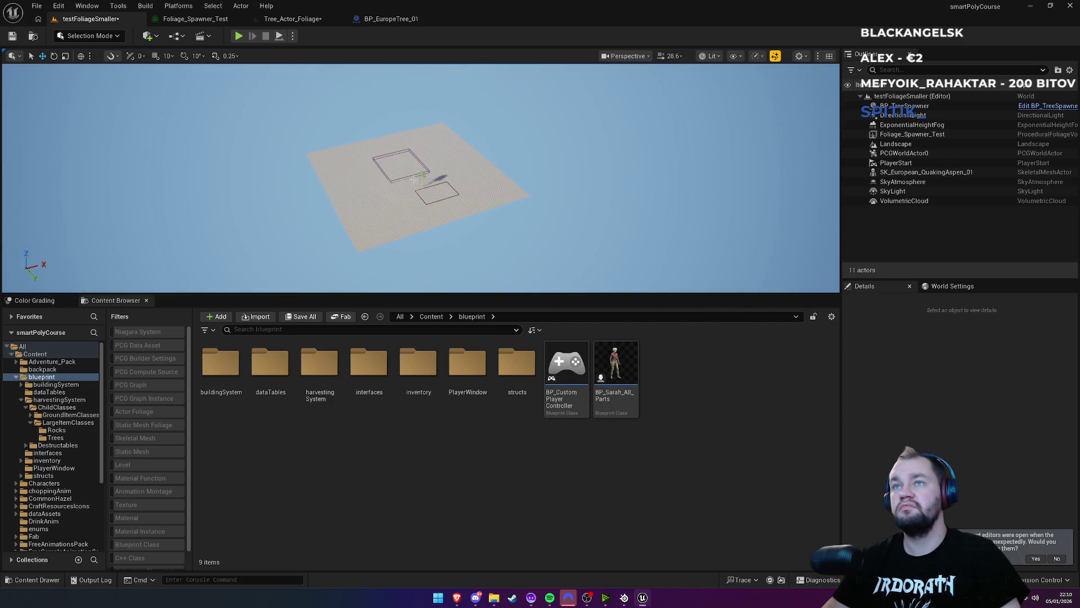
left_click(423, 176)
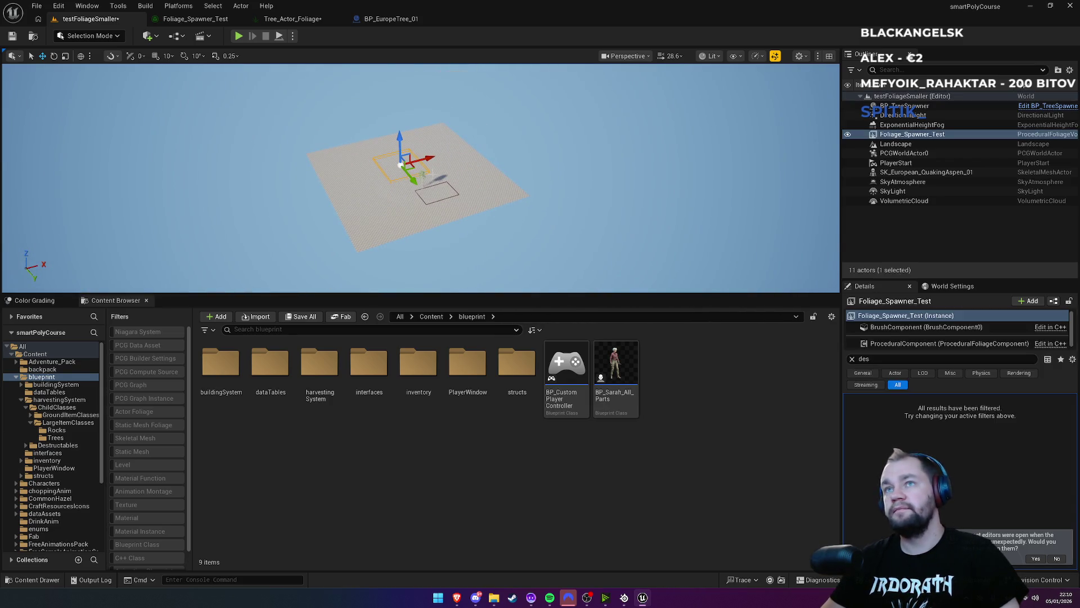
Reselect the aspen, check its SkeletalMeshComponent, and clear the Details search filter
left_click(423, 185)
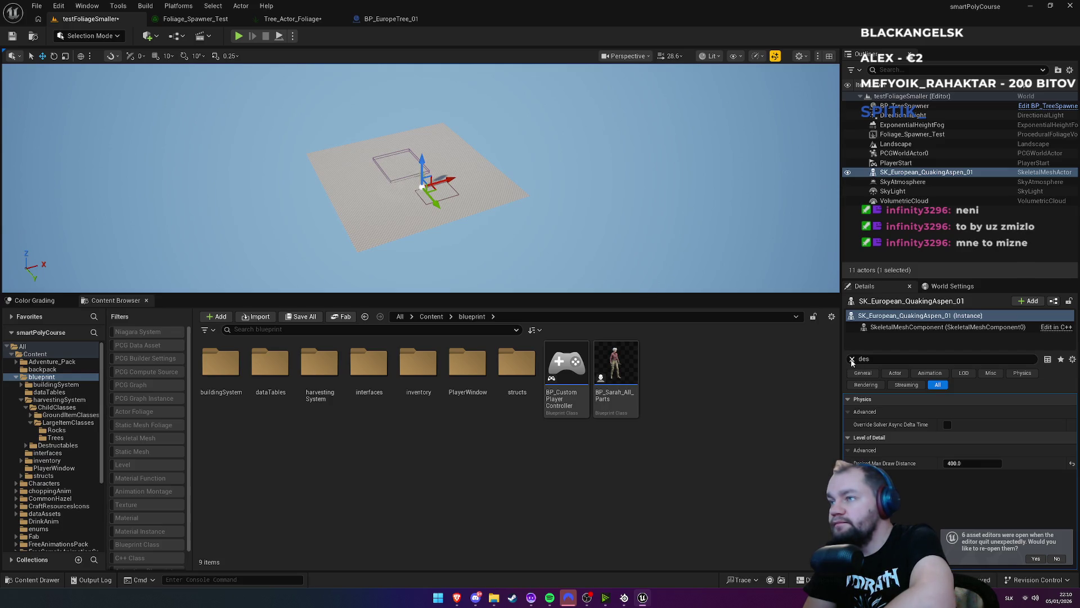
left_click(900, 328)
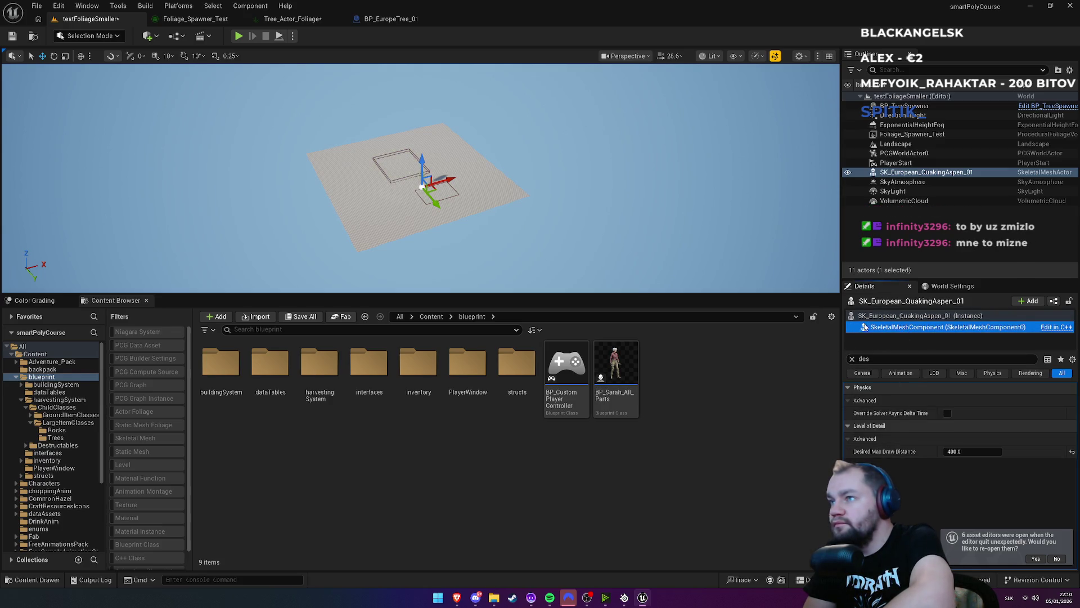
left_click(877, 316)
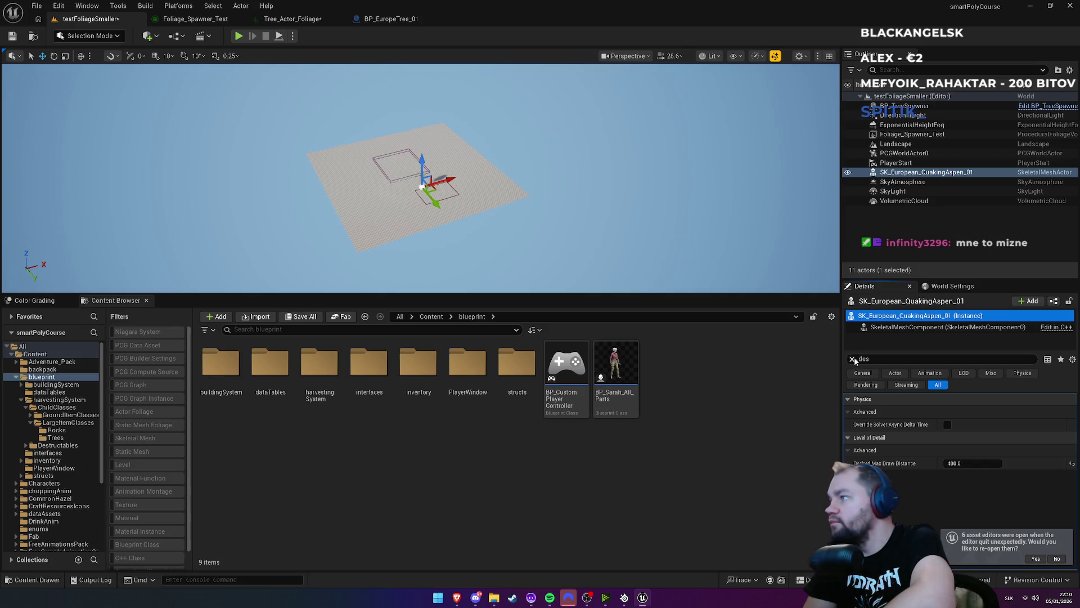
left_click(853, 359)
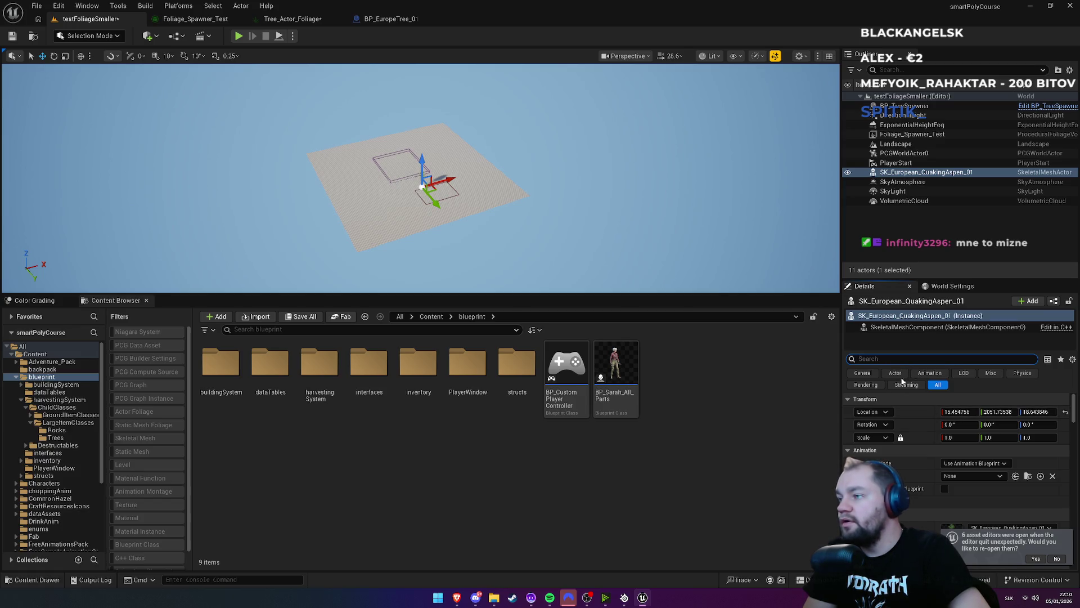
Scroll the aspen's Details down to Rendering and expand its advanced properties
scroll(931, 468, "down", 3)
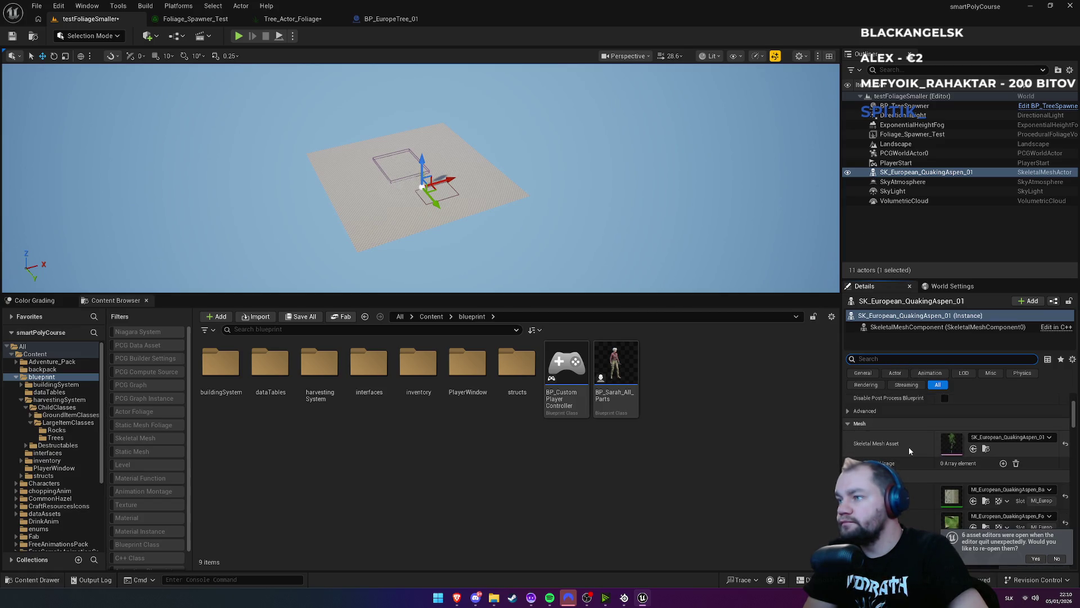
scroll(909, 446, "down", 2)
scroll(912, 468, "down", 5)
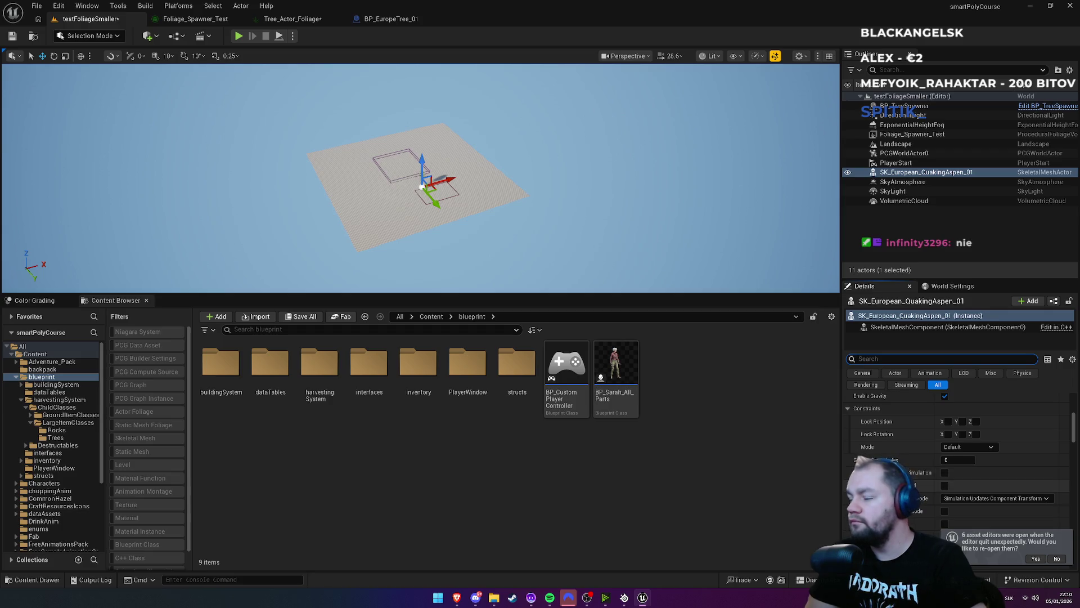
scroll(902, 460, "down", 3)
scroll(889, 457, "down", 2)
scroll(889, 457, "down", 5)
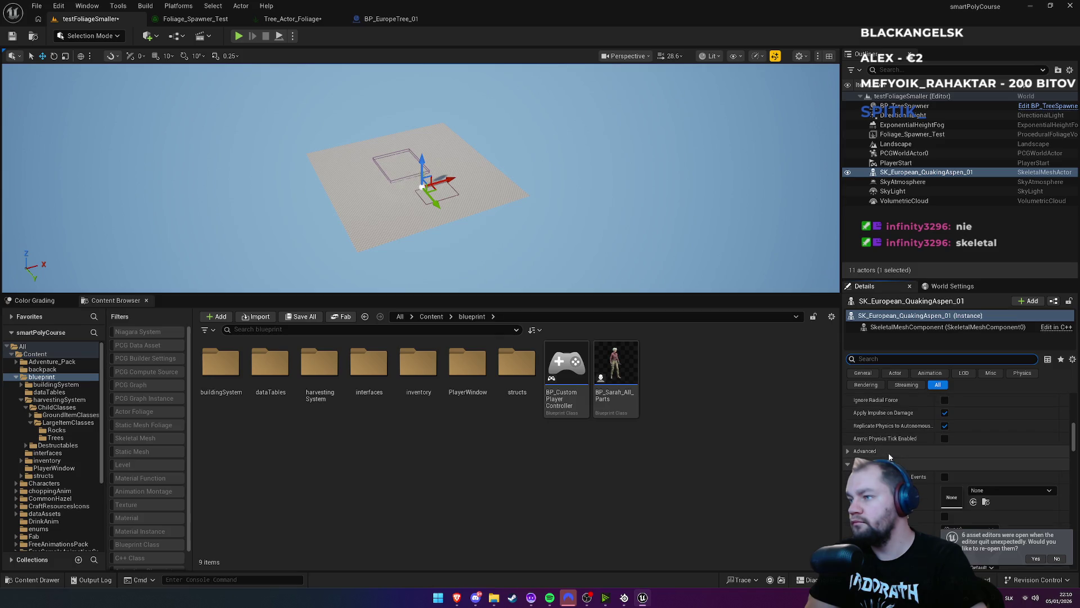
scroll(889, 457, "down", 3)
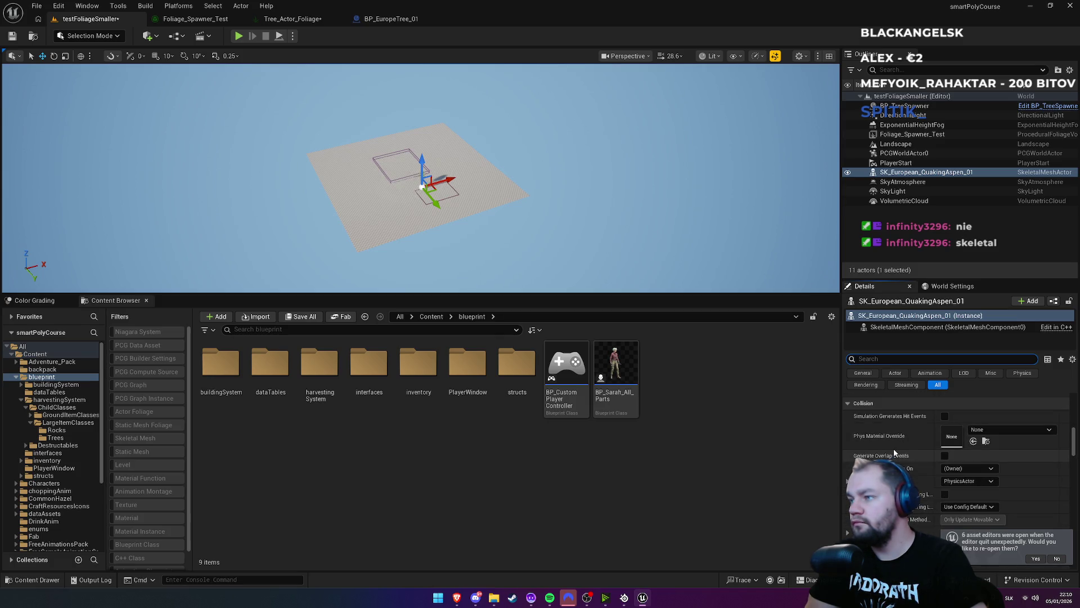
scroll(894, 452, "down", 1)
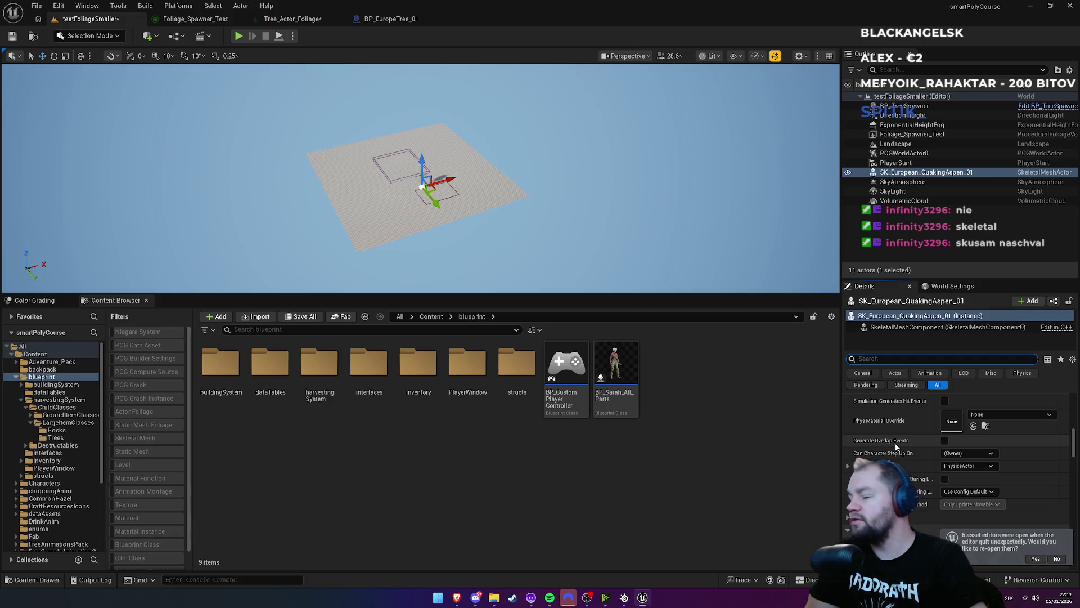
scroll(895, 444, "down", 6)
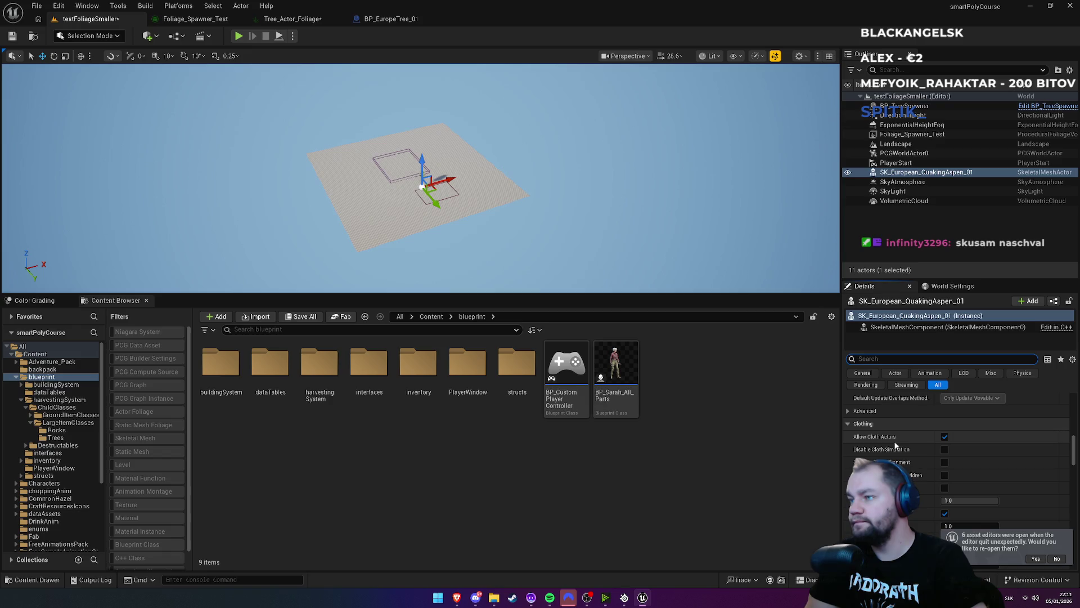
scroll(905, 450, "down", 4)
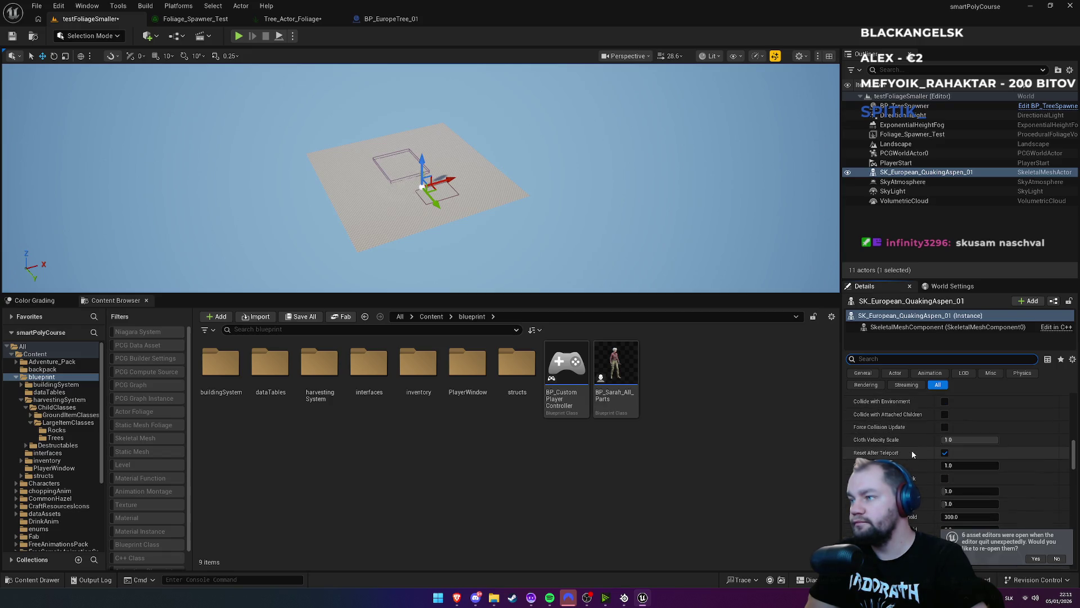
scroll(911, 447, "down", 8)
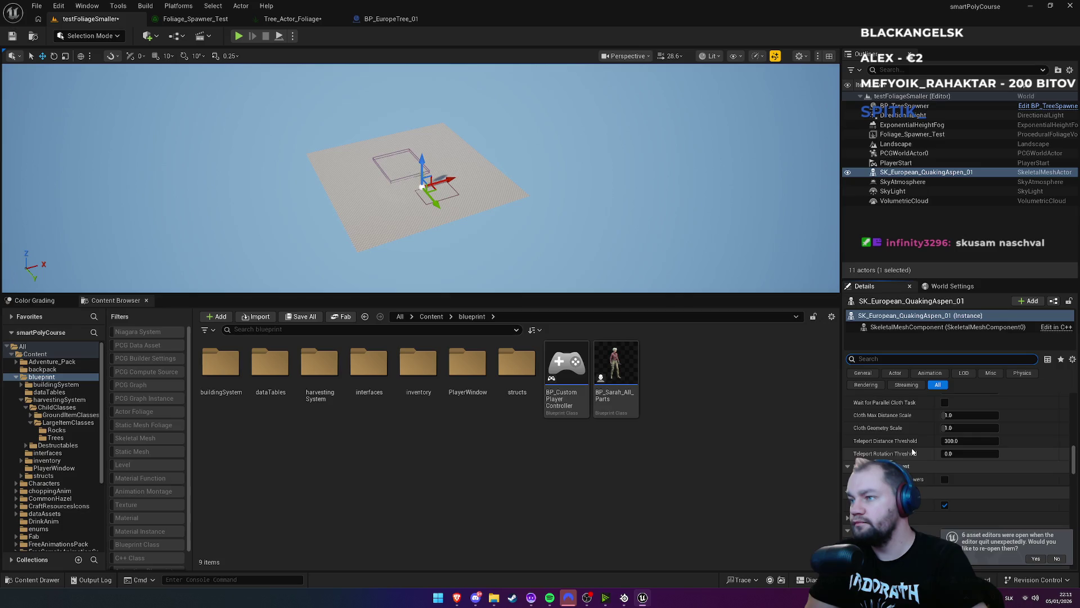
scroll(912, 451, "down", 6)
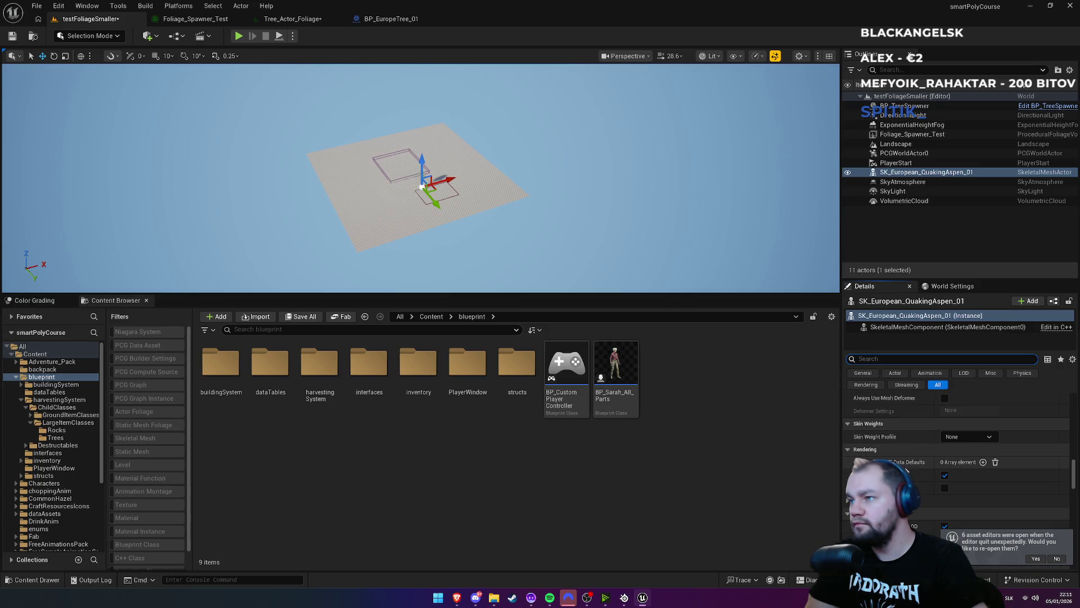
left_click(847, 500)
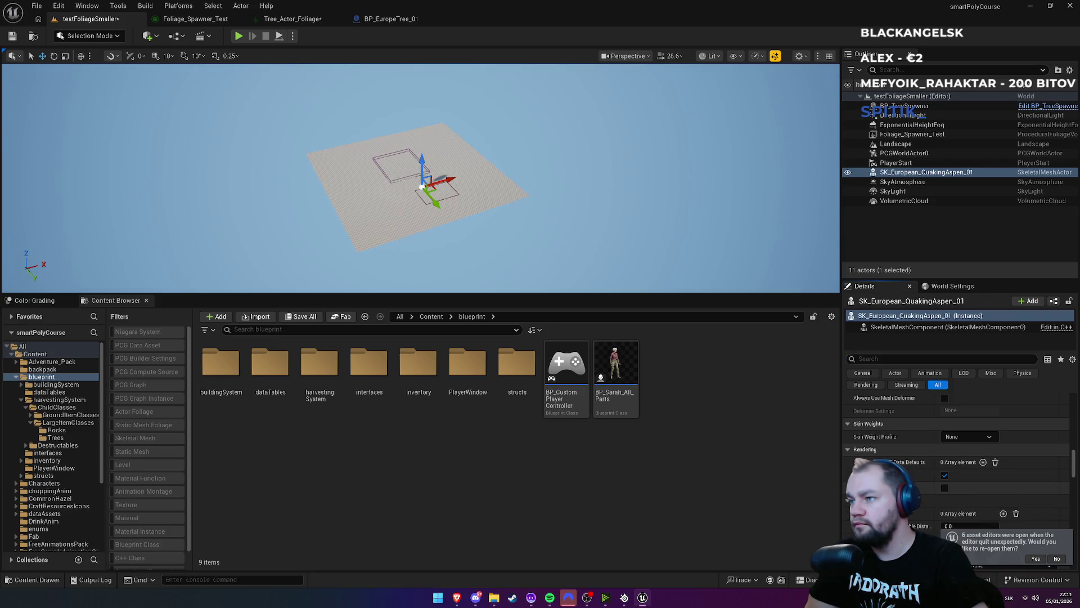
Inspect the aspen's advanced Rendering Draw Distance field, which still reads 0.0
scroll(917, 481, "down", 2)
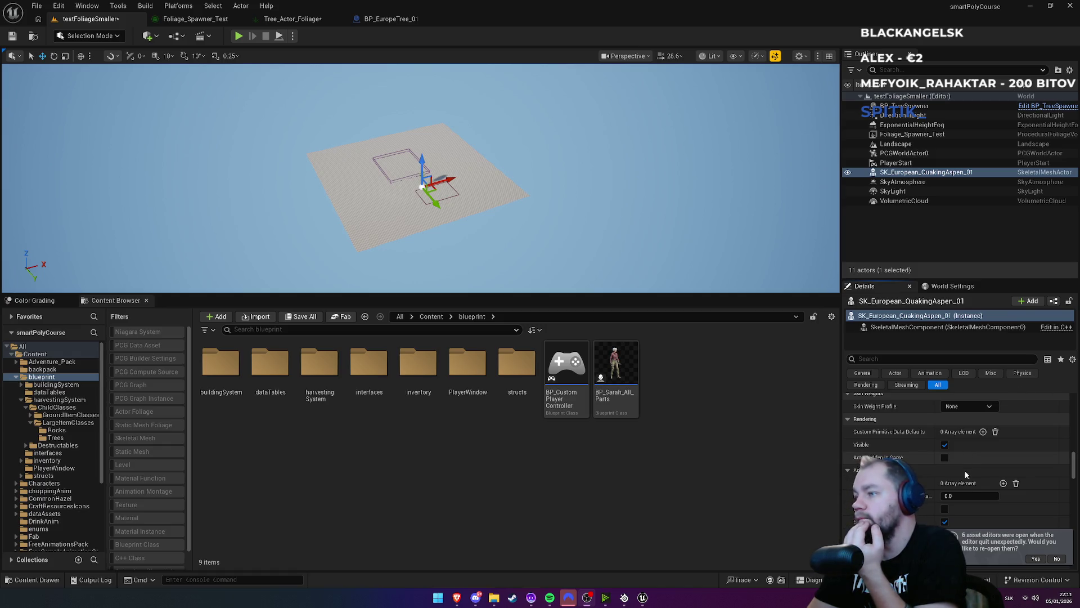
scroll(964, 470, "down", 1)
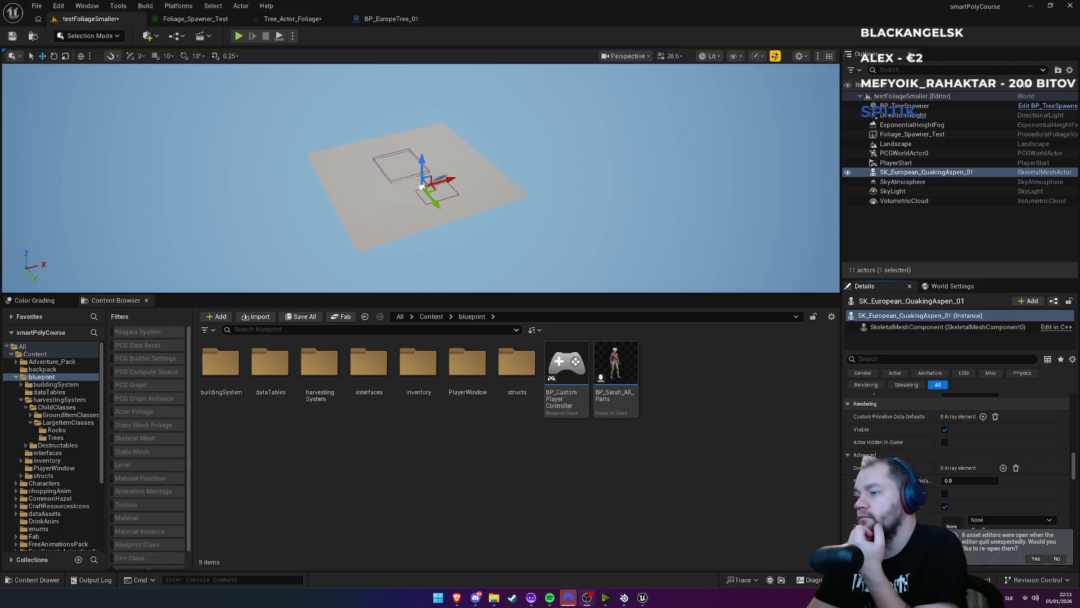
scroll(928, 476, "down", 4)
left_click(949, 469)
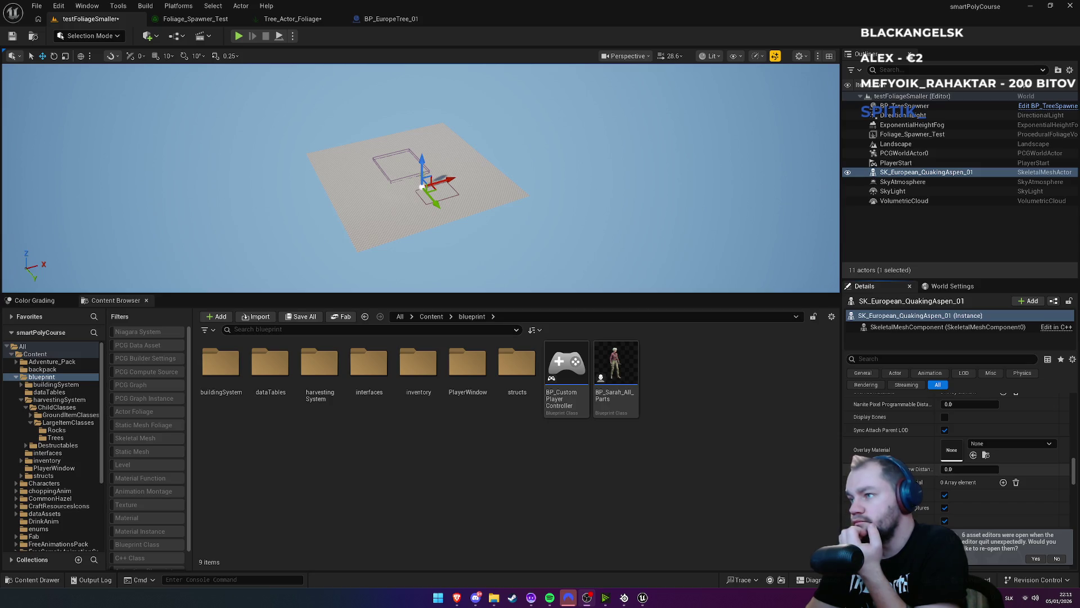
scroll(956, 450, "down", 3)
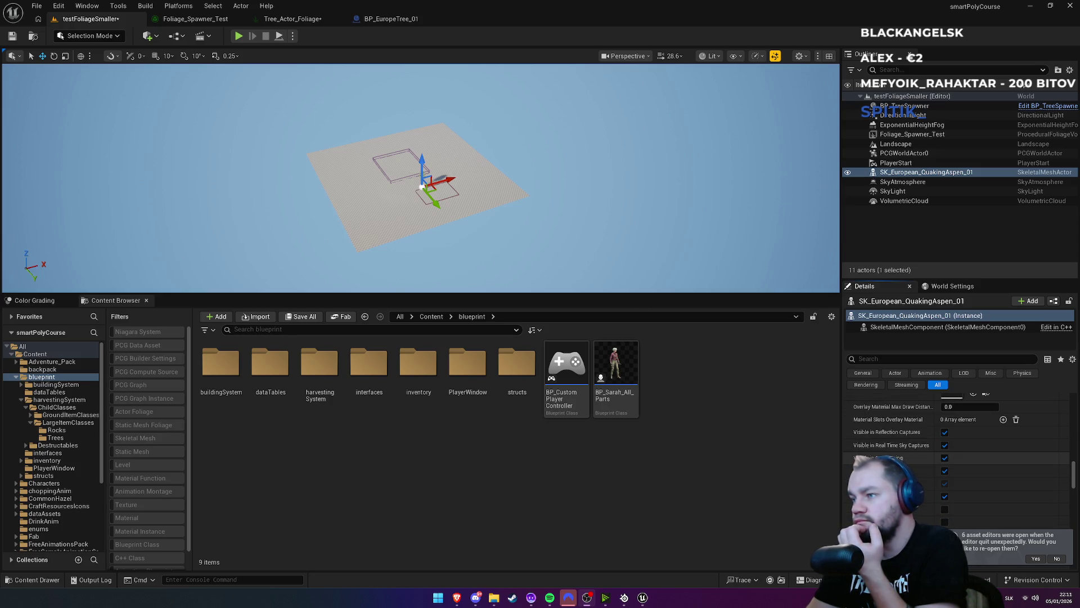
scroll(900, 450, "down", 1)
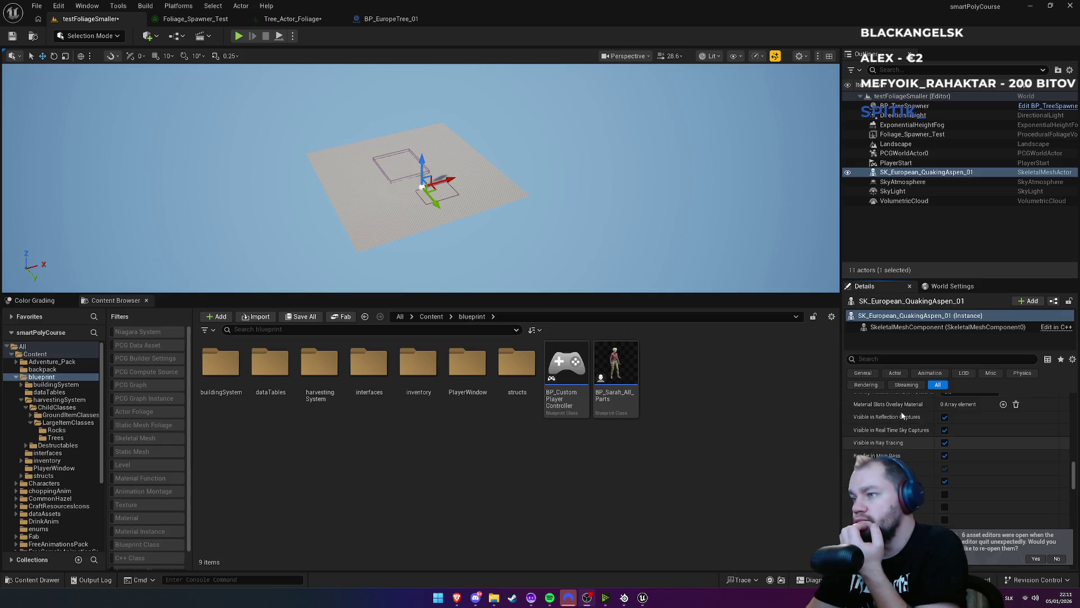
Filter the aspen actor's Details panel to show only its Rendering properties
left_click(866, 384)
scroll(895, 438, "up", 3)
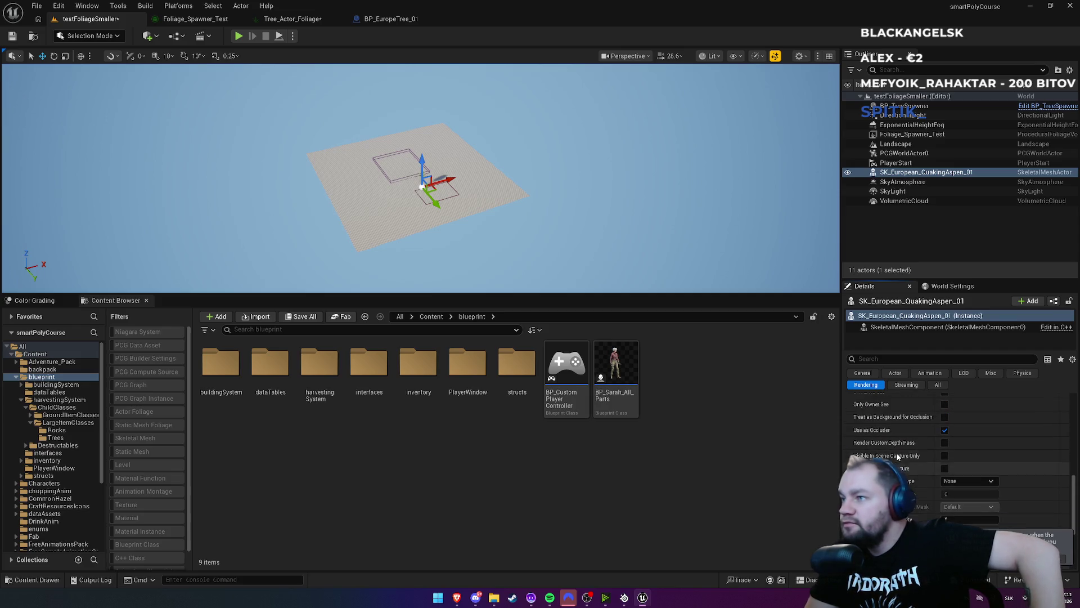
scroll(900, 445, "down", 3)
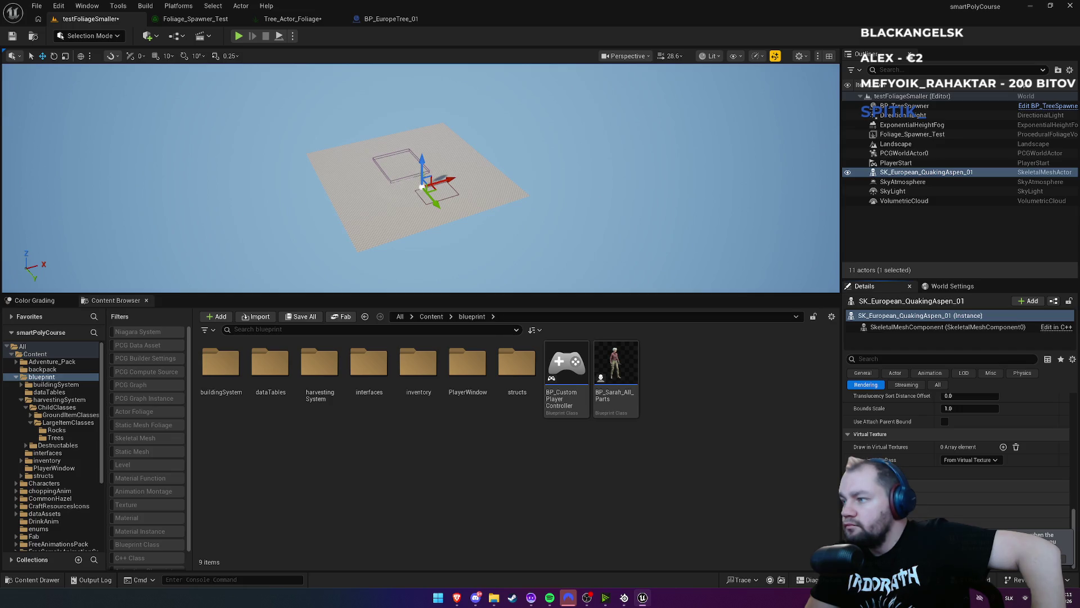
scroll(937, 483, "up", 6)
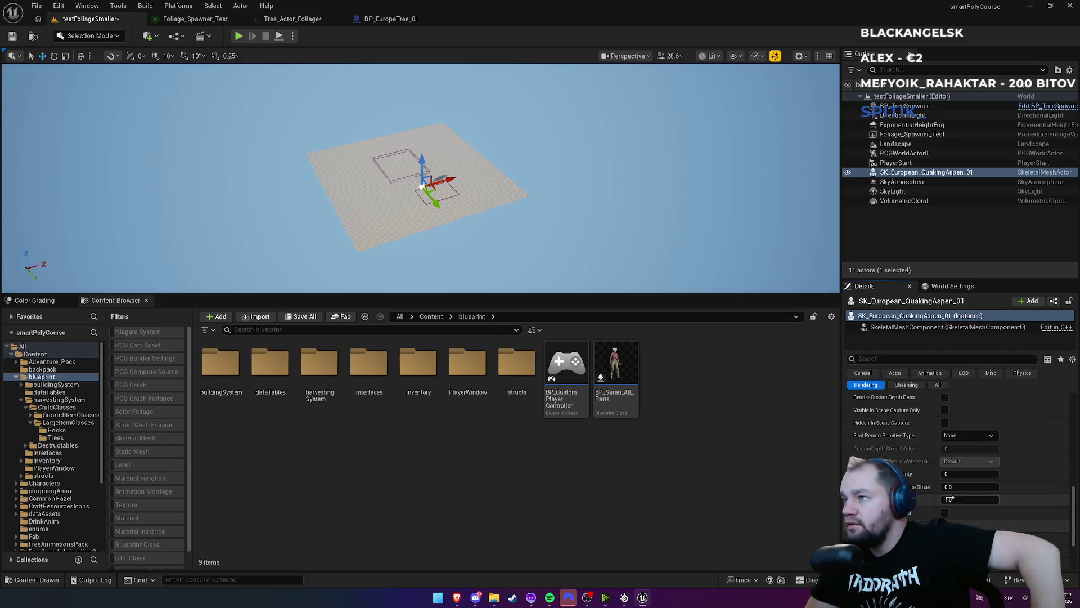
scroll(910, 475, "up", 5)
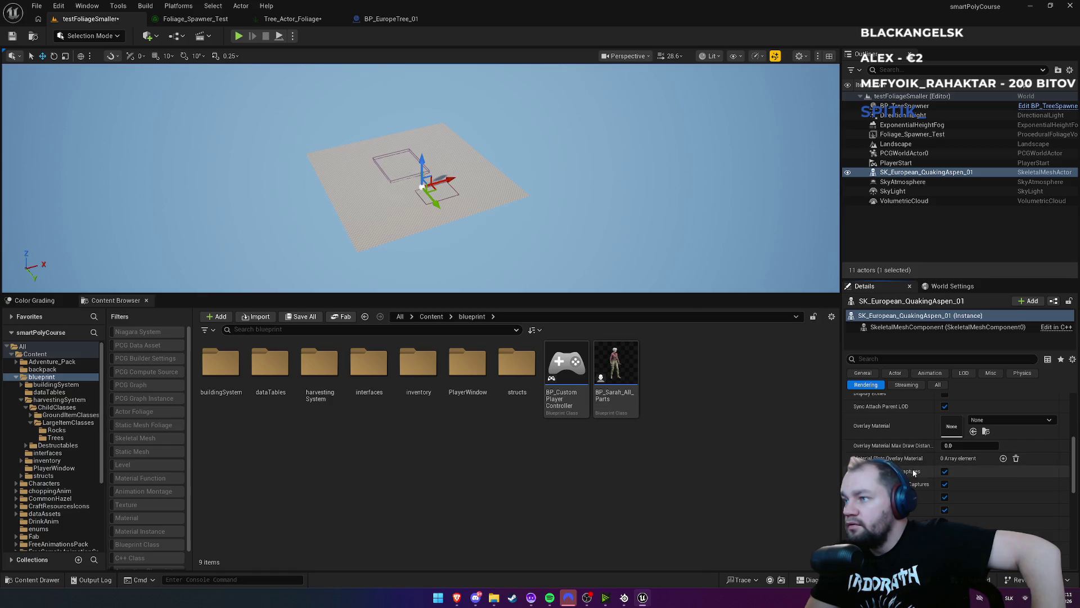
Search the properties for 'max', clear the search, and switch to the Streaming properties
left_click(886, 359)
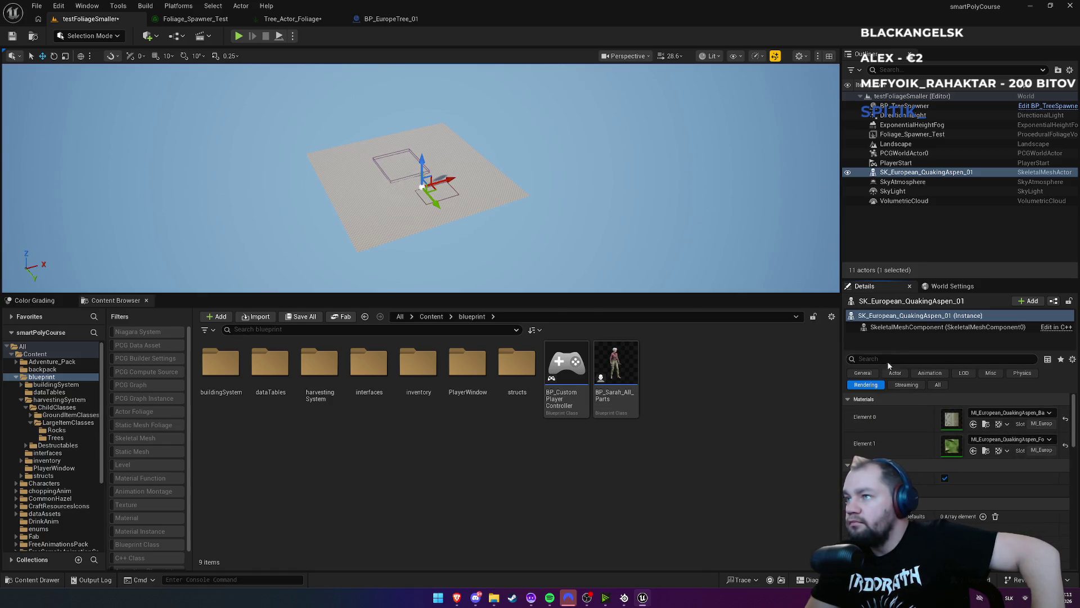
type("max")
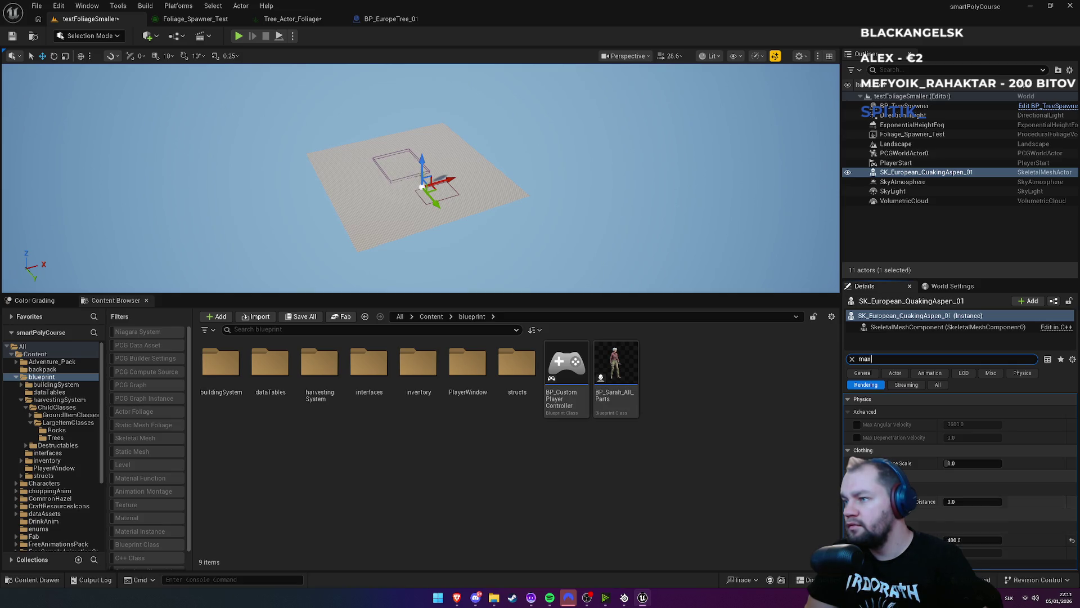
left_click(851, 359)
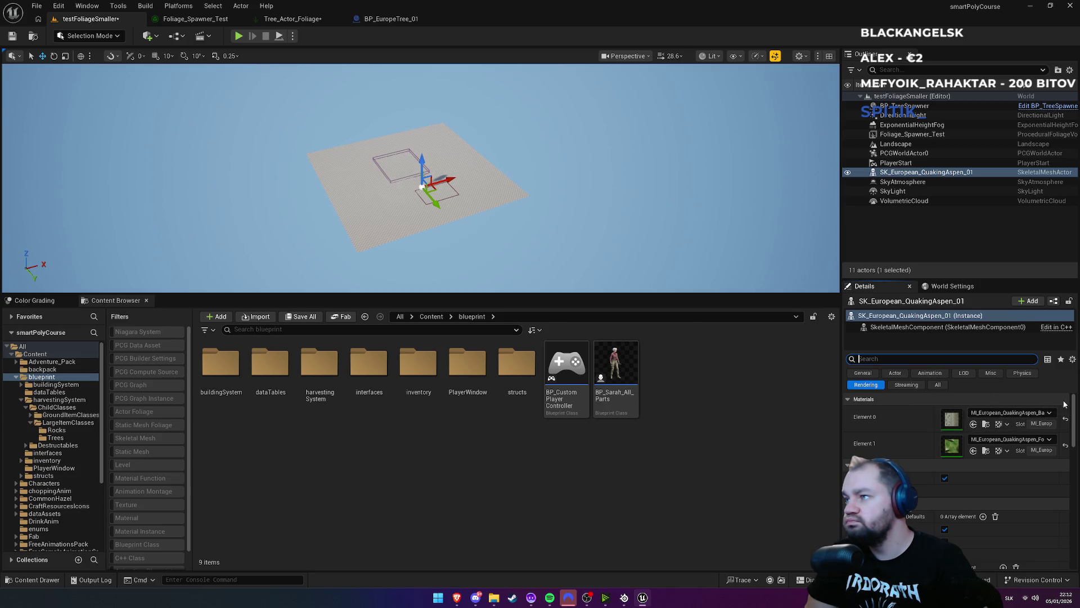
left_click_drag(1074, 406, 1057, 543)
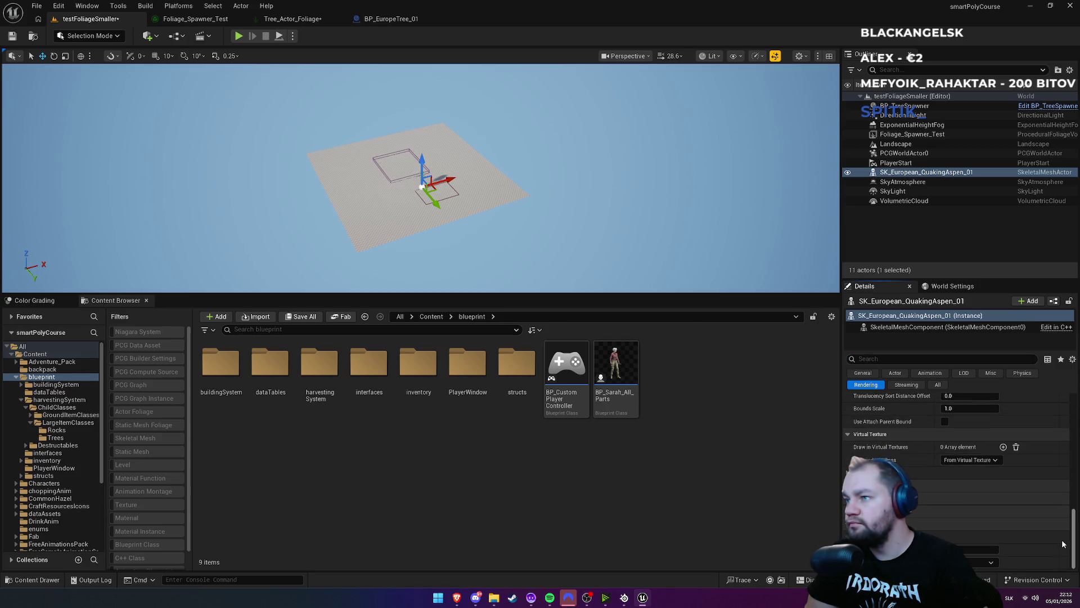
scroll(1073, 518, "up", 10)
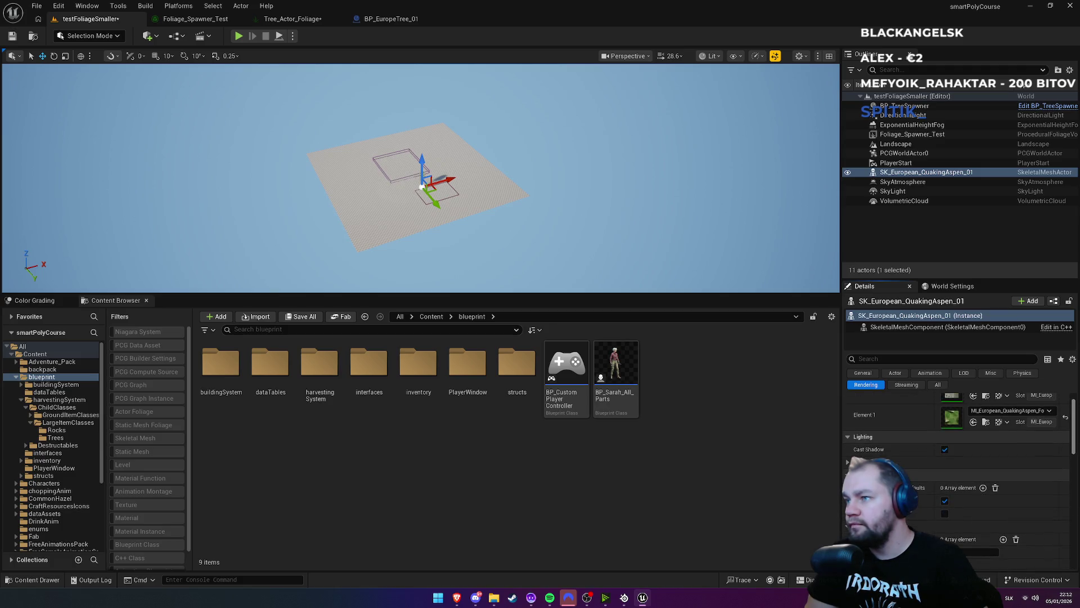
left_click(915, 388)
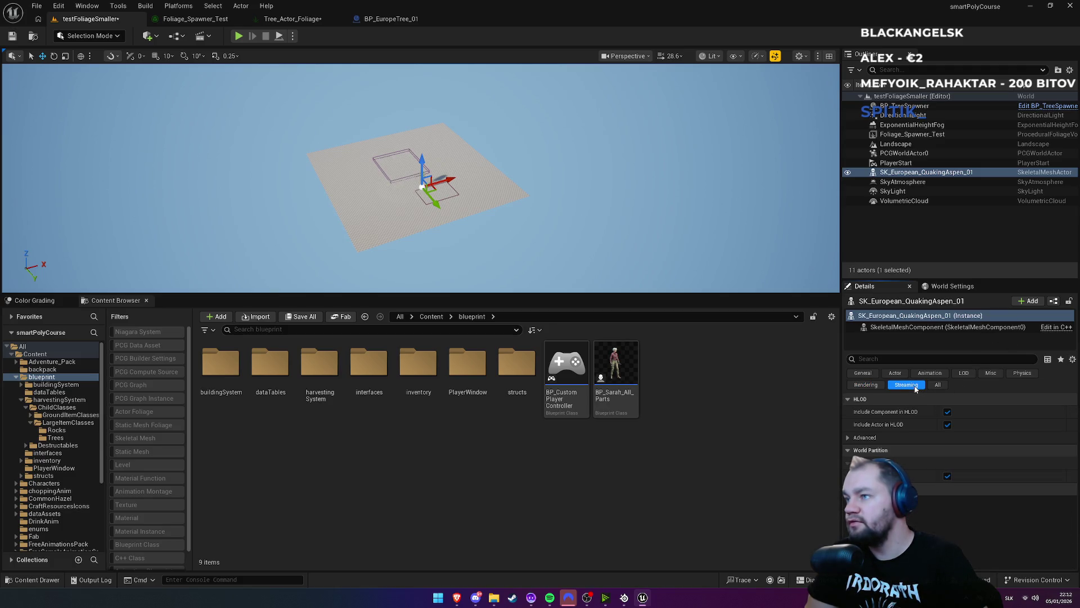
Review the advanced HLOD and World Partition settings, then deselect the aspen and level the view
left_click(848, 438)
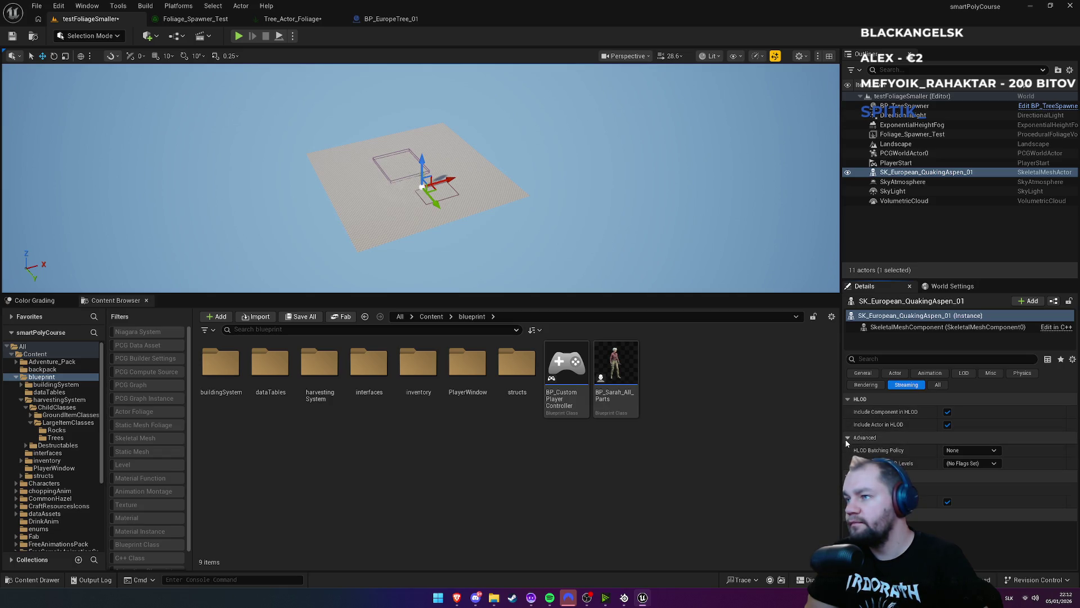
left_click(847, 438)
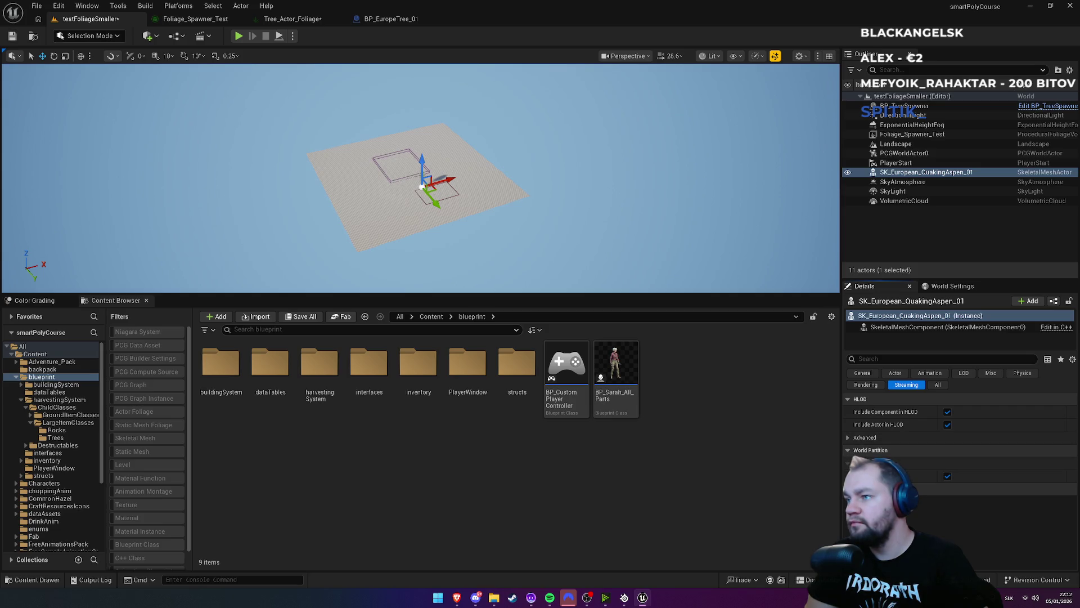
left_click(848, 489)
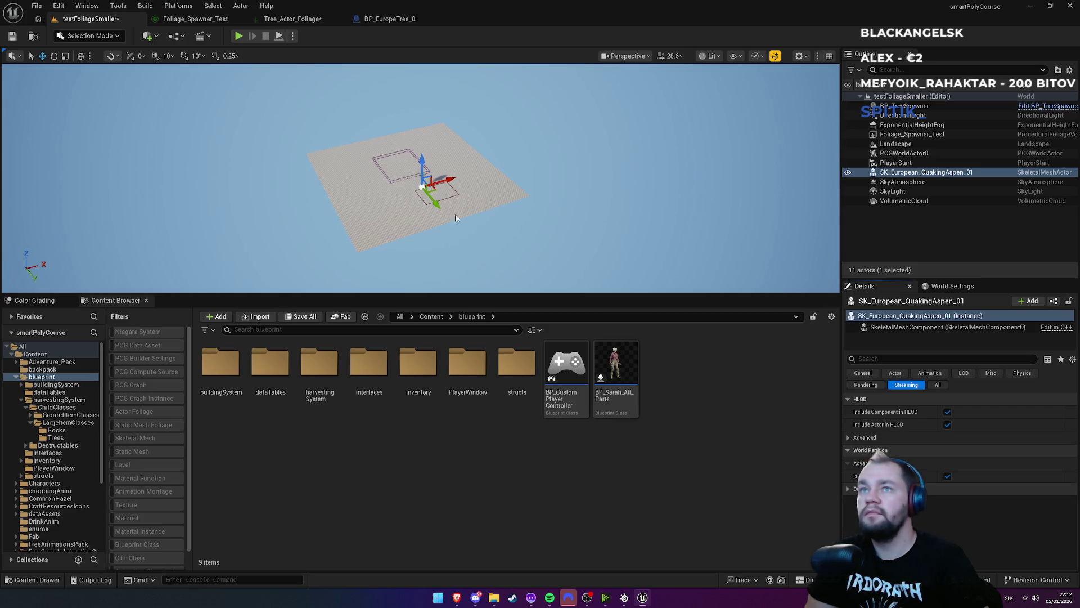
key("Escape")
scroll(239, 140, "up", 10)
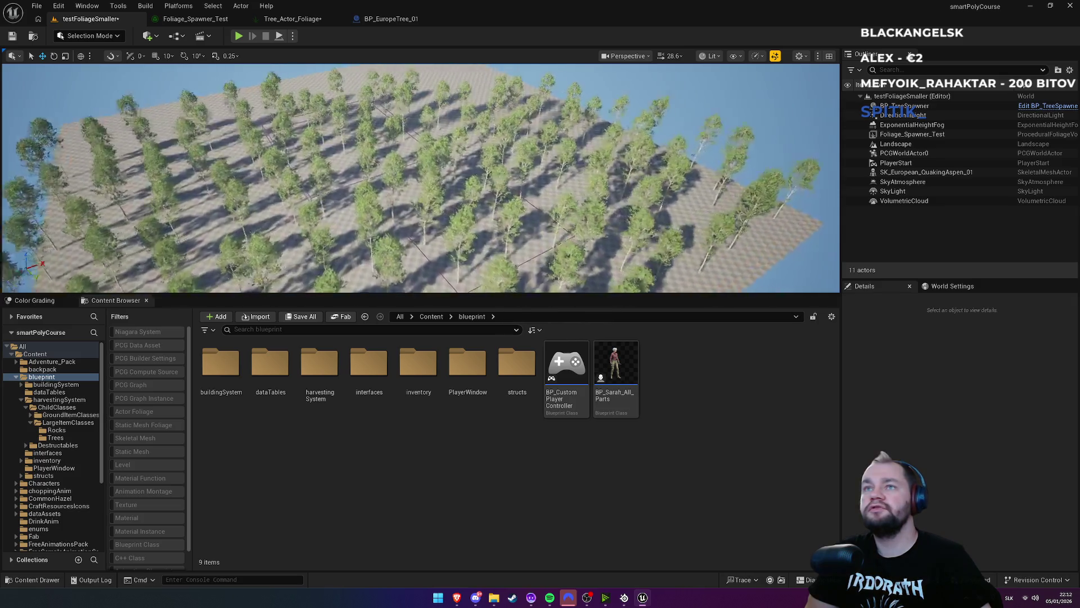
left_click_drag(239, 141, 240, 99)
scroll(421, 179, "down", 10)
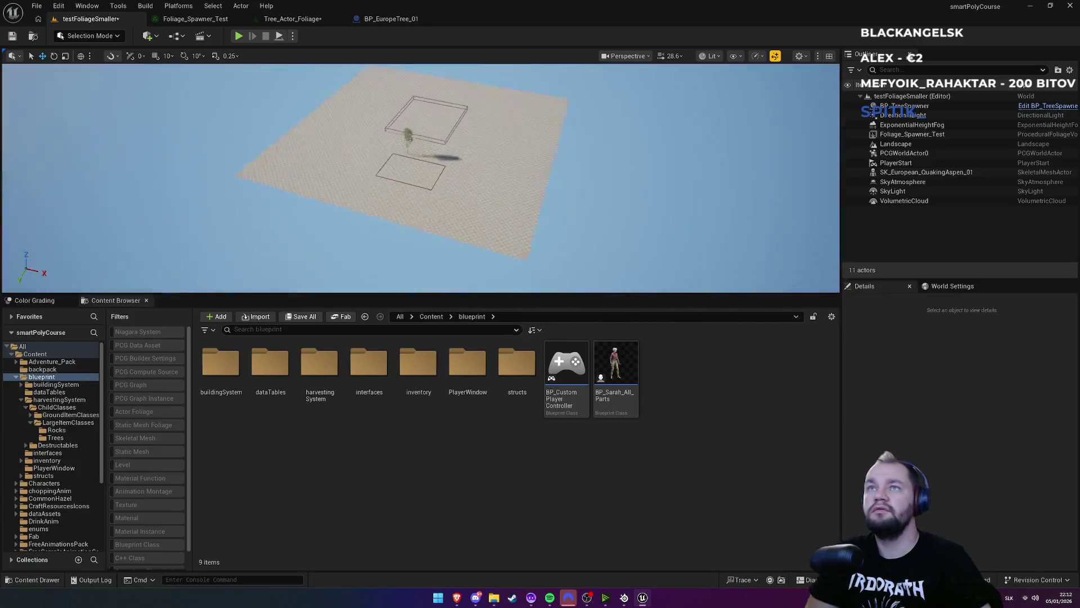
Set SK_European_QuakingAspen_01's level of detail distance to 40.0
left_click(434, 164)
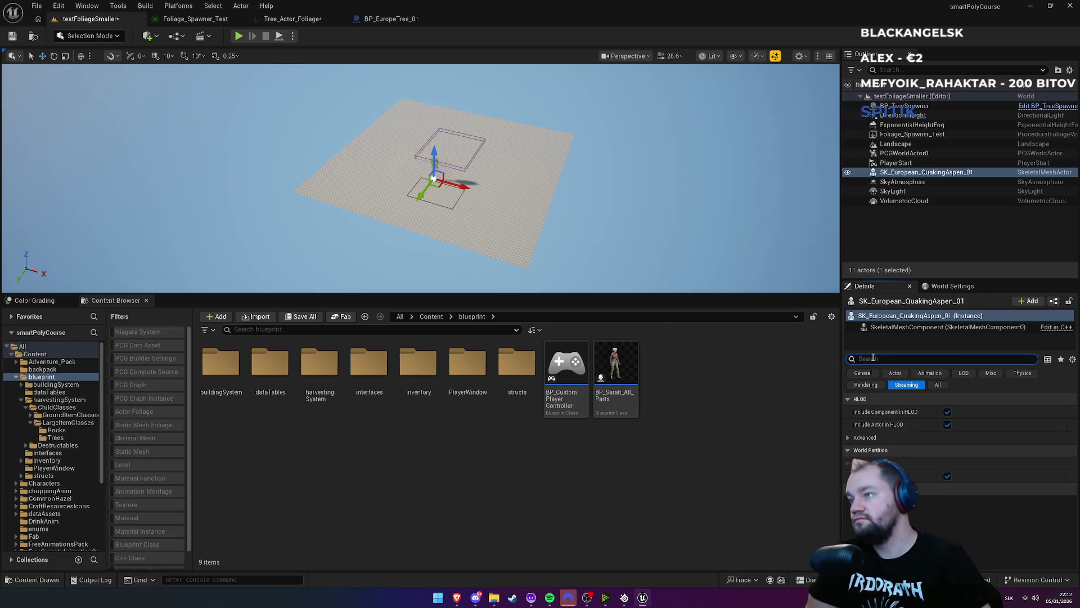
left_click(963, 373)
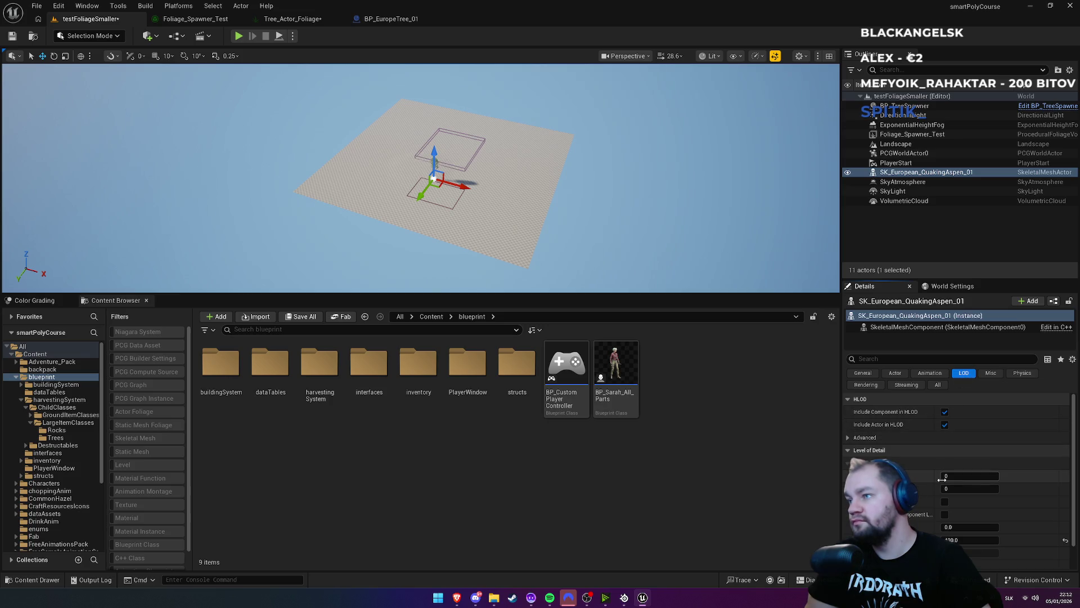
scroll(962, 477, "down", 2)
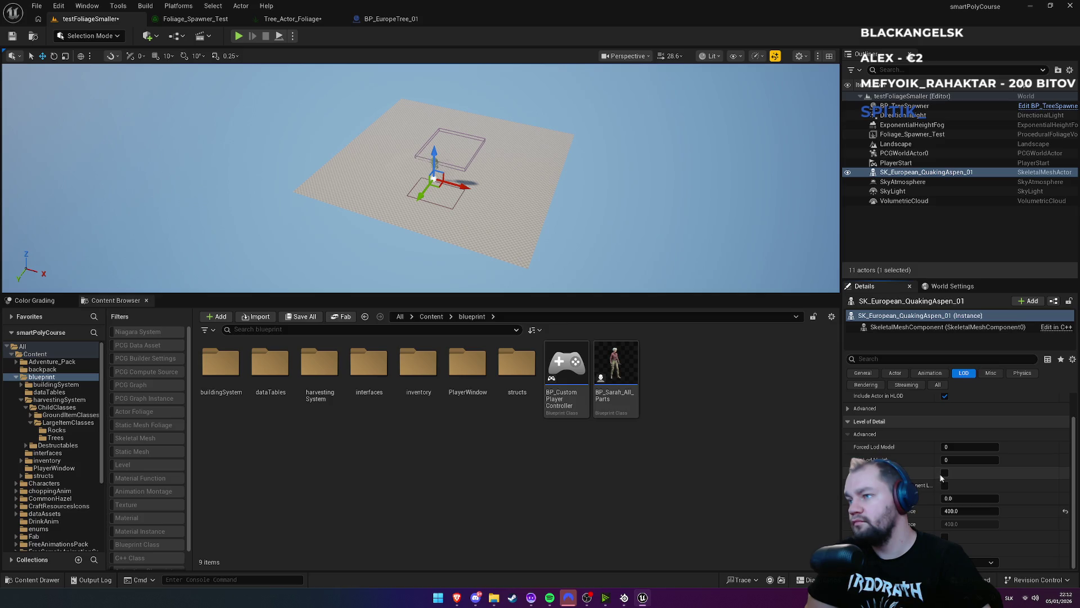
left_click(945, 498)
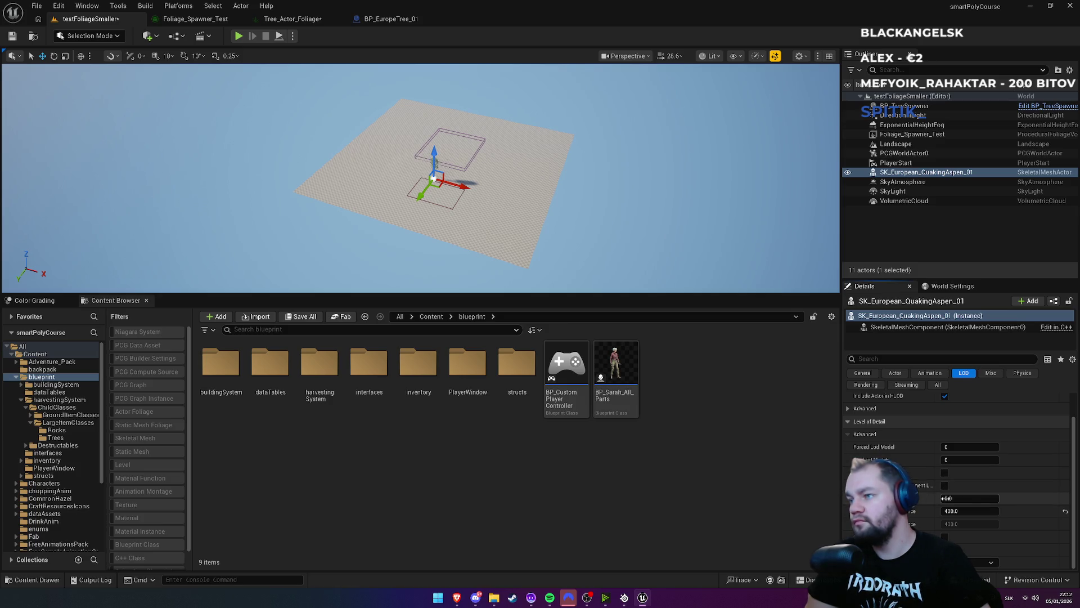
left_click(952, 511)
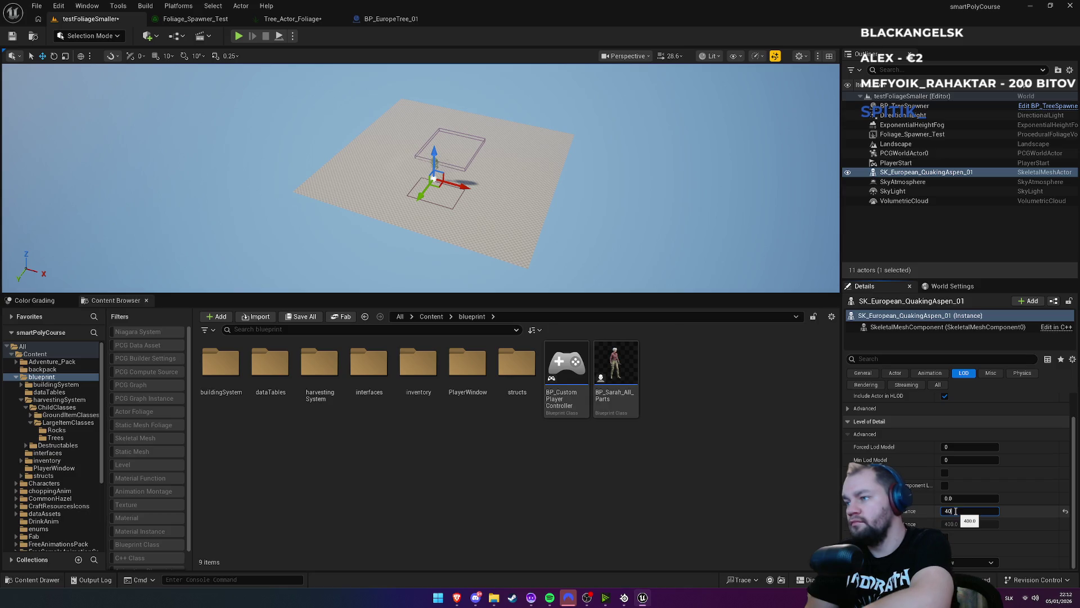
key("Return")
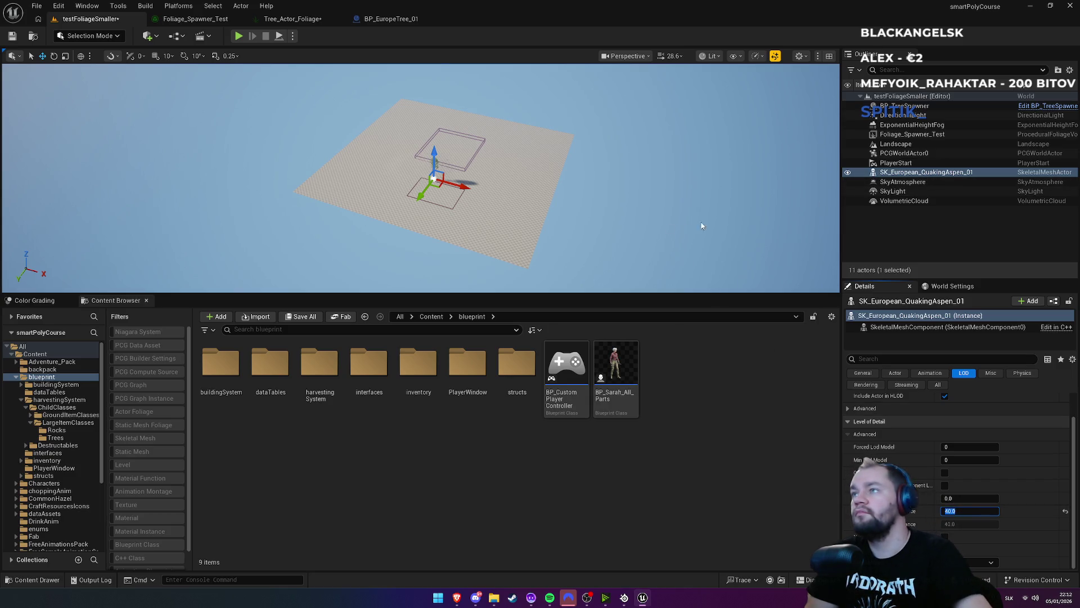
Deselect the aspen and zoom the viewport in and out to check the trees render
left_click(717, 222)
scroll(422, 180, "down", 5)
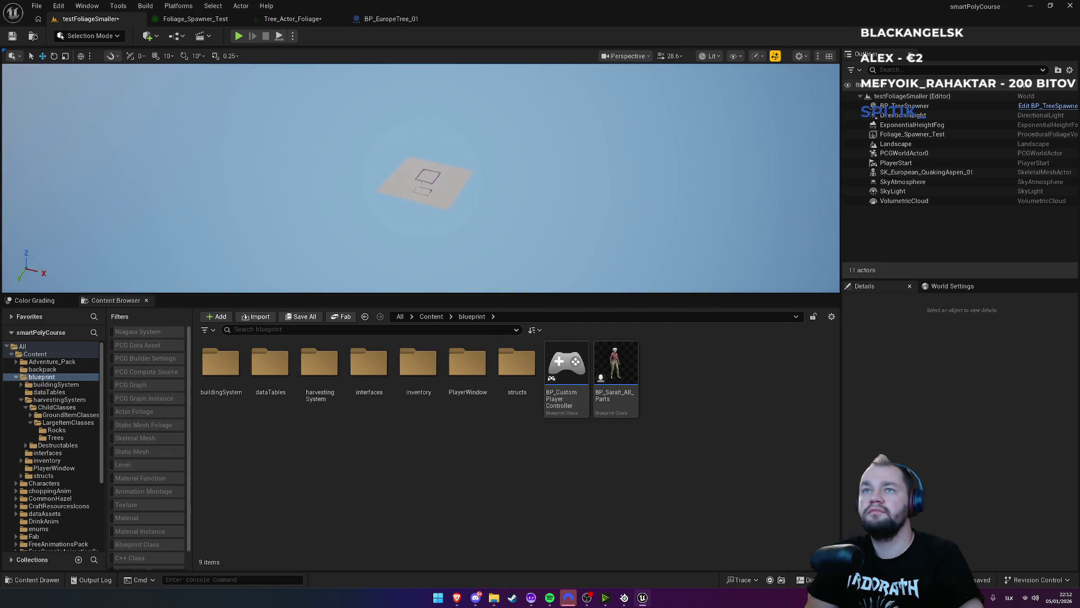
scroll(422, 180, "up", 8)
scroll(422, 180, "down", 5)
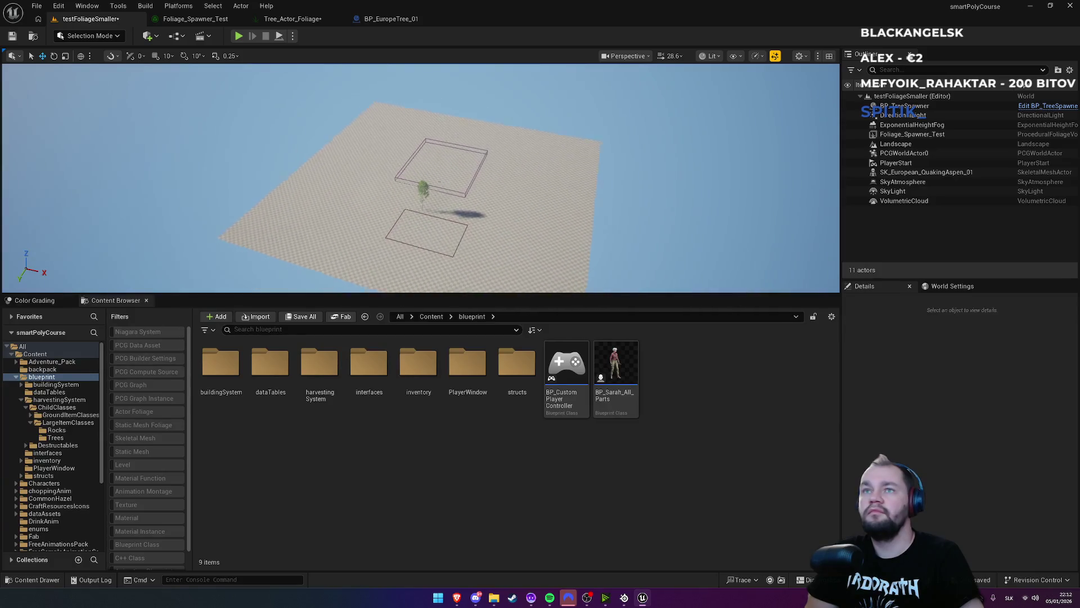
scroll(422, 180, "up", 4)
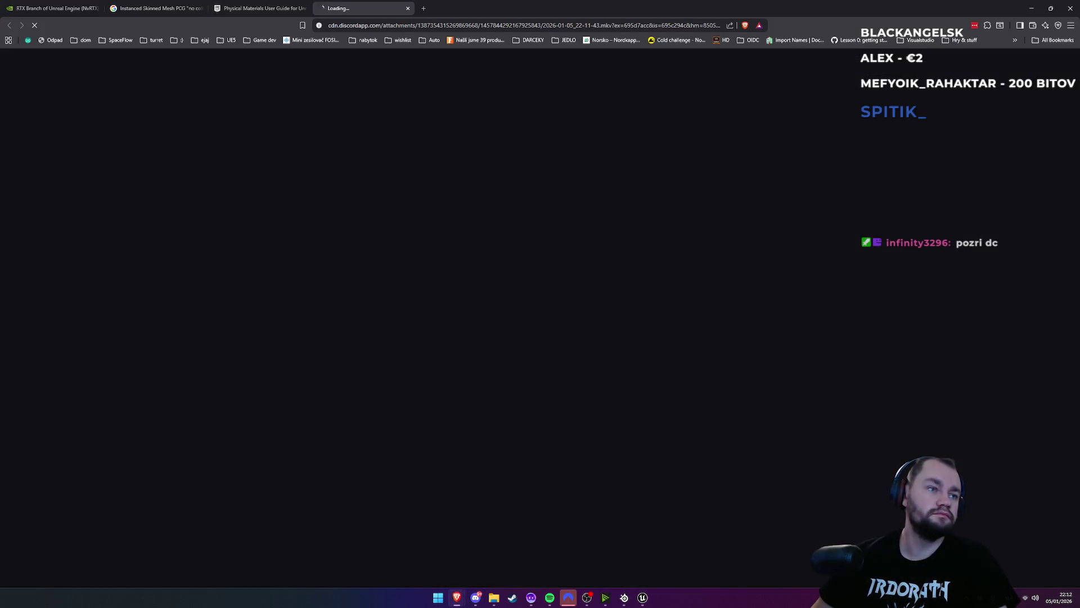
Save the clip, pause it in VLC on Car_rf's 500.0 draw distance, and return to Unreal Editor
left_click(444, 288)
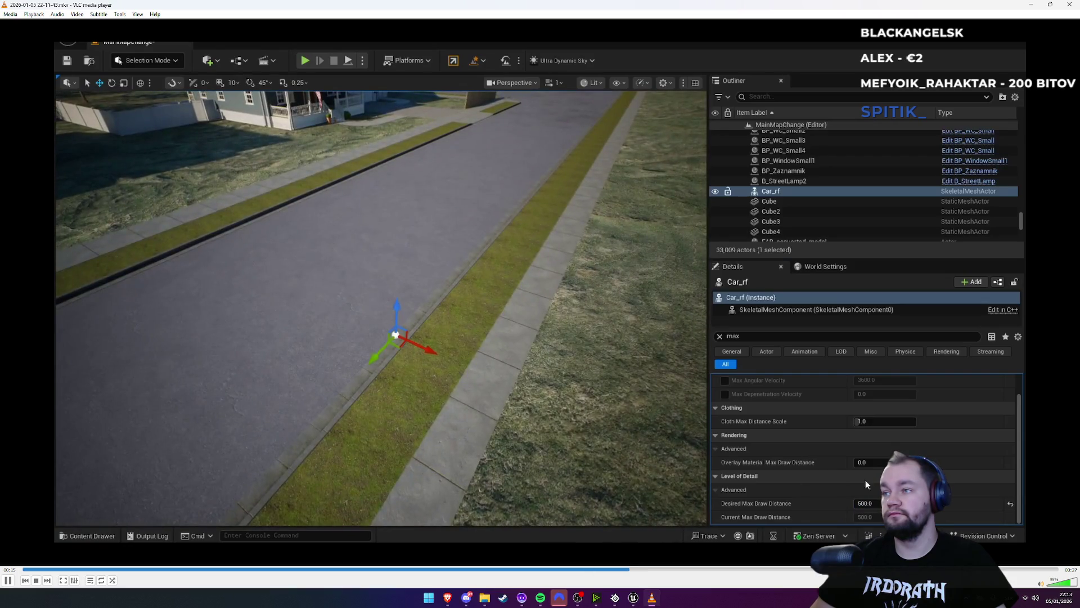
key("space")
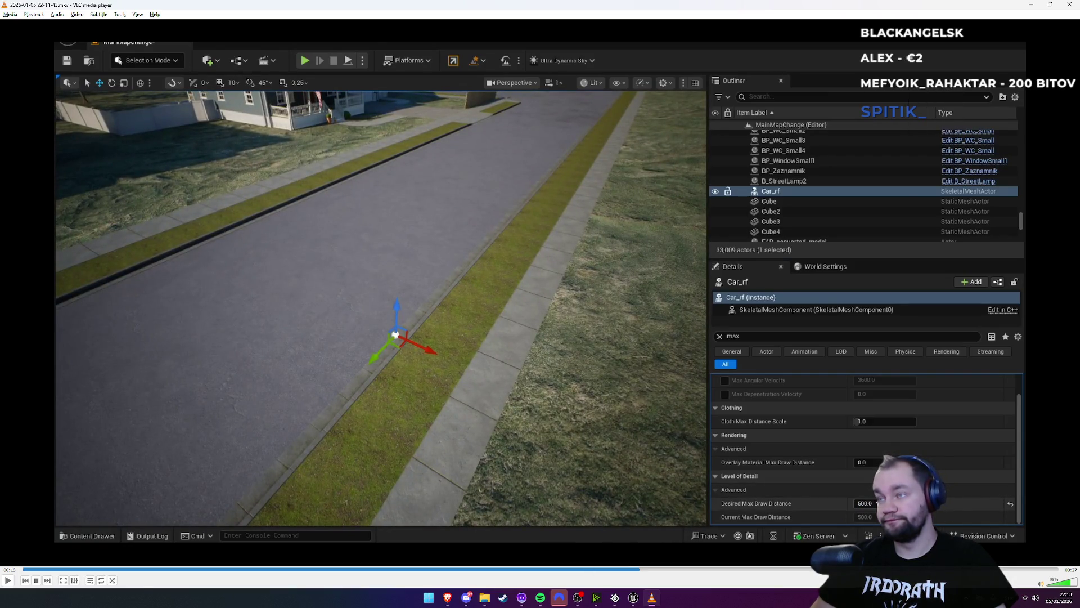
key("alt+Tab")
key("alt+Tab")
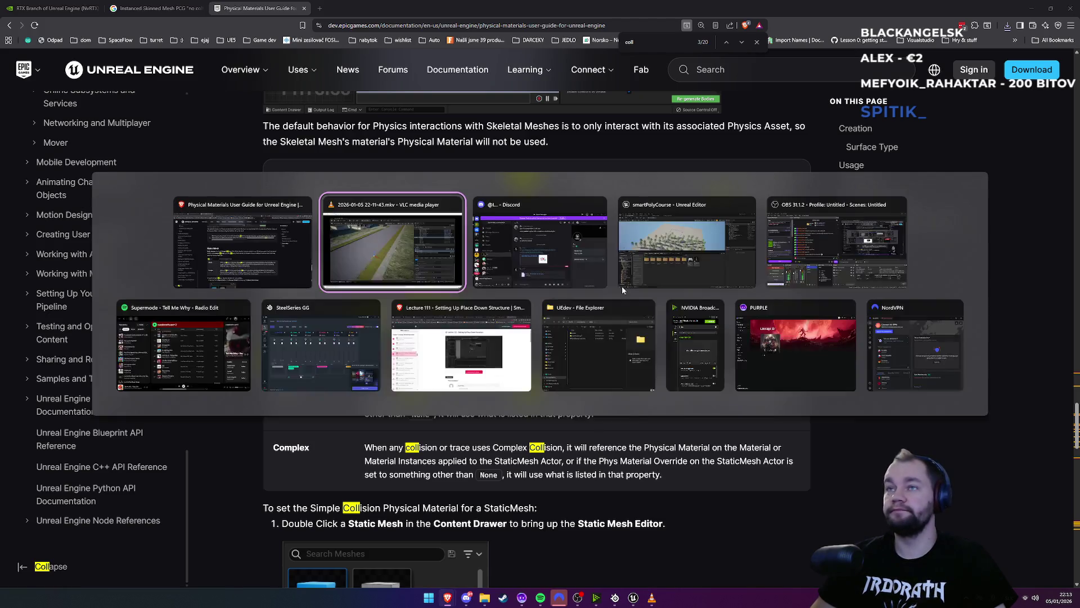
left_click(623, 284)
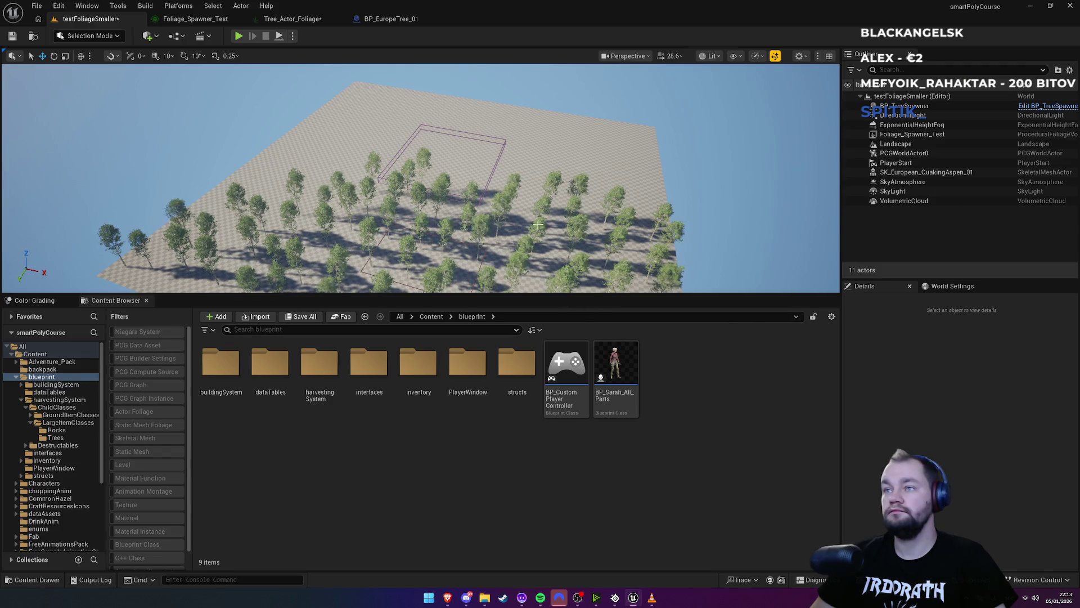
Fly low over the trees and select SK_European_QuakingAspen_01
mouse_move(578, 280)
left_mouse_down()
mouse_move(578, 242)
mouse_move(578, 281)
left_mouse_up()
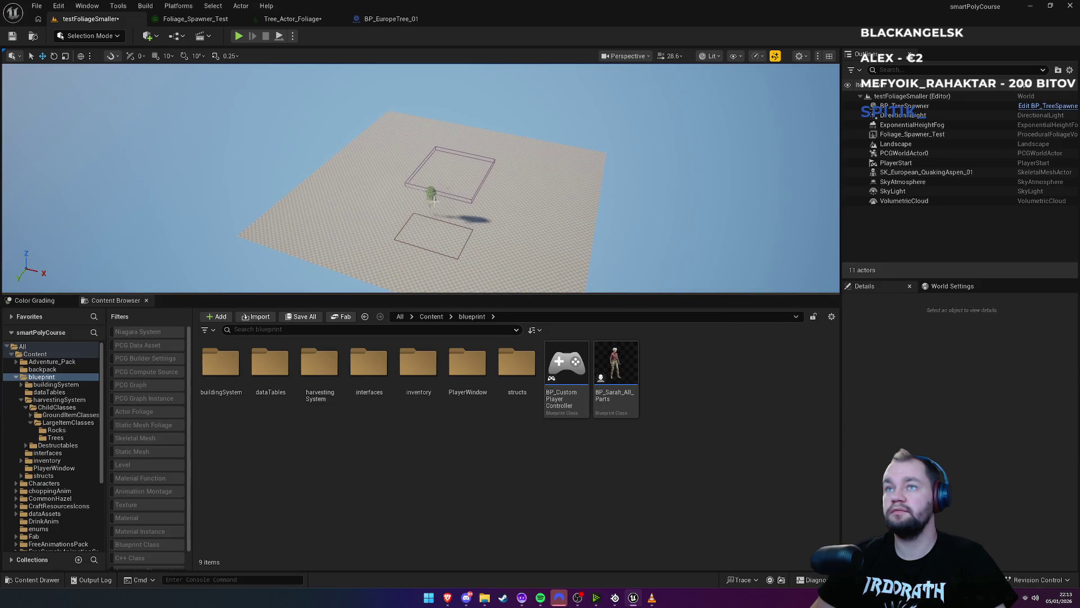
left_click(433, 200)
left_click(431, 200)
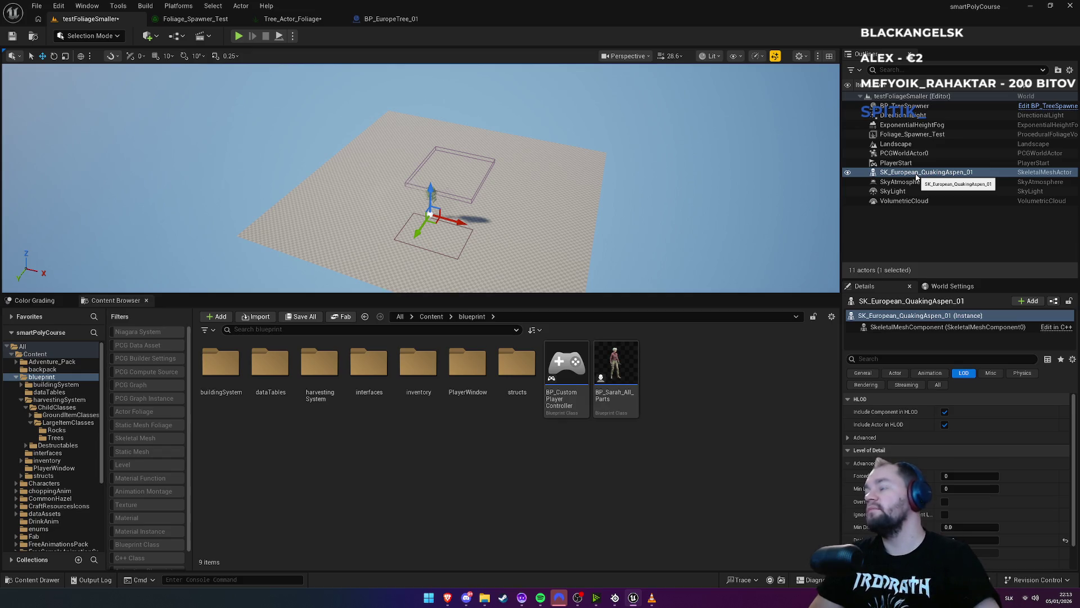
Compare against the paused VLC clip, then return to Unreal and open the BP_EuropeTree_01 blueprint
key("alt+Tab")
key("alt+Tab")
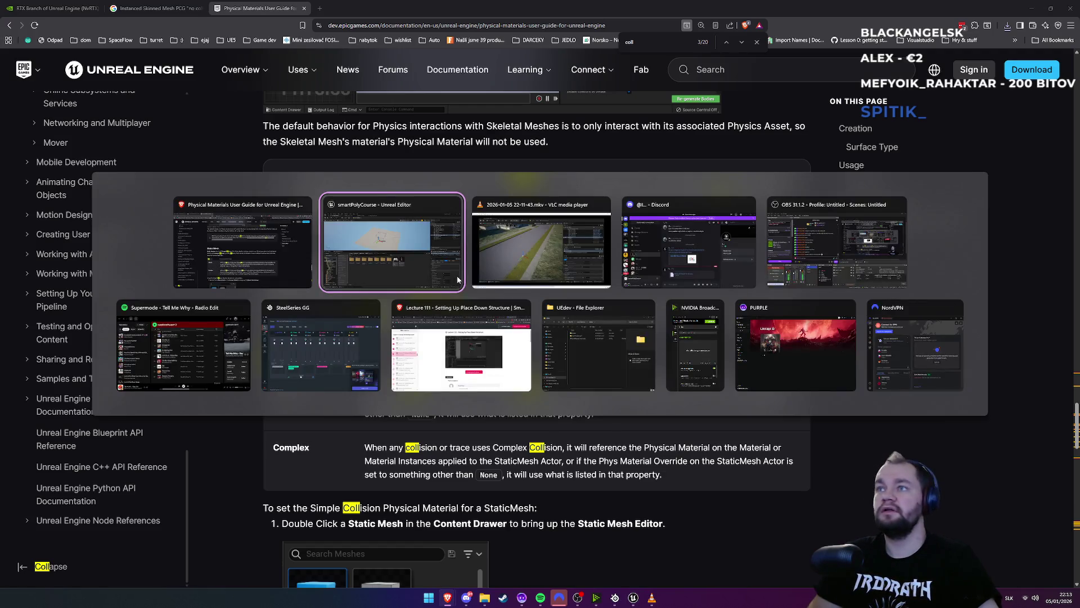
key("alt+Tab")
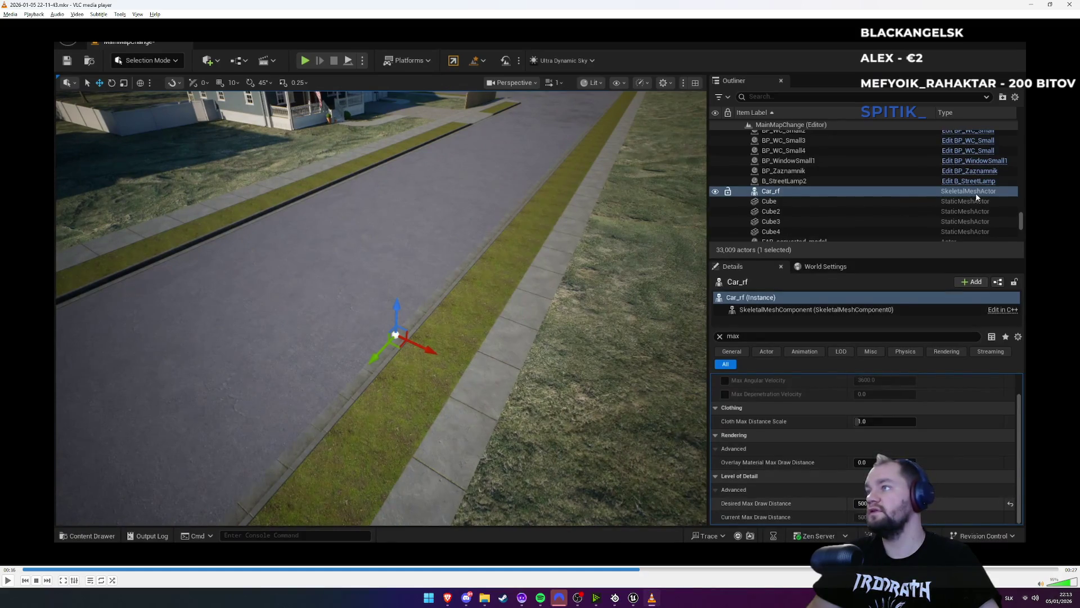
key("alt+Tab")
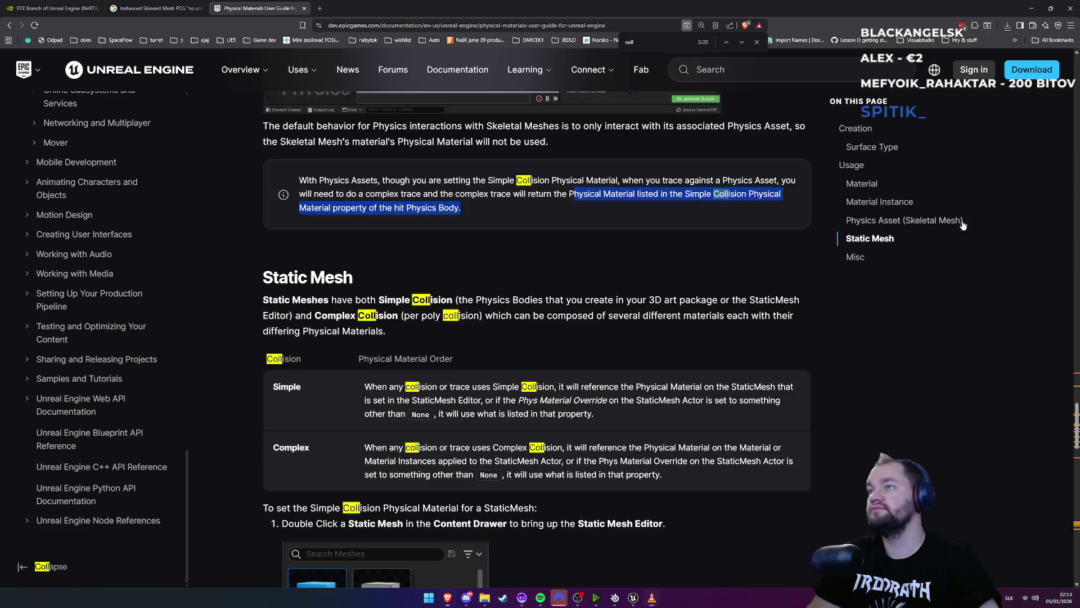
key("alt+Tab")
left_click(600, 242)
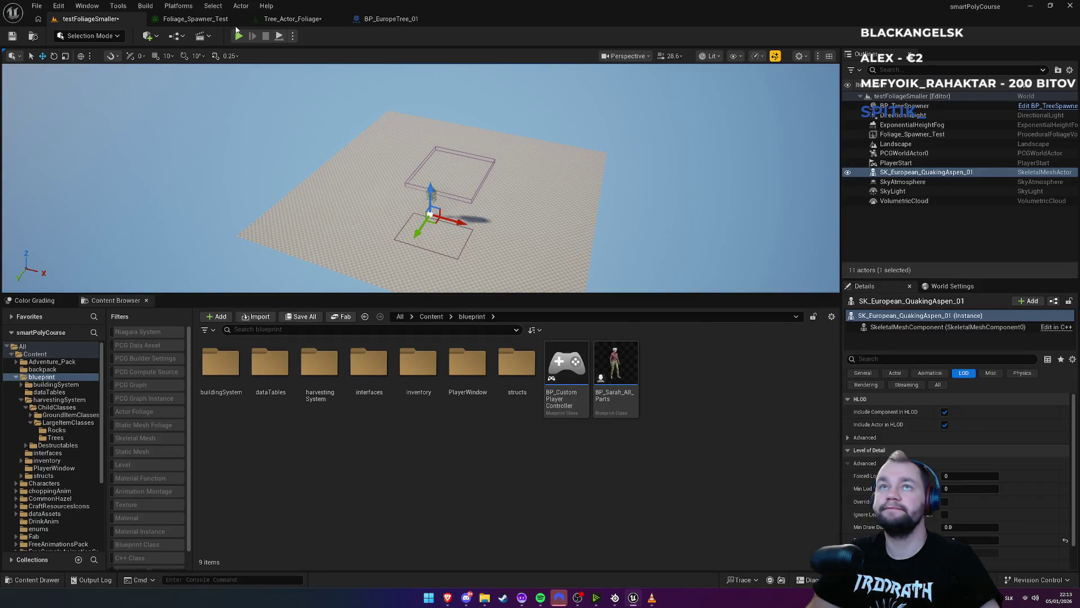
left_click(387, 24)
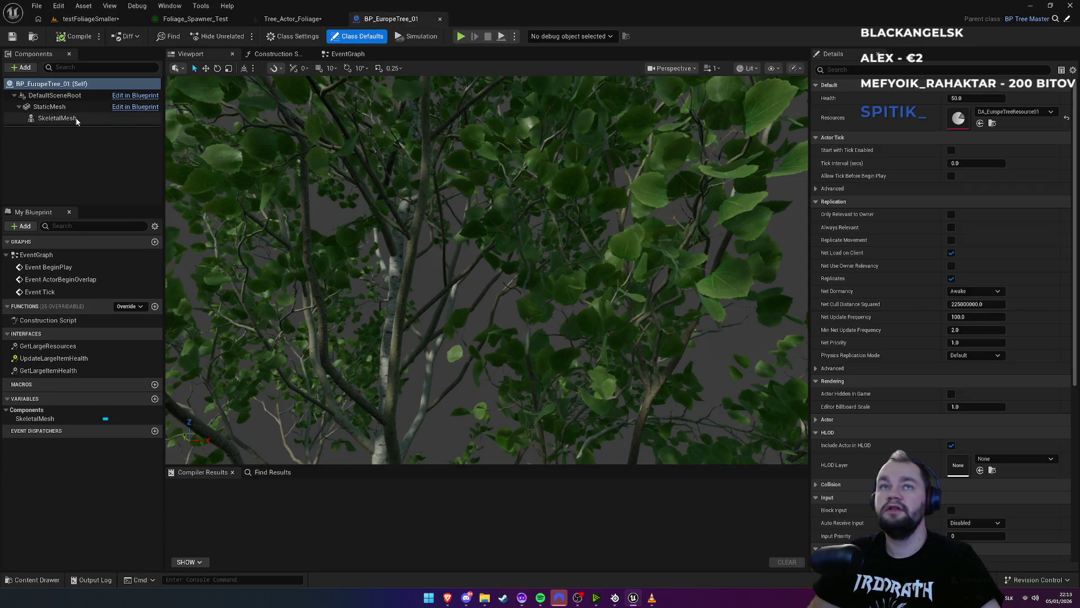
Give the SkeletalMesh component a Desired Max Draw Distance of 12000.0, then go back to testFoliageSmaller
left_click(112, 117)
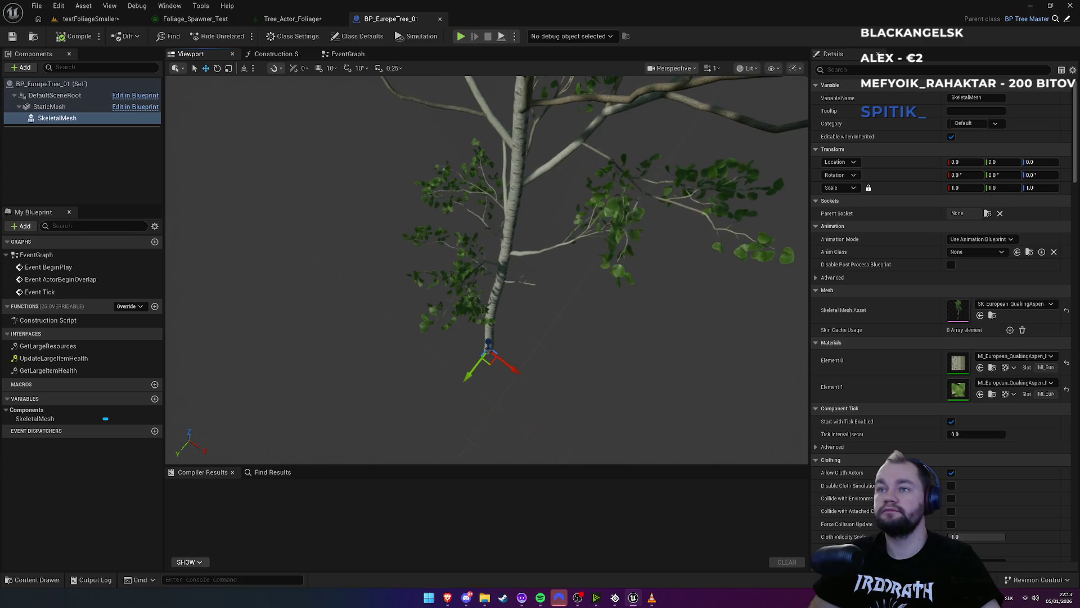
scroll(926, 394, "down", 15)
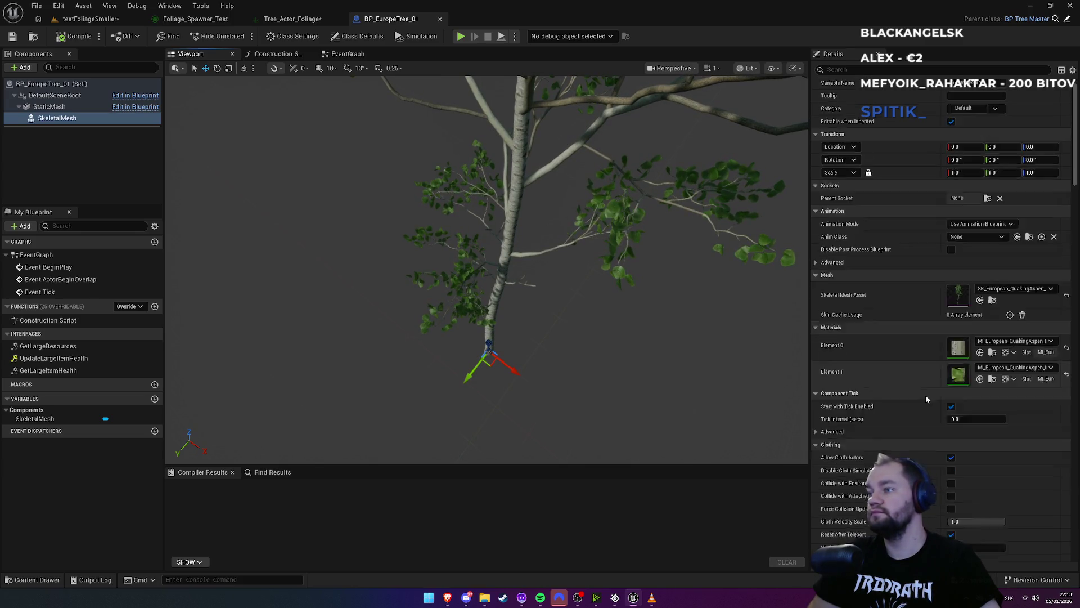
scroll(929, 418, "down", 5)
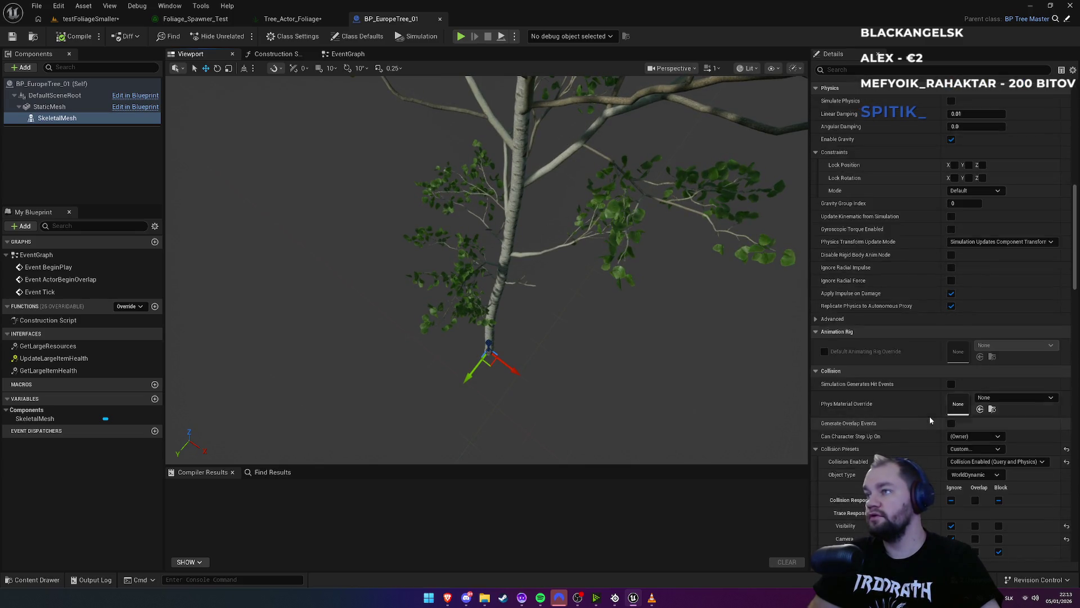
left_click_drag(1076, 221, 1064, 456)
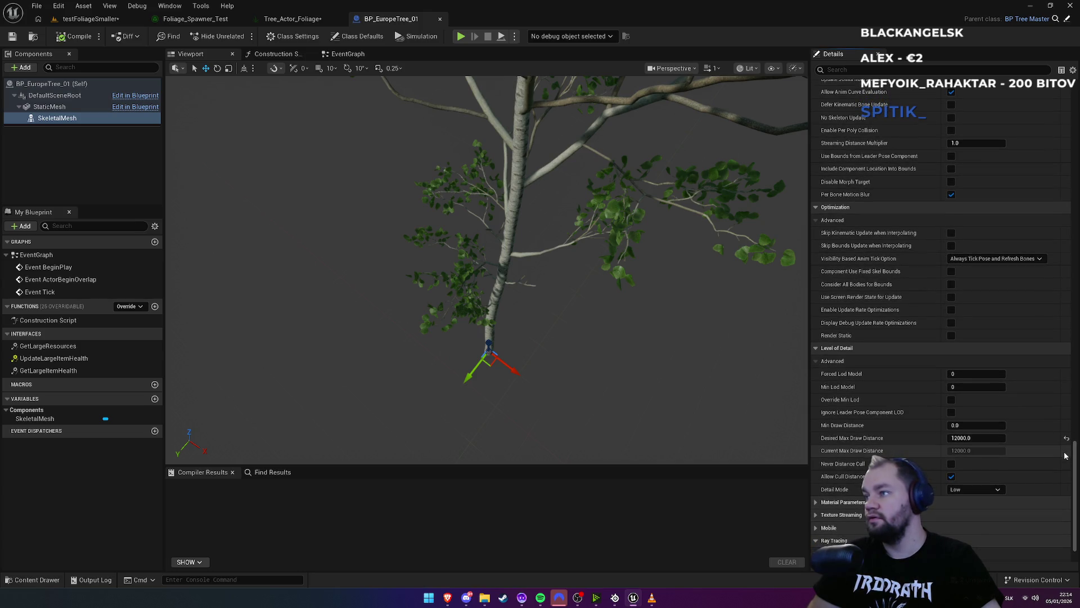
left_click(954, 438)
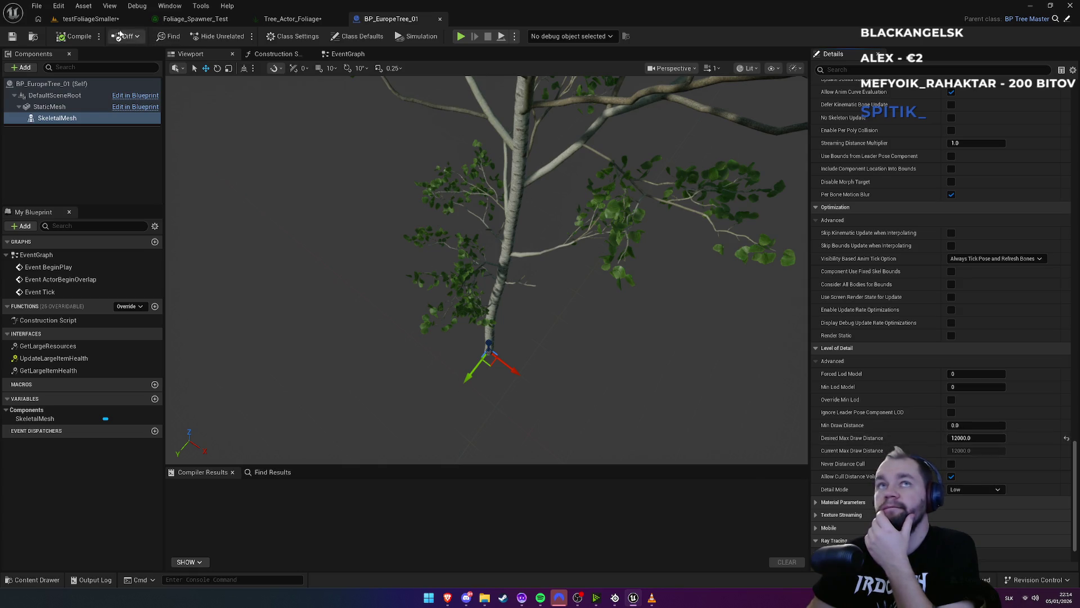
left_click(90, 18)
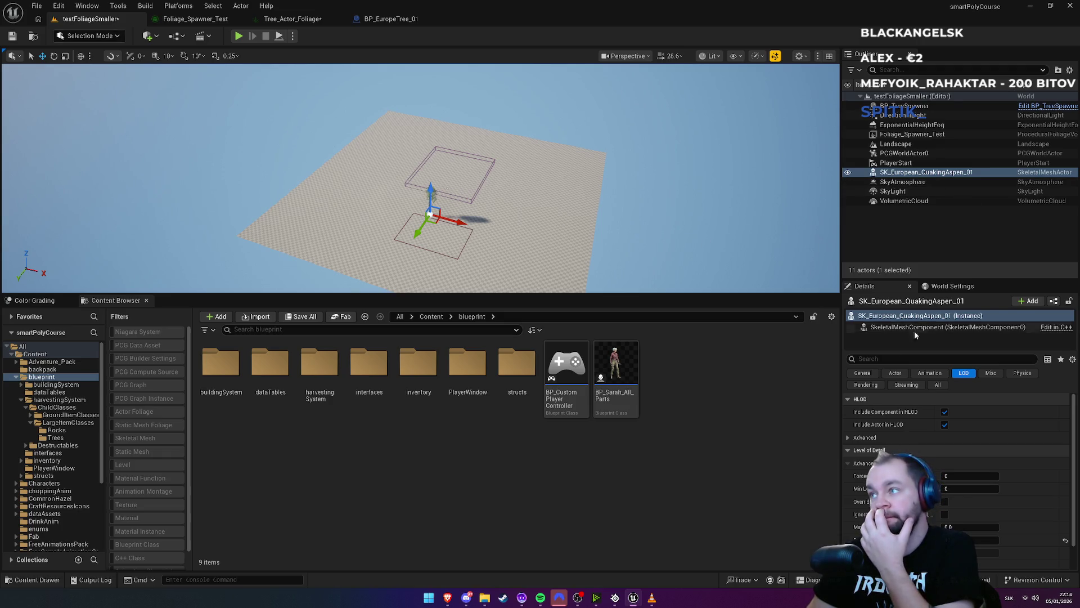
Search the tree's details for 'cul', then go up to the top-level Content folder
left_click(883, 360)
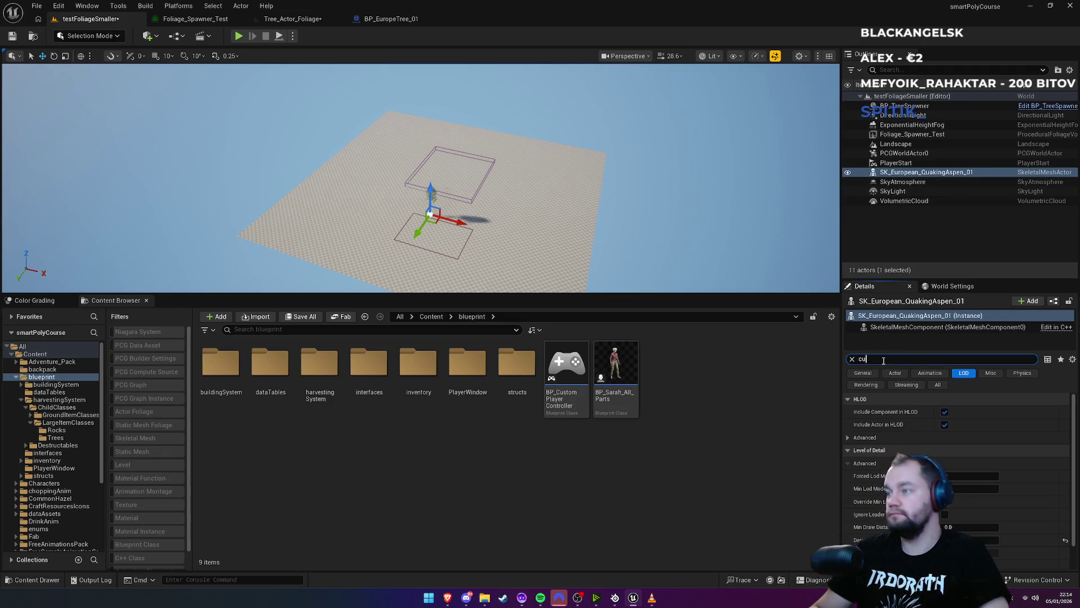
type("l")
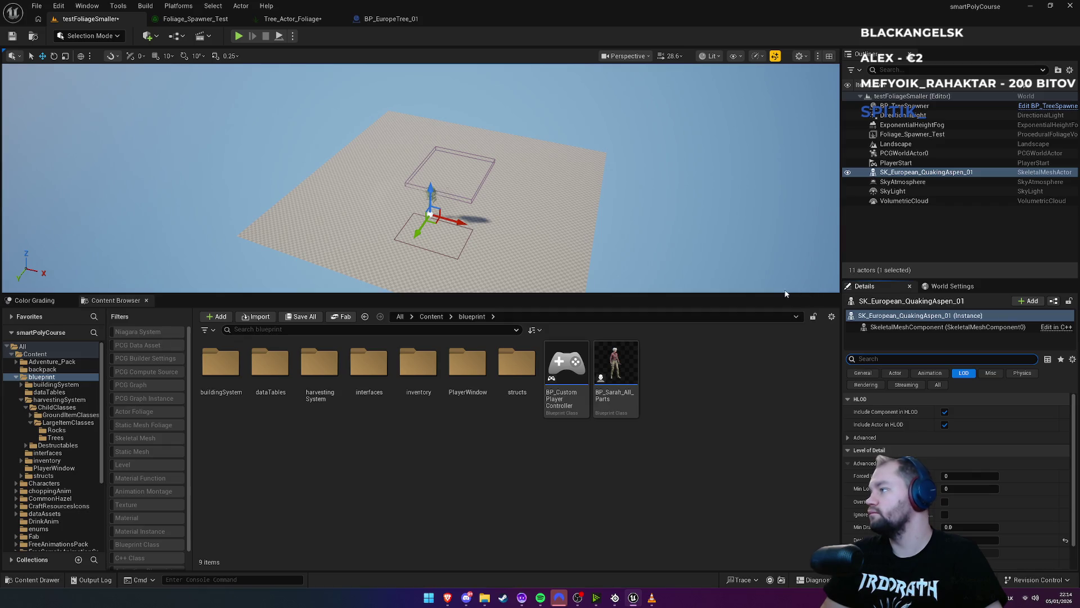
left_click_drag(460, 223, 444, 186)
left_click(443, 317)
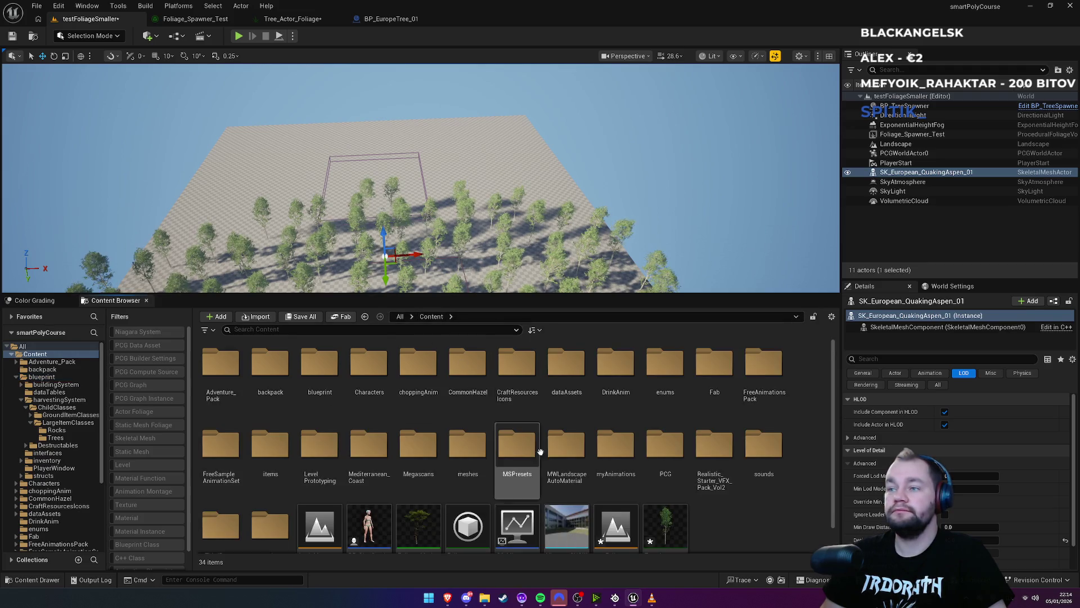
scroll(528, 461, "down", 1)
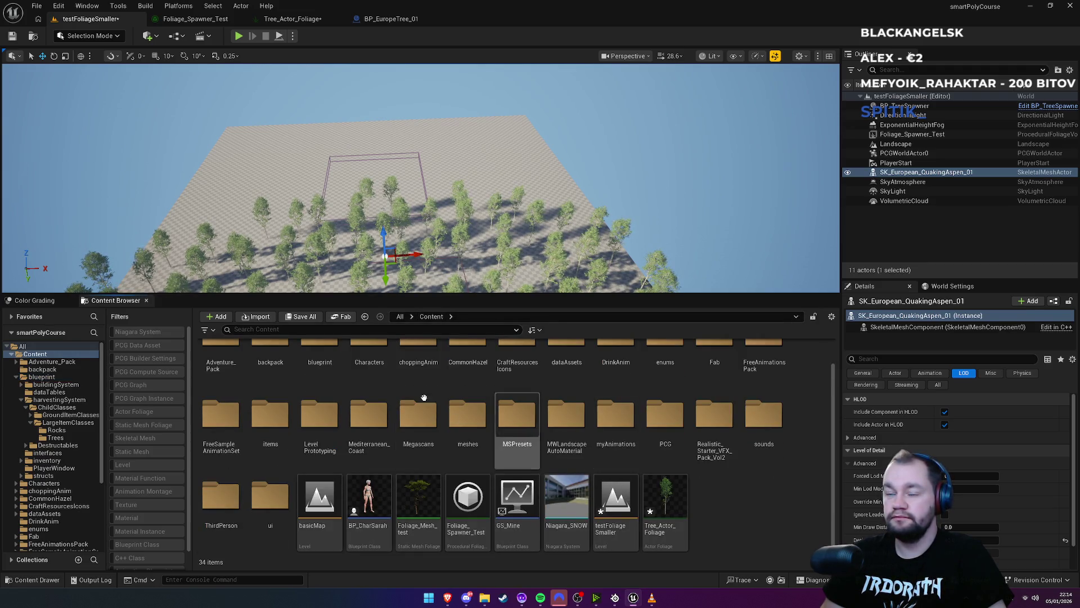
scroll(139, 414, "down", 1)
scroll(168, 383, "up", 2)
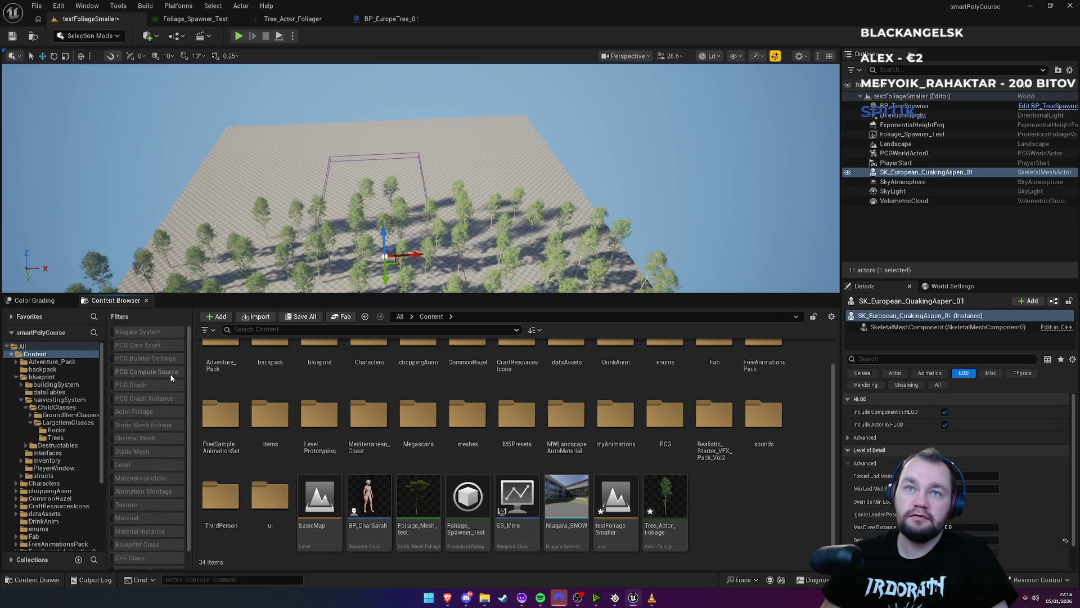
Browse the Content Browser's asset filter menu for more filters
left_click(207, 330)
left_click(213, 335)
left_click(213, 336)
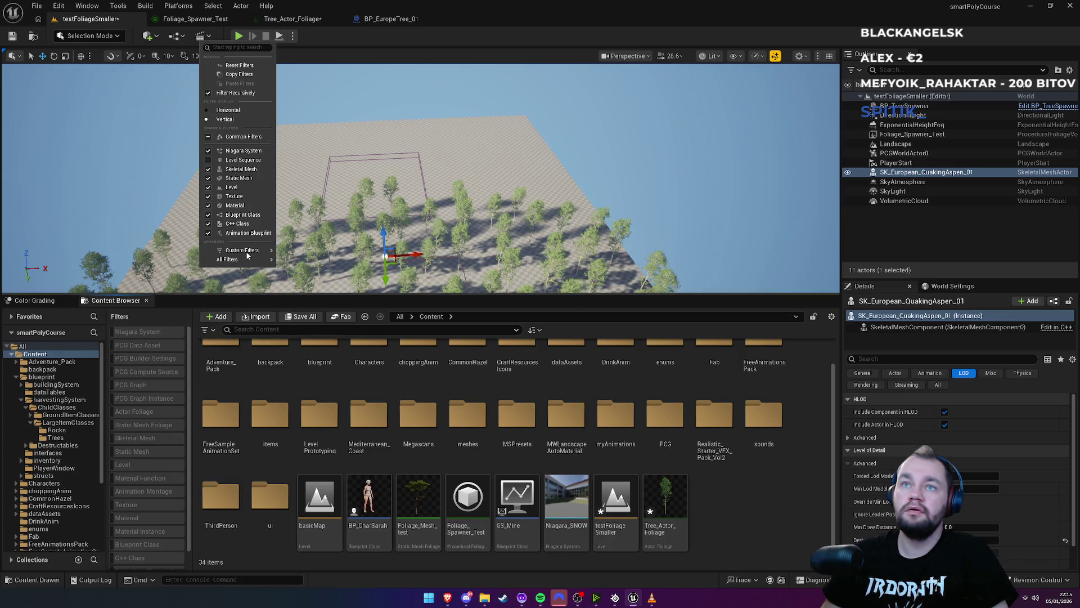
mouse_move(249, 254)
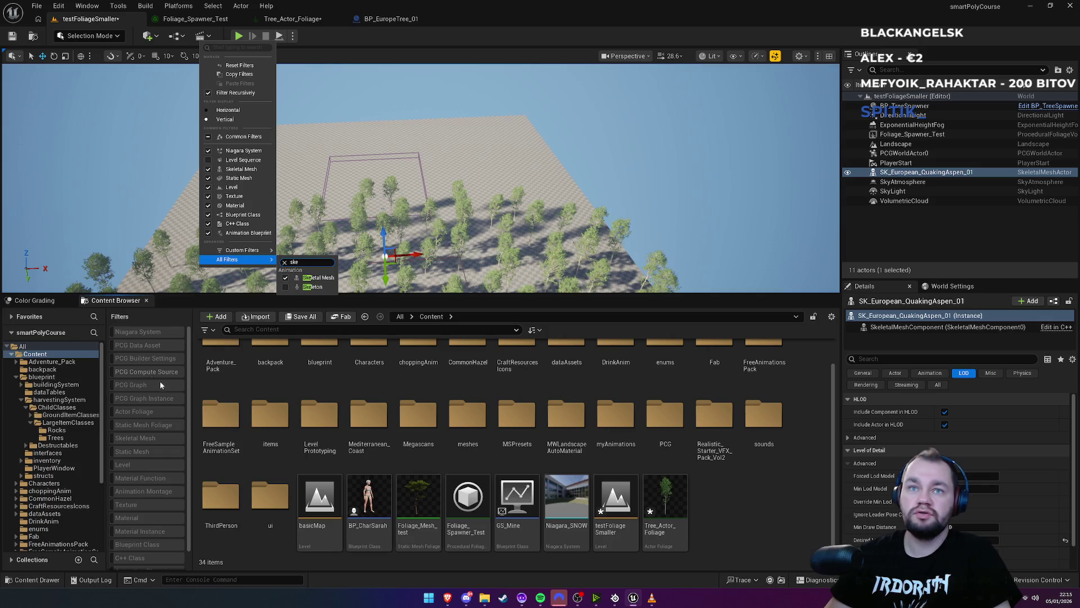
scroll(187, 511, "down", 1)
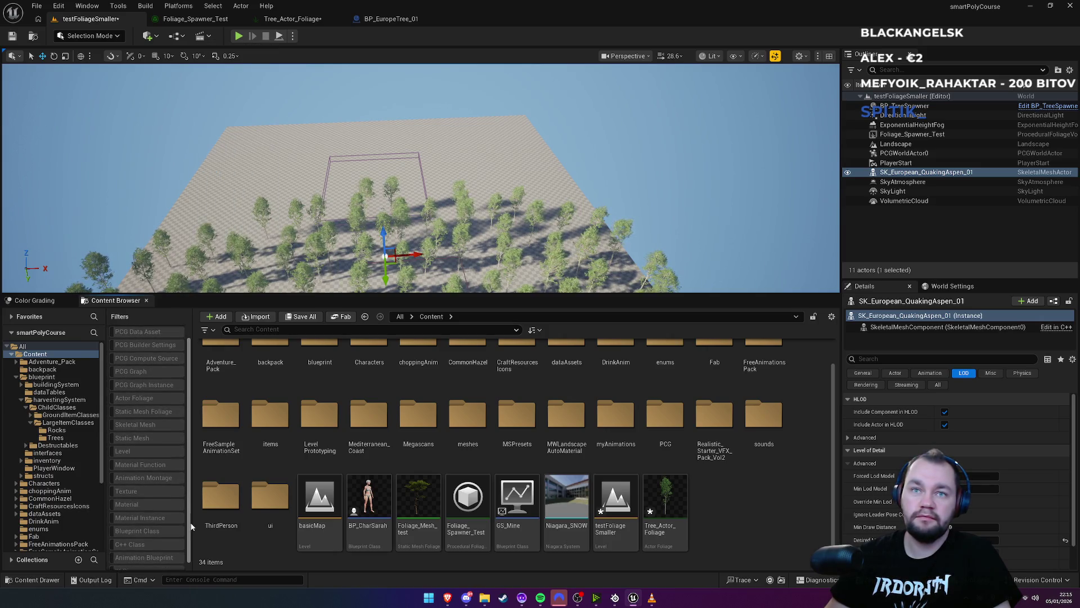
left_click(139, 426)
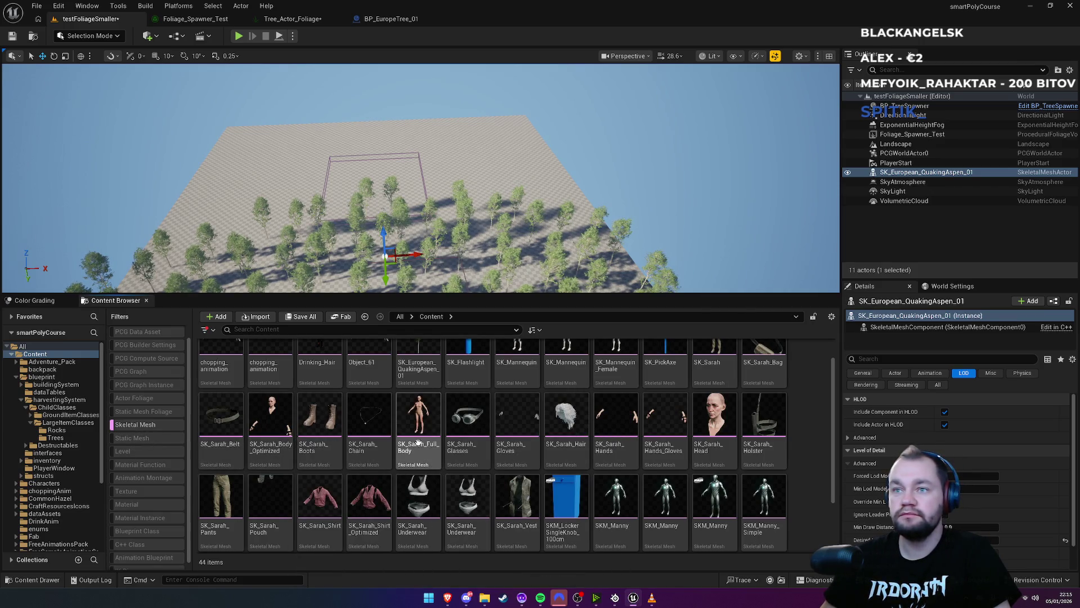
mouse_move(489, 216)
left_mouse_down()
mouse_move(540, 118)
mouse_move(537, 144)
left_mouse_up()
scroll(539, 130, "down", 3)
left_click_drag(416, 435, 482, 253)
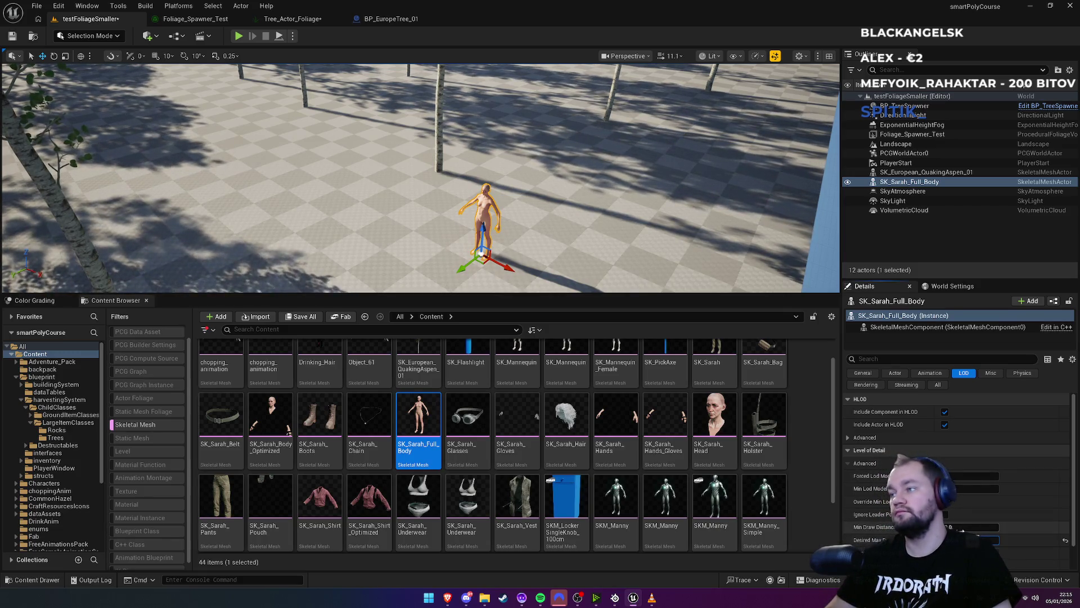
left_click_drag(962, 529, 963, 529)
left_click_drag(700, 224, 663, 206)
left_click(663, 206)
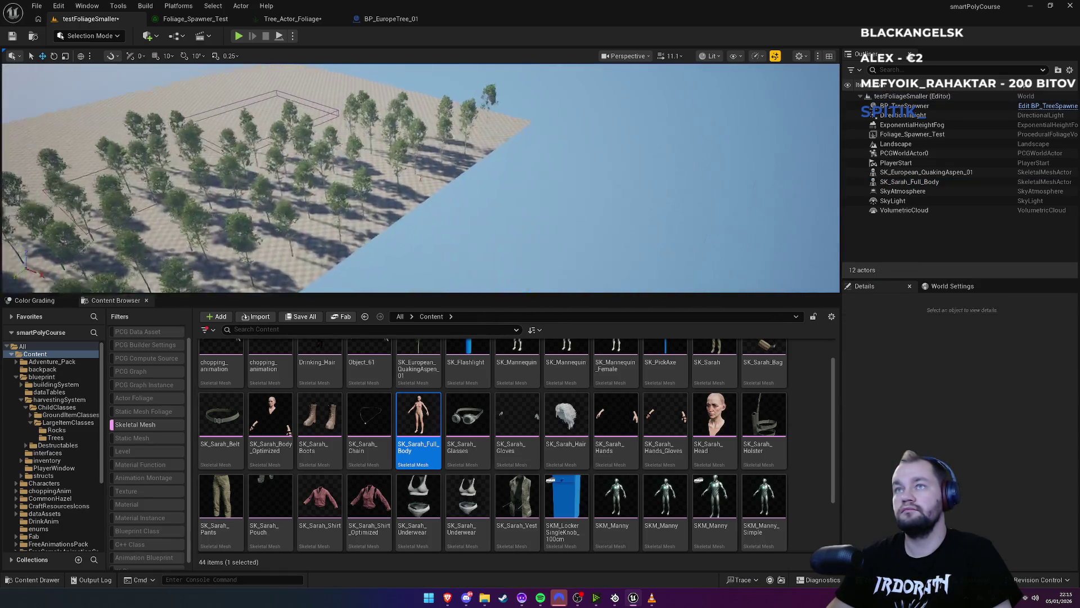
scroll(417, 185, "up", 5)
left_click(417, 184)
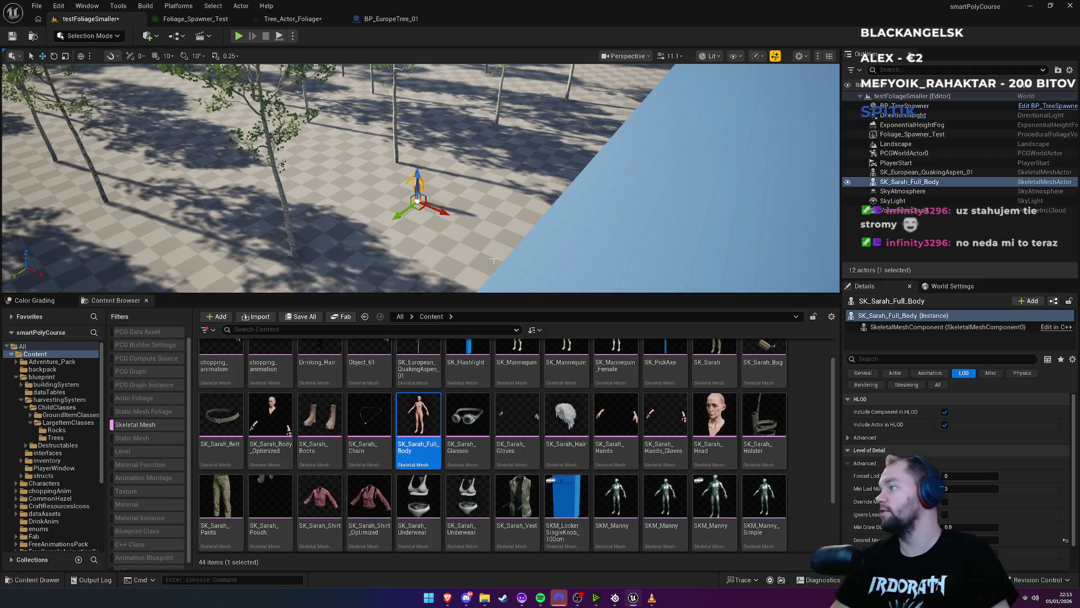
left_click(444, 281)
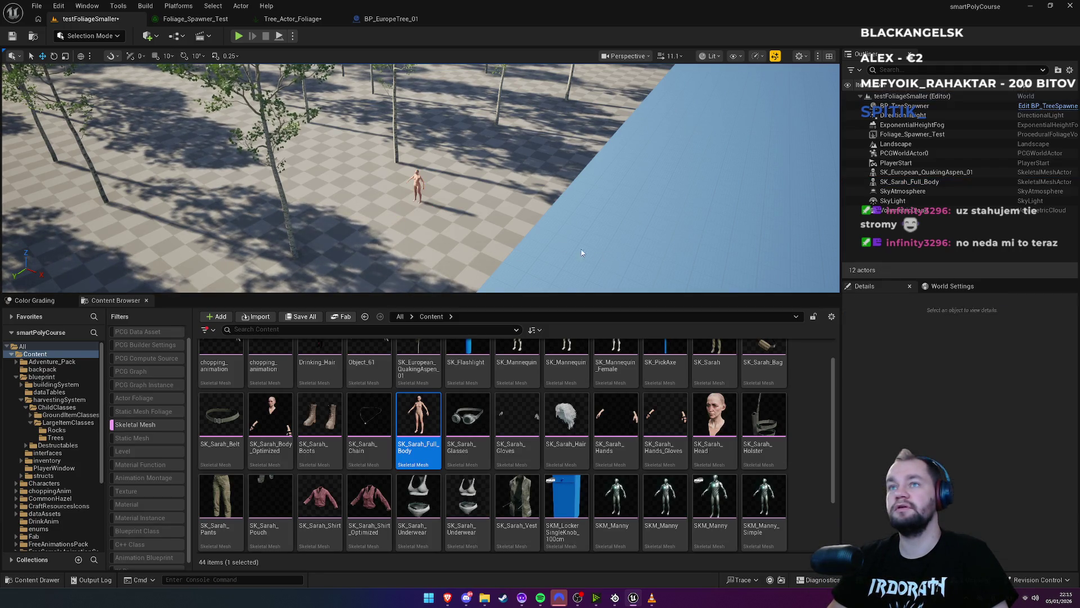
scroll(444, 281, "up", 3)
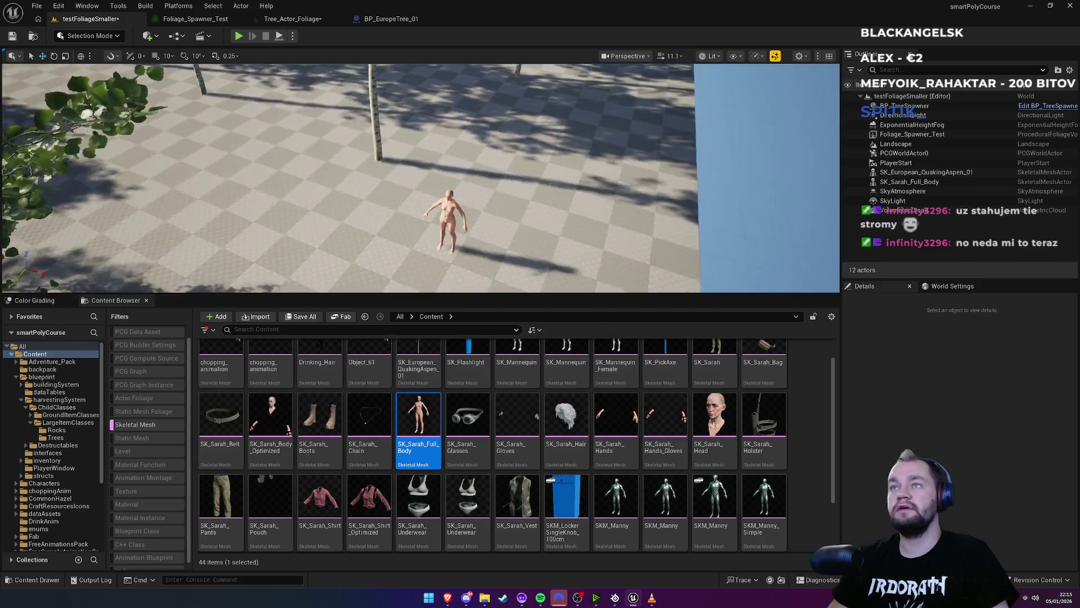
scroll(420, 178, "down", 10)
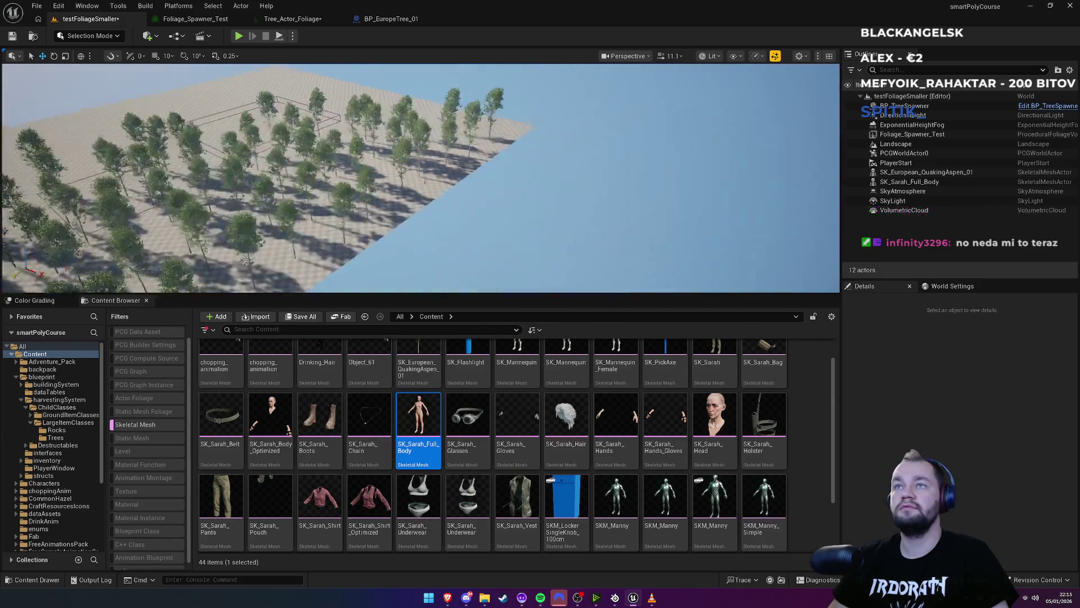
scroll(421, 177, "up", 10)
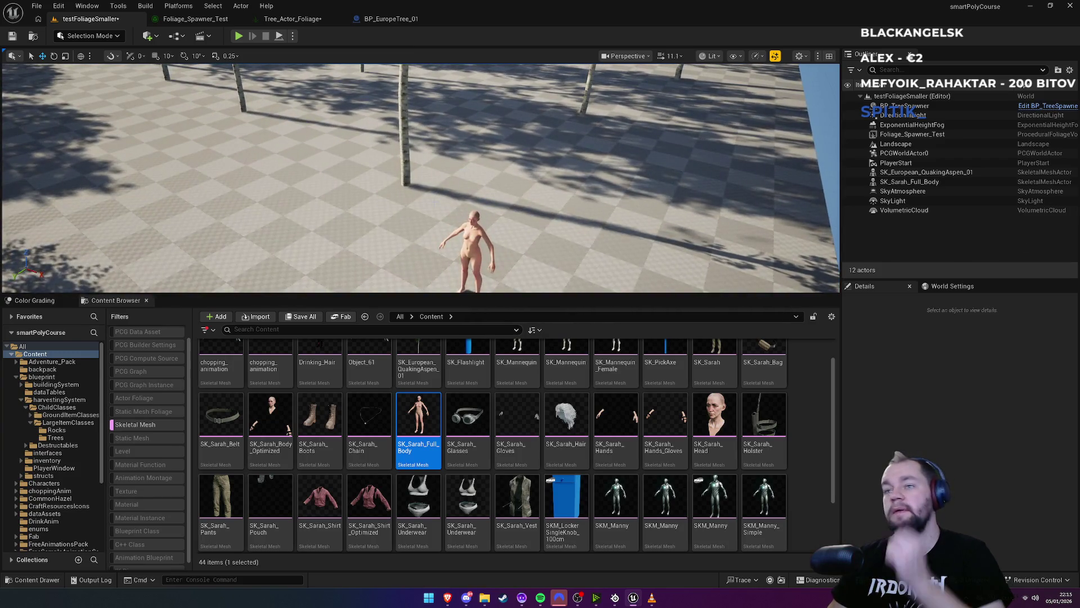
Open basicMap from Recent Levels, discarding testFoliageSmaller's unsaved changes
left_click(36, 5)
mouse_move(86, 62)
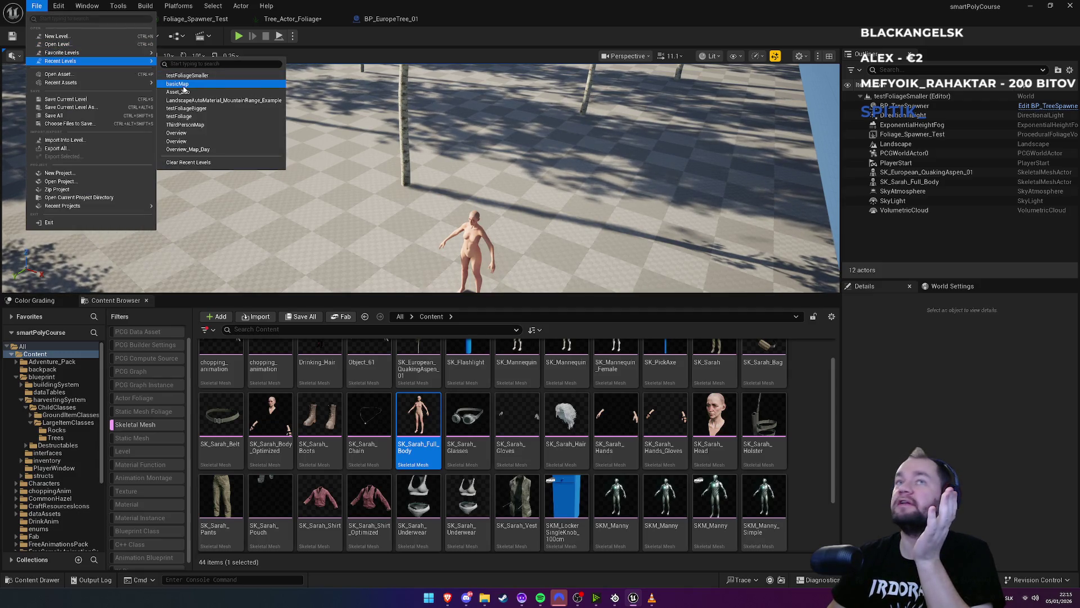
left_click(177, 83)
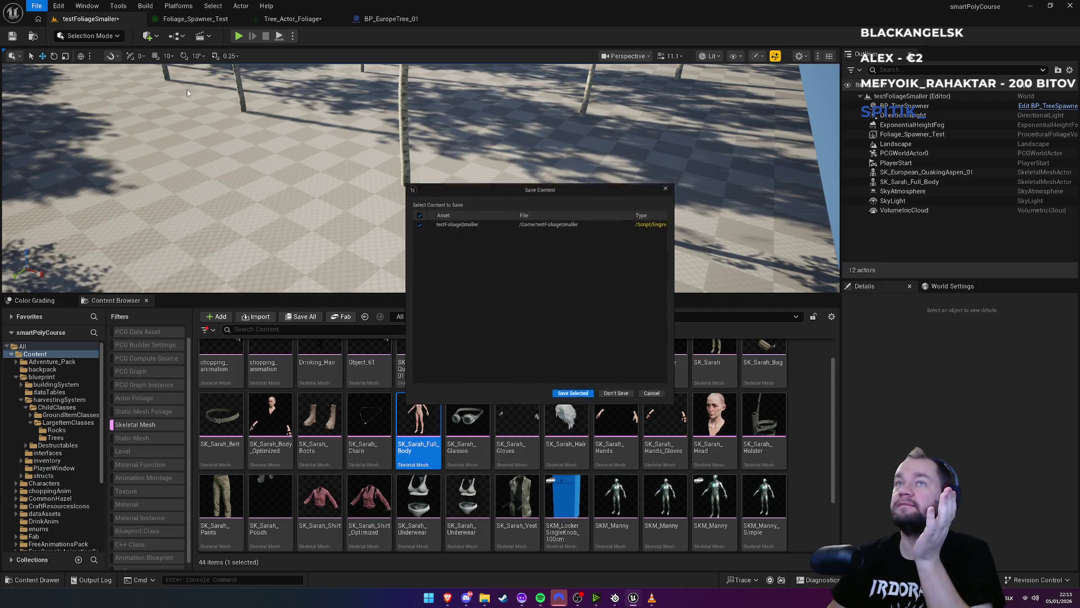
left_click(618, 396)
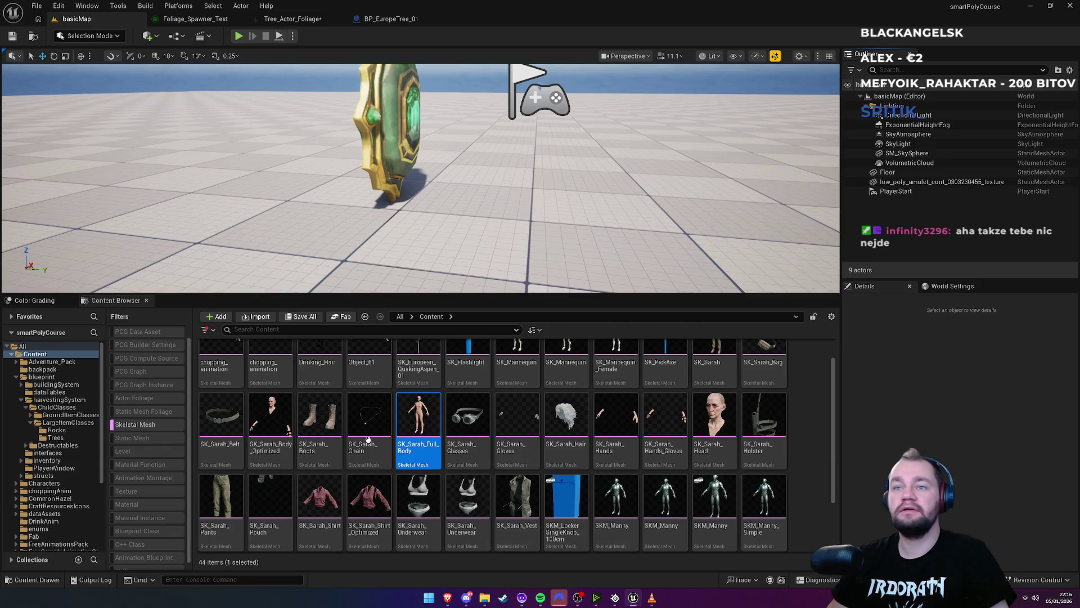
Place the SK_Sarah_Full_Body mannequin on the basicMap floor beside the amulet
left_click(36, 6)
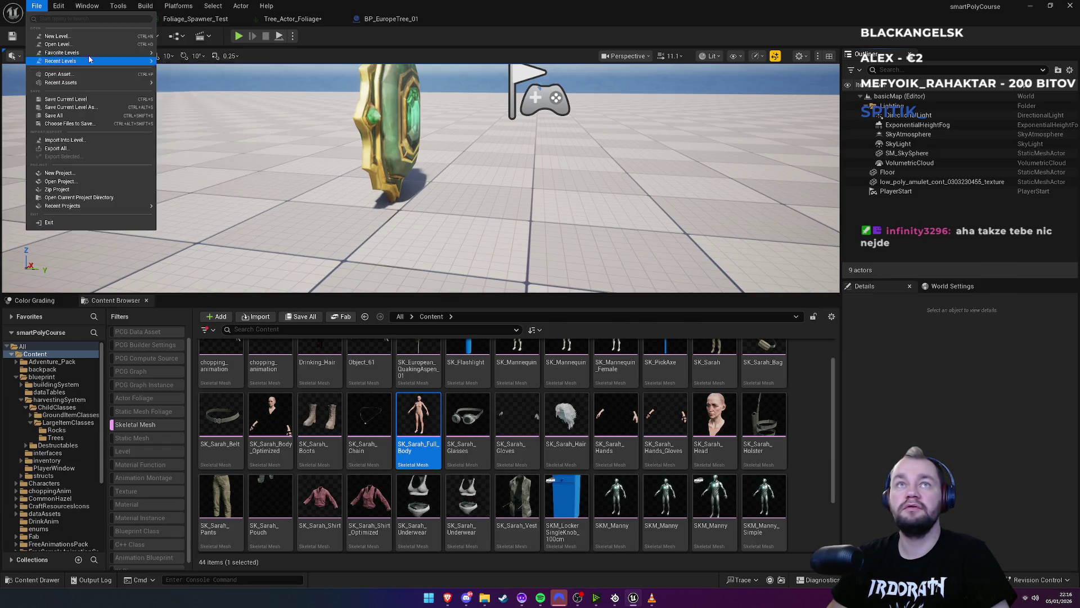
mouse_move(117, 62)
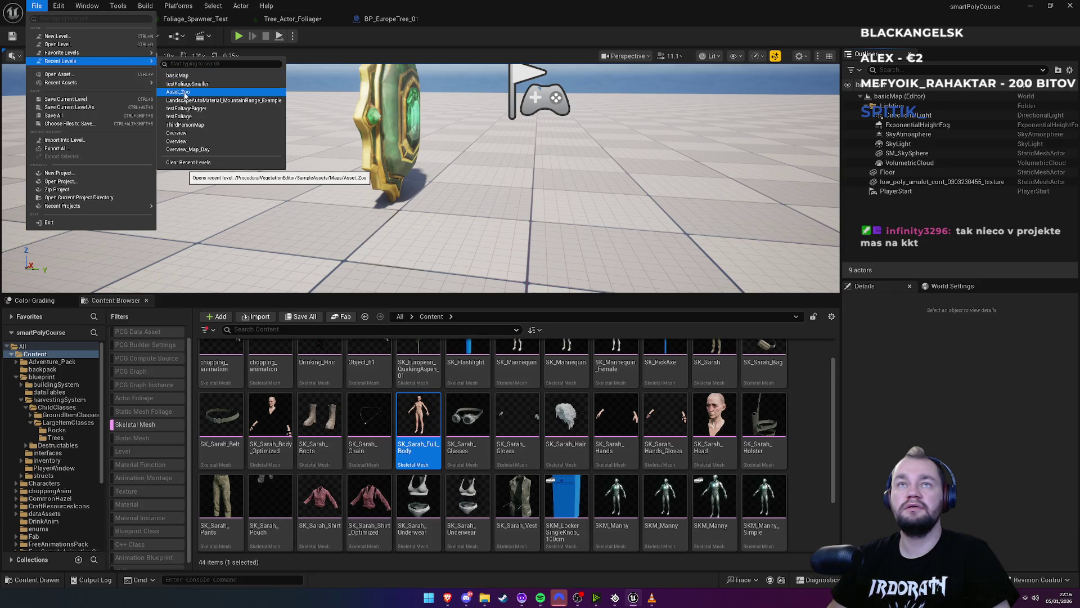
scroll(421, 178, "down", 6)
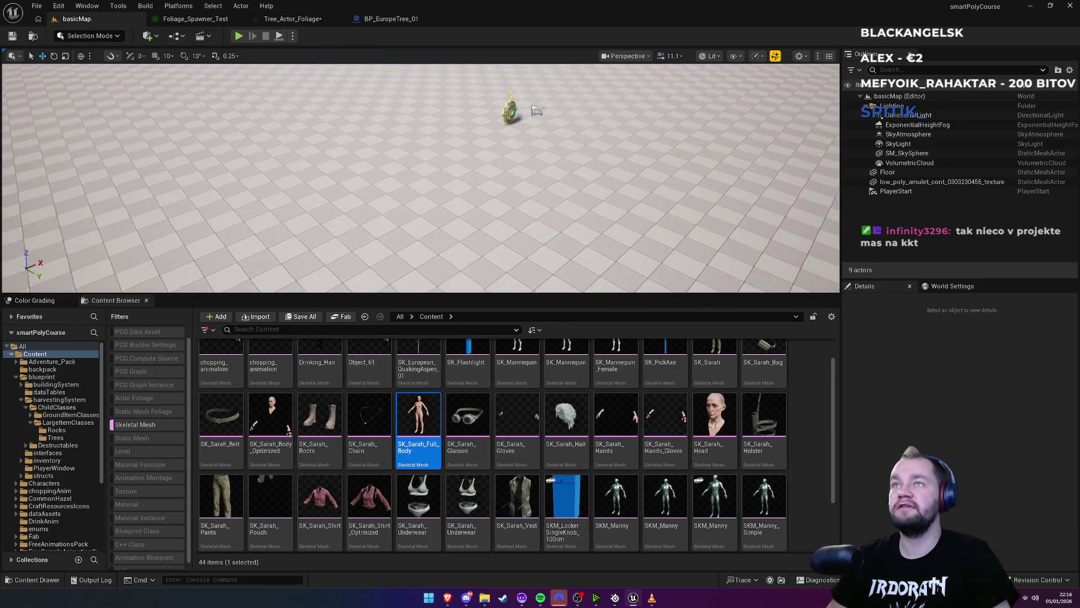
scroll(420, 177, "up", 4)
left_click_drag(419, 422, 399, 273)
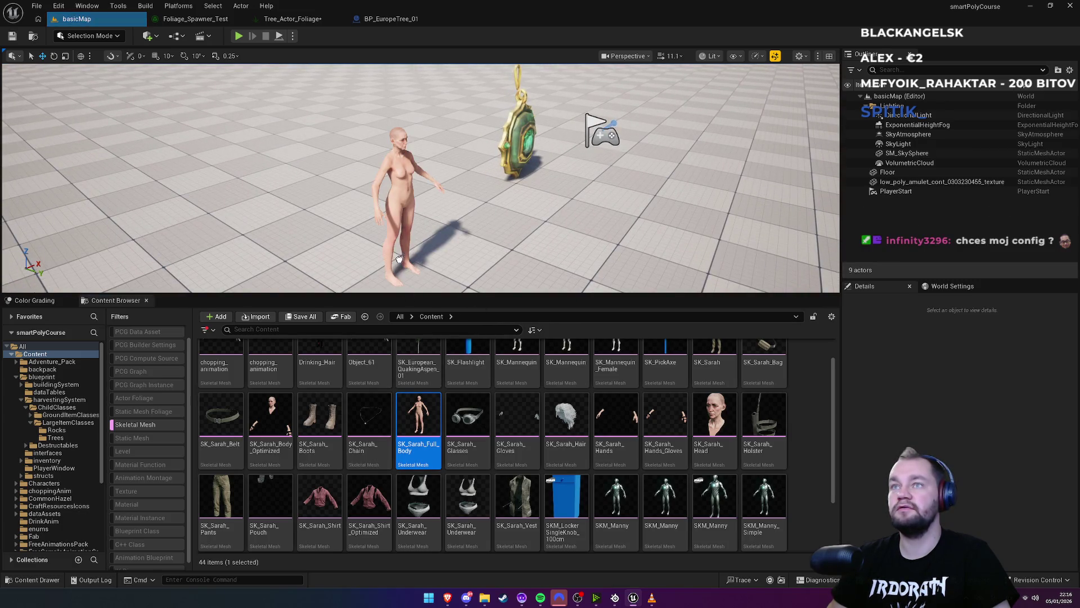
scroll(399, 274, "down", 4)
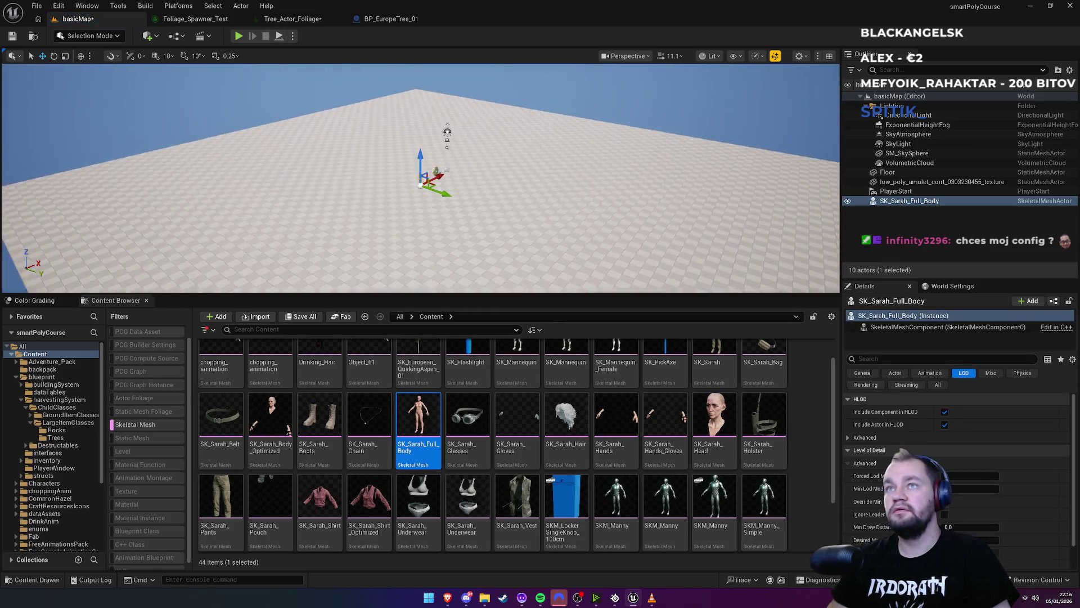
scroll(418, 206, "up", 2)
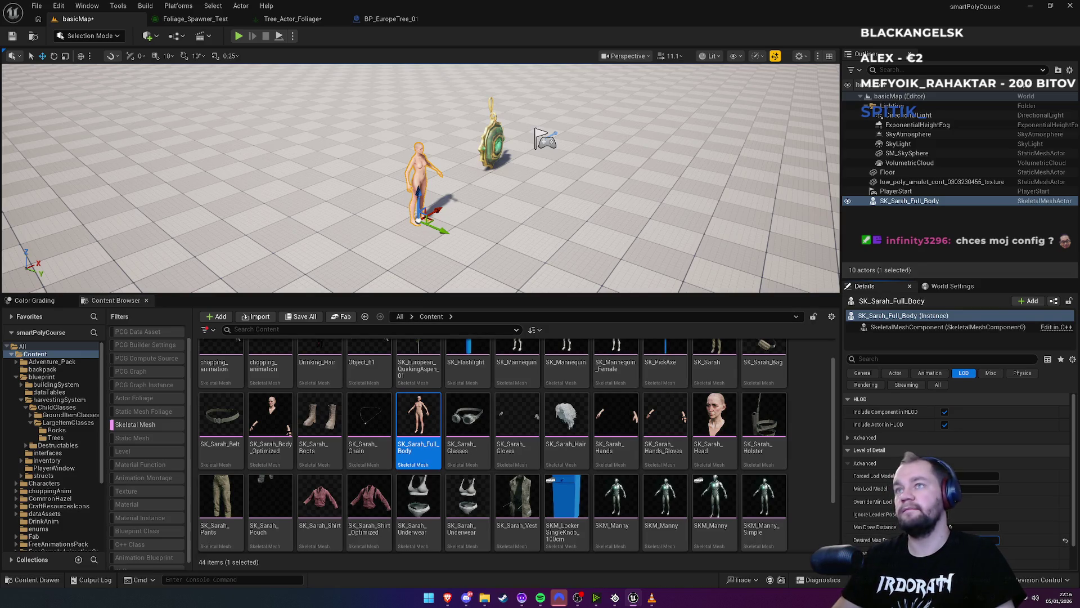
scroll(421, 179, "down", 10)
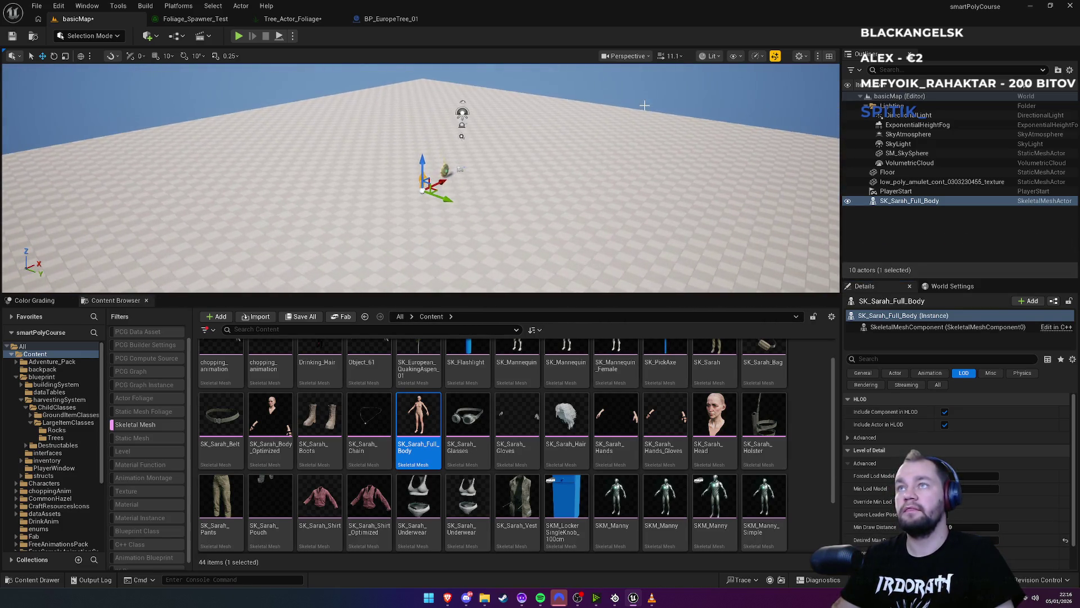
Select and frame the sky sphere, then go to the Edit menu for project settings
left_click(393, 102)
key("f")
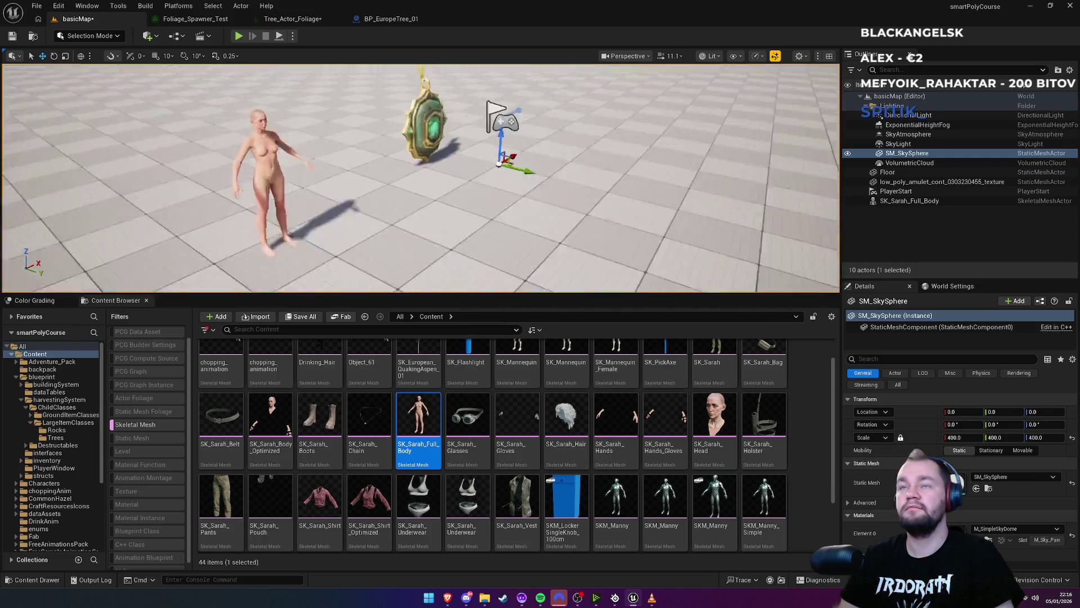
scroll(421, 178, "up", 10)
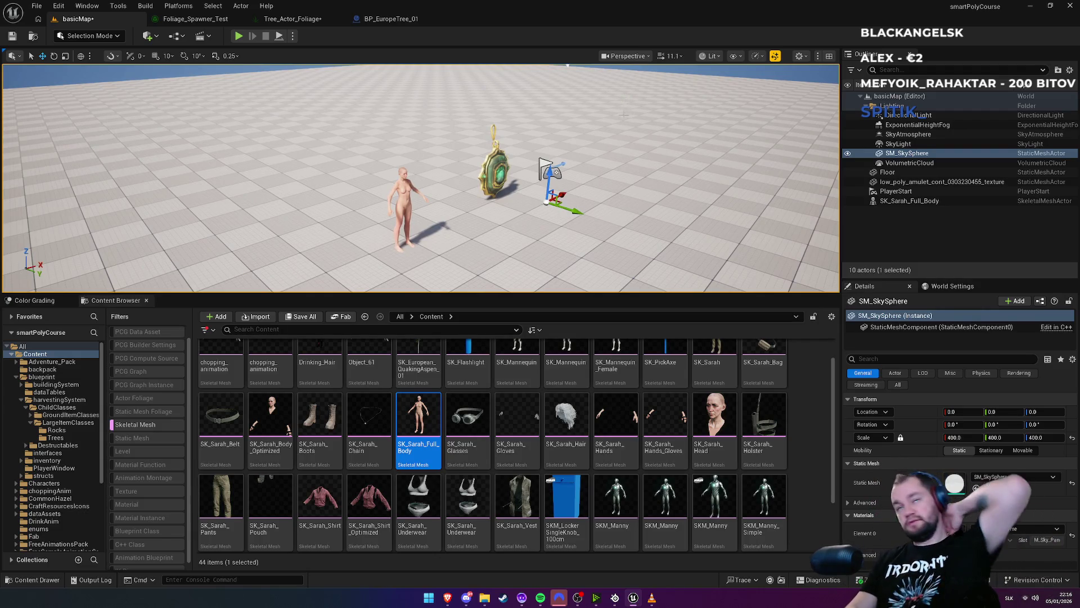
left_click(43, 8)
mouse_move(58, 6)
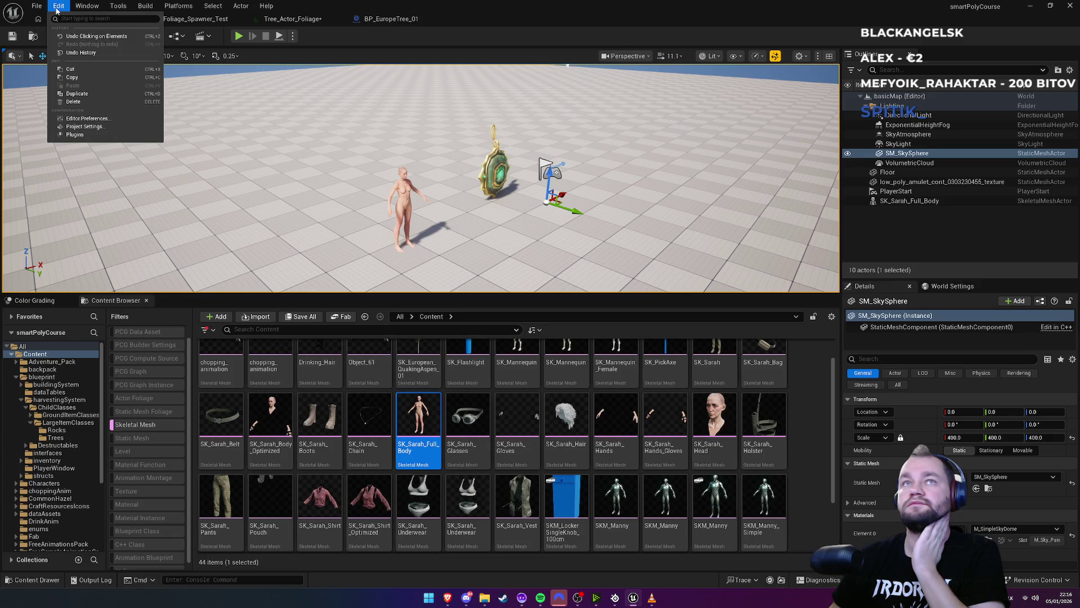
left_click(102, 131)
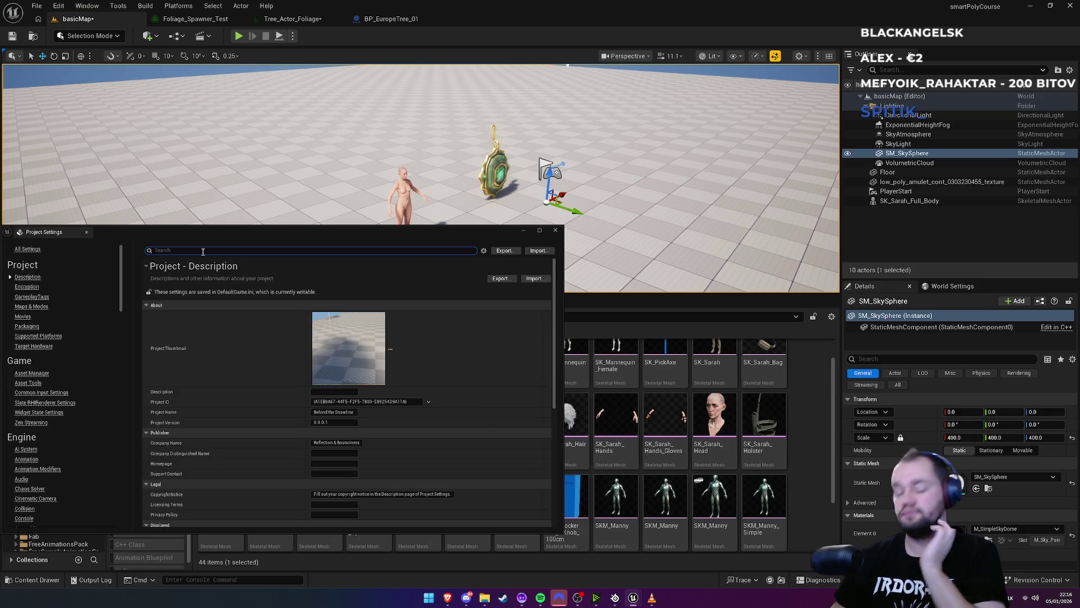
type("asll")
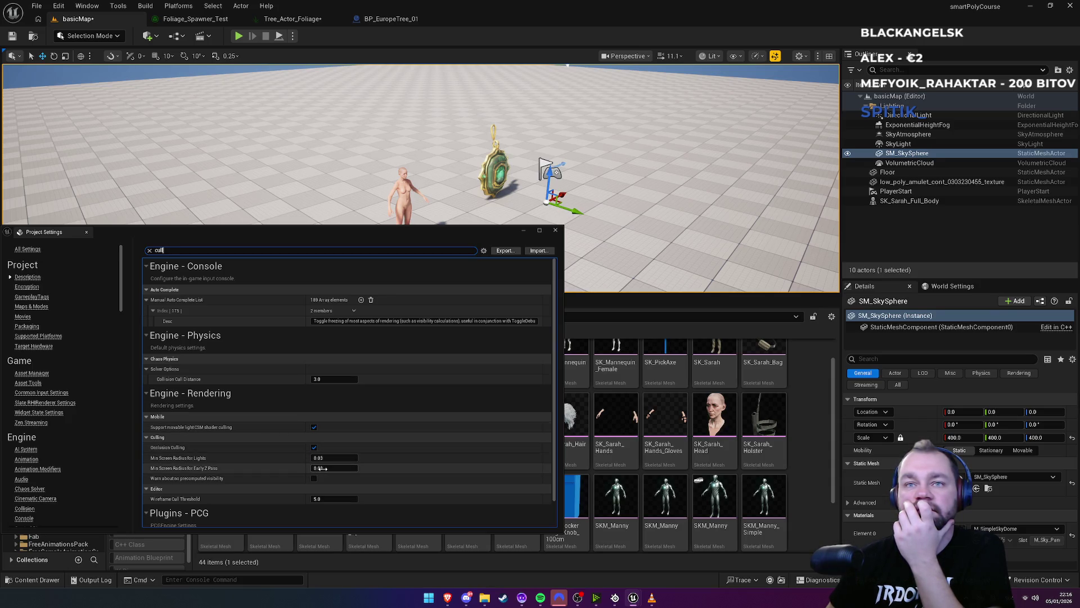
scroll(321, 468, "down", 1)
scroll(319, 469, "down", 1)
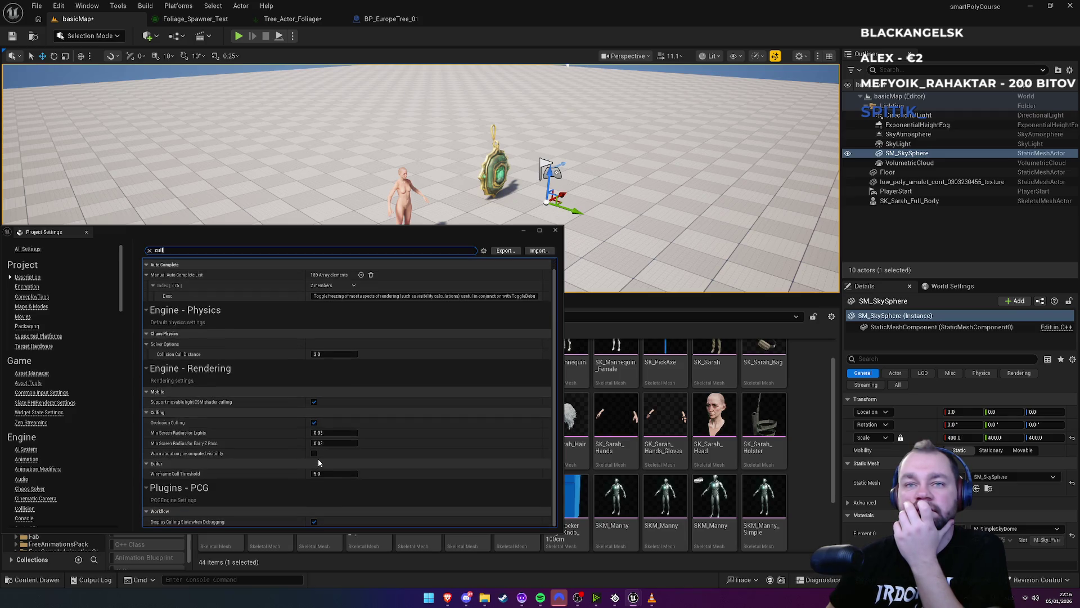
scroll(319, 462, "up", 1)
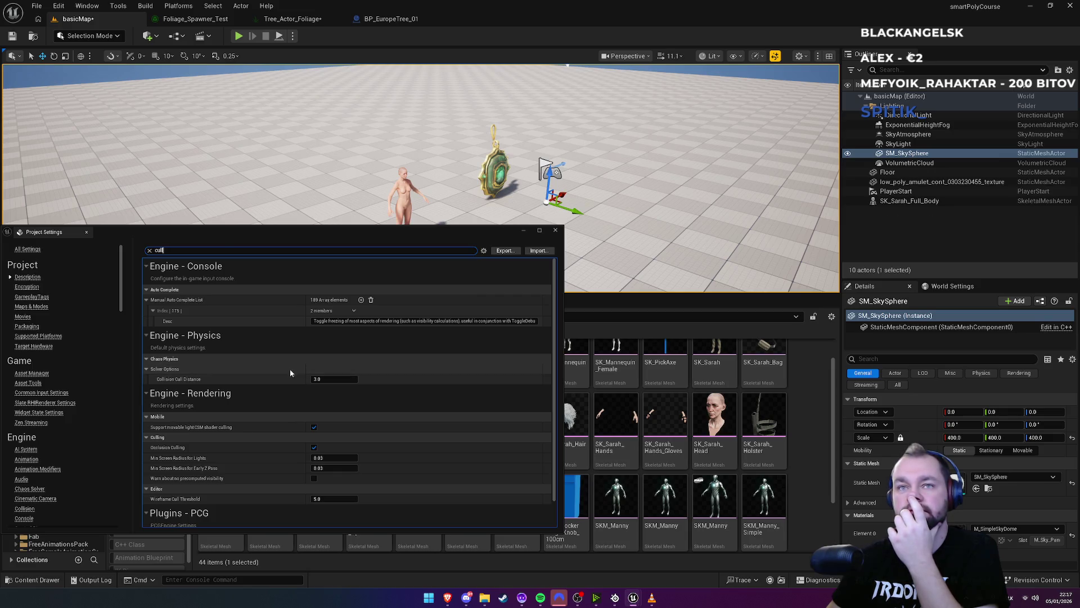
mouse_move(178, 383)
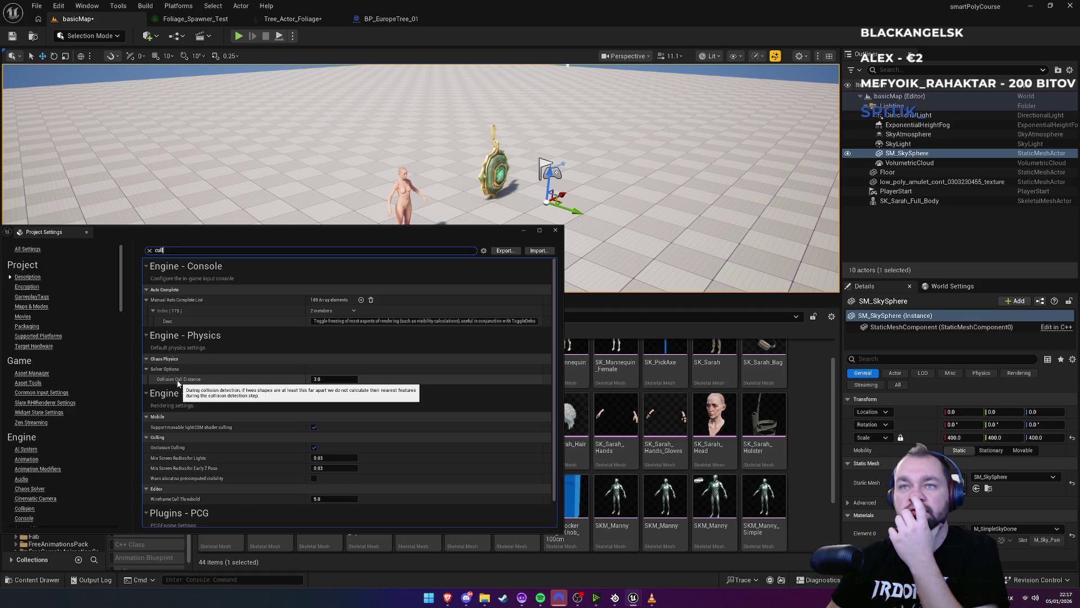
mouse_move(197, 432)
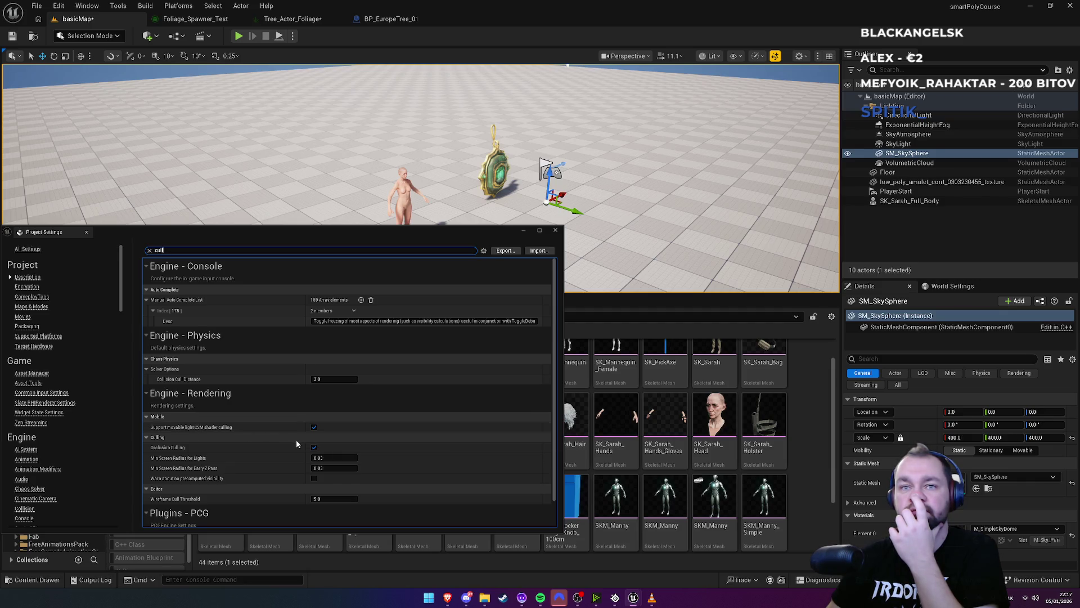
scroll(294, 469, "down", 1)
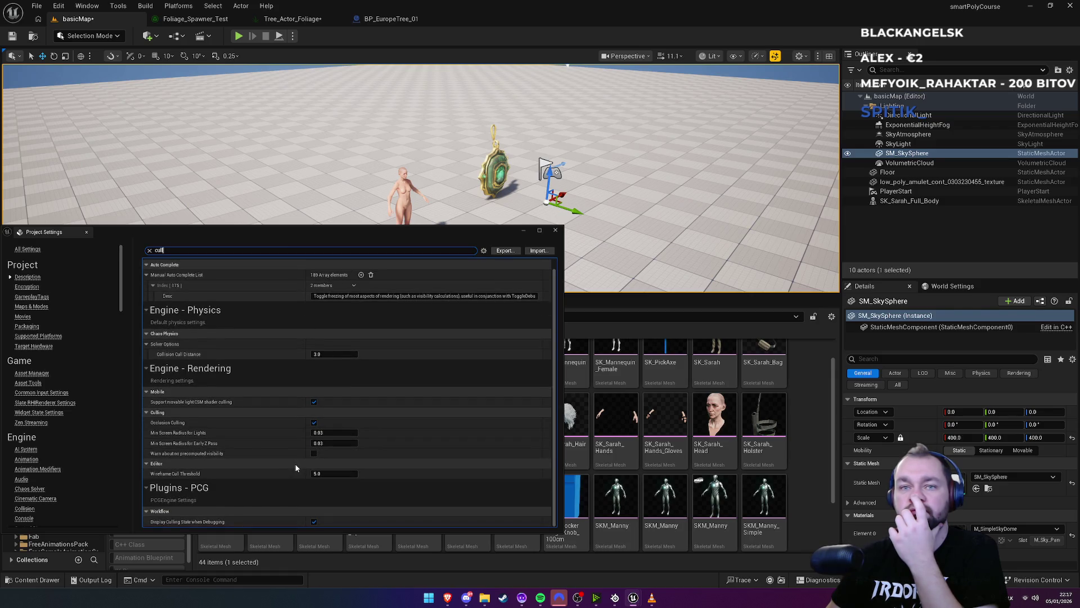
left_click(555, 231)
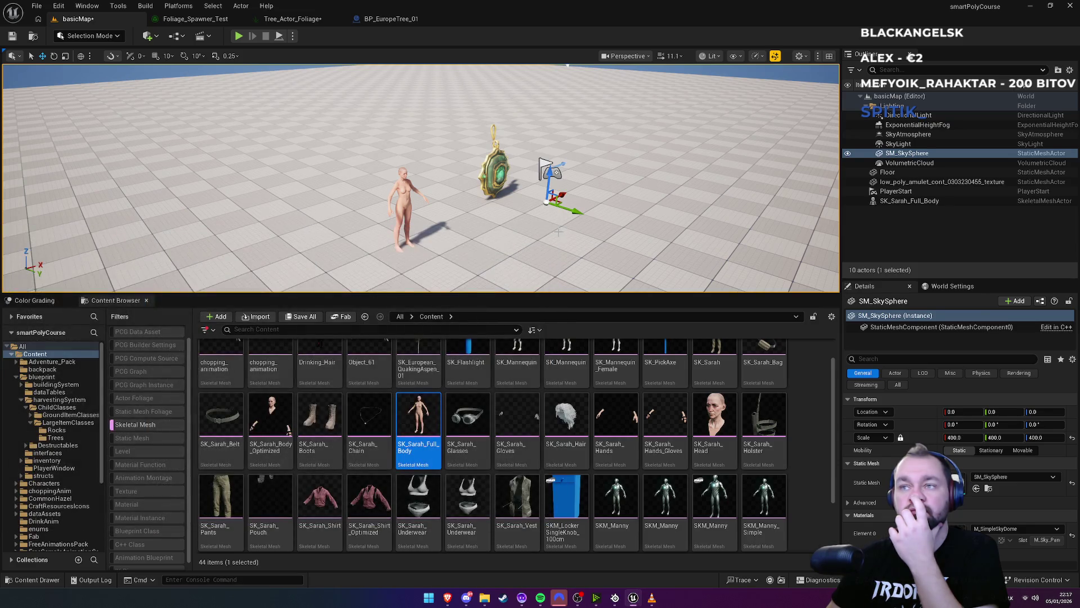
Close the Unreal editor, choosing Don't Save for the changed levels
left_click(1068, 7)
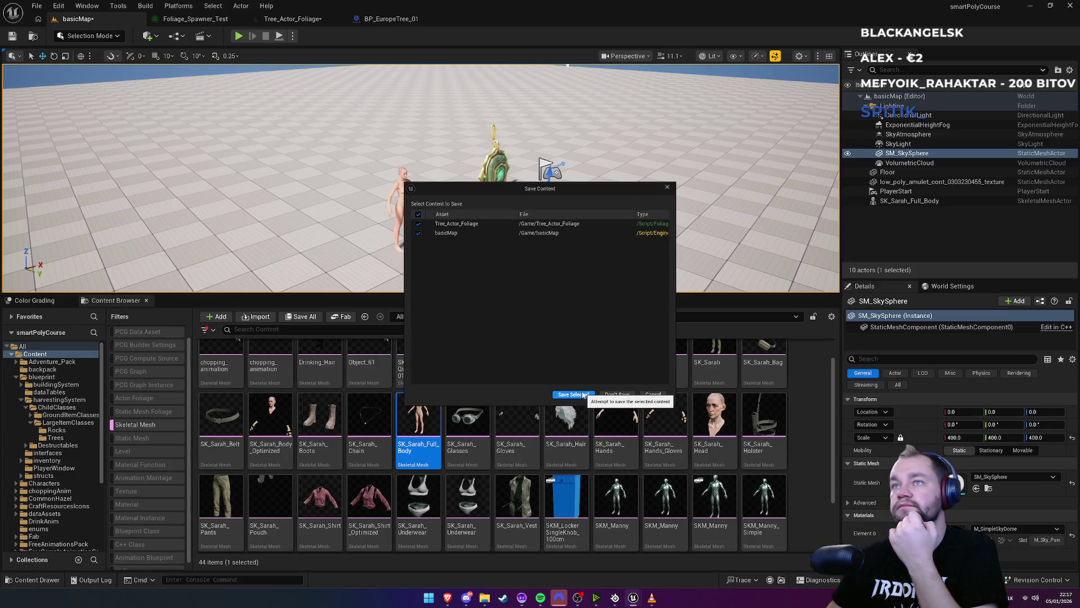
left_click(622, 395)
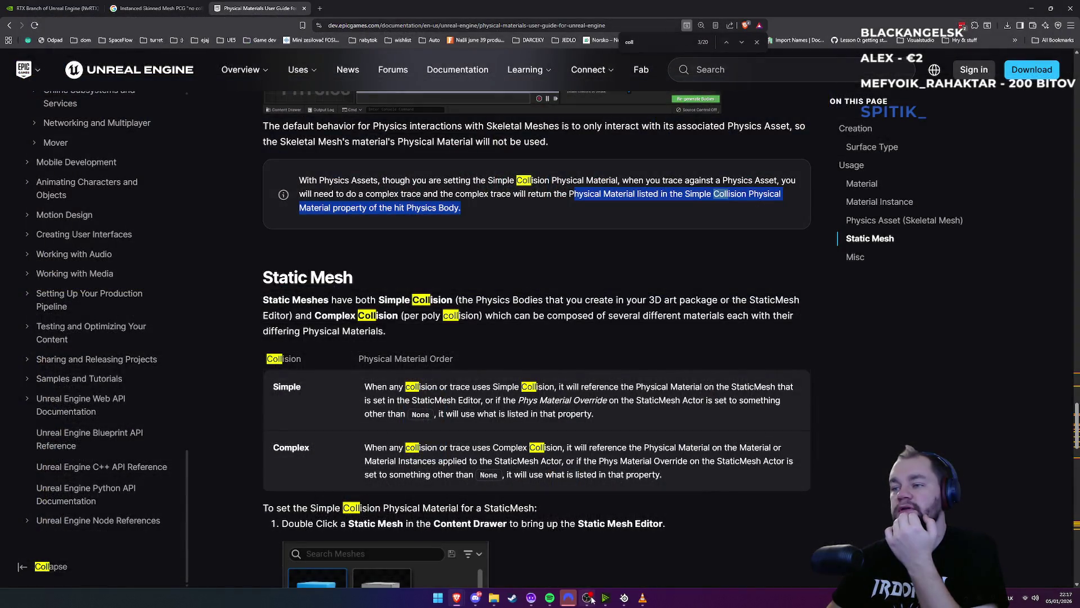
Close VLC, launch the Epic Games Launcher from Windows search, and open smartPolyCourse
mouse_move(642, 598)
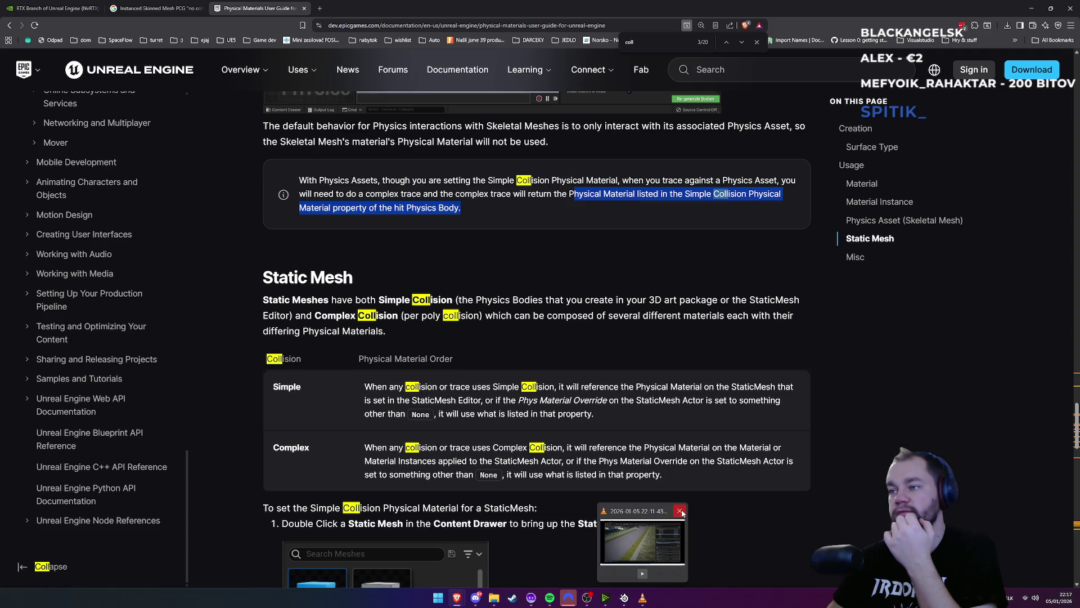
left_click(681, 511)
key("super")
type("ep")
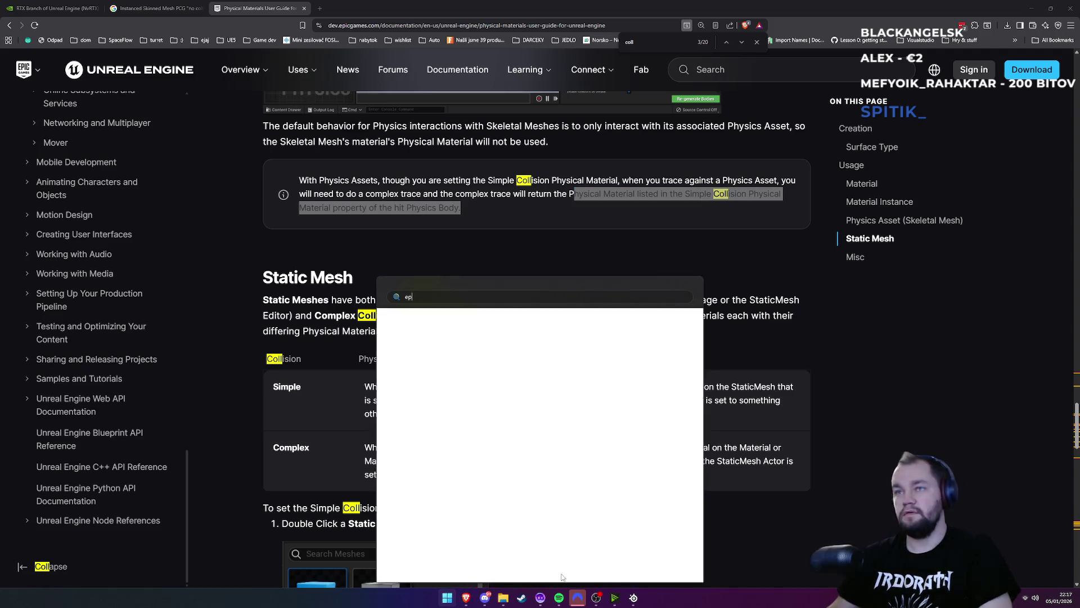
type("i")
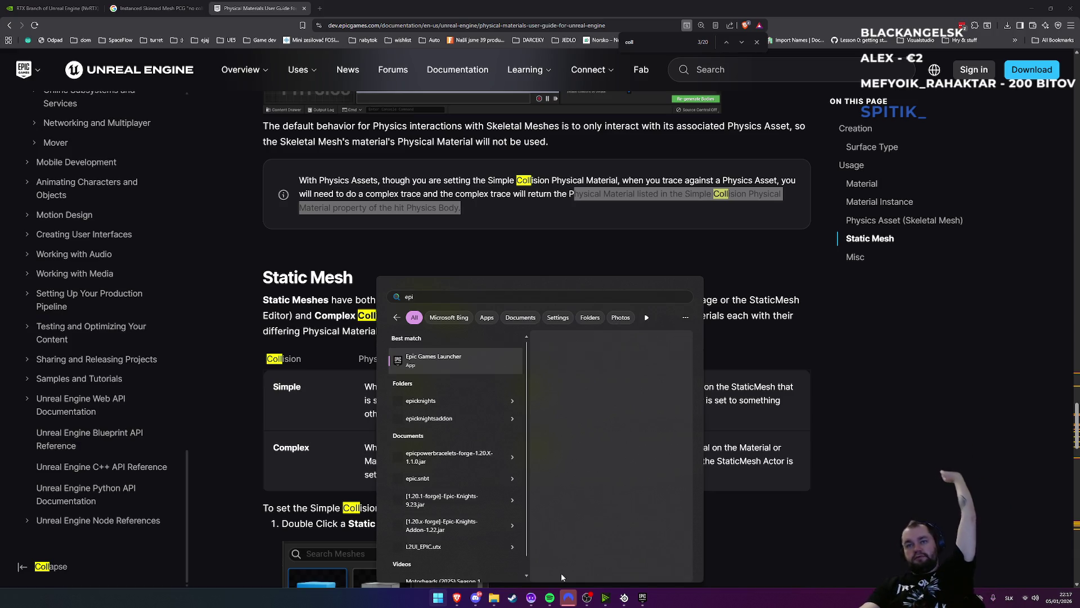
key("Return")
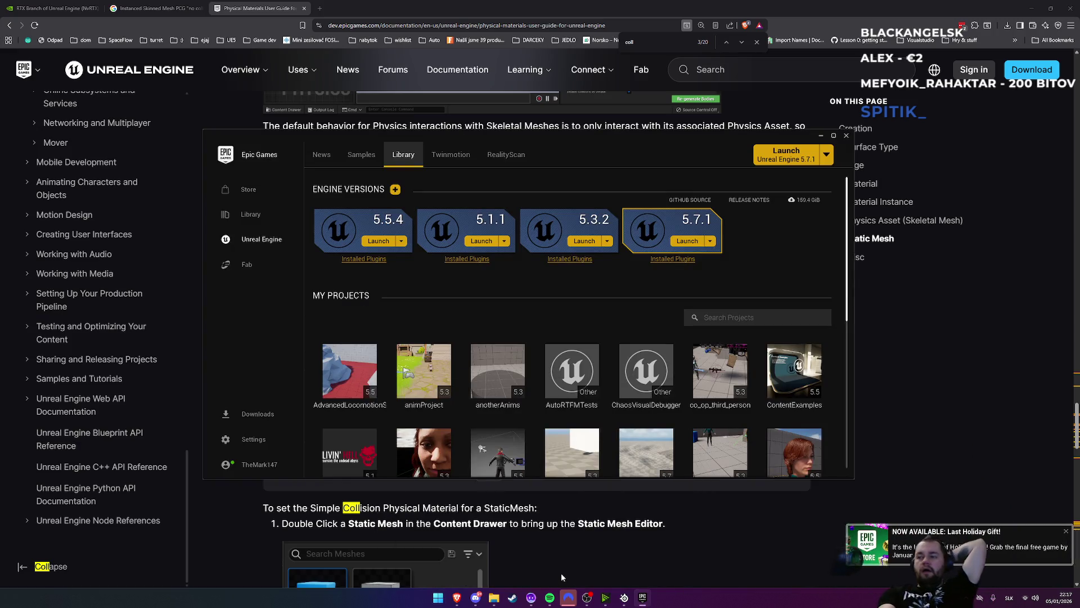
scroll(470, 333, "down", 5)
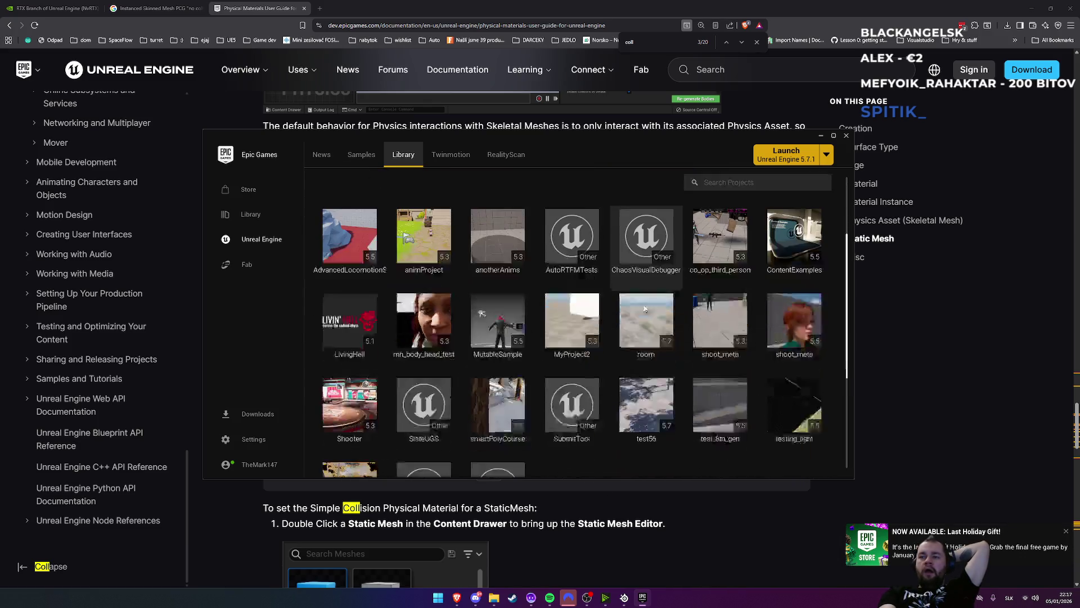
double_click(502, 387)
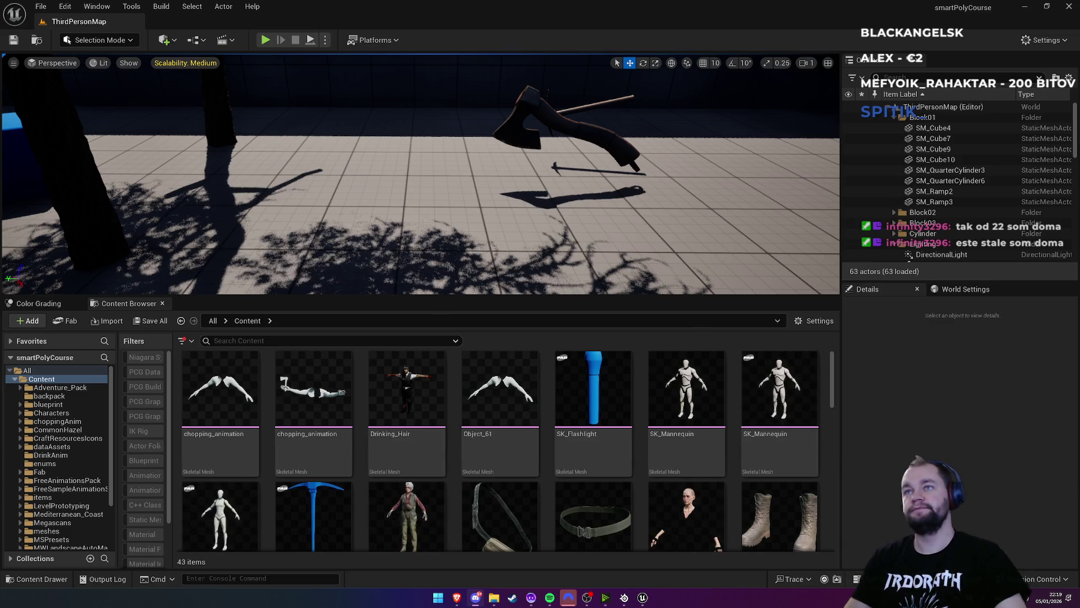
mouse_move(428, 186)
left_mouse_down()
mouse_move(428, 141)
mouse_move(428, 231)
left_mouse_up()
Place SK_Mannequin from the Content Browser next to the axe in ThirdPersonMap
scroll(157, 518, "down", 3)
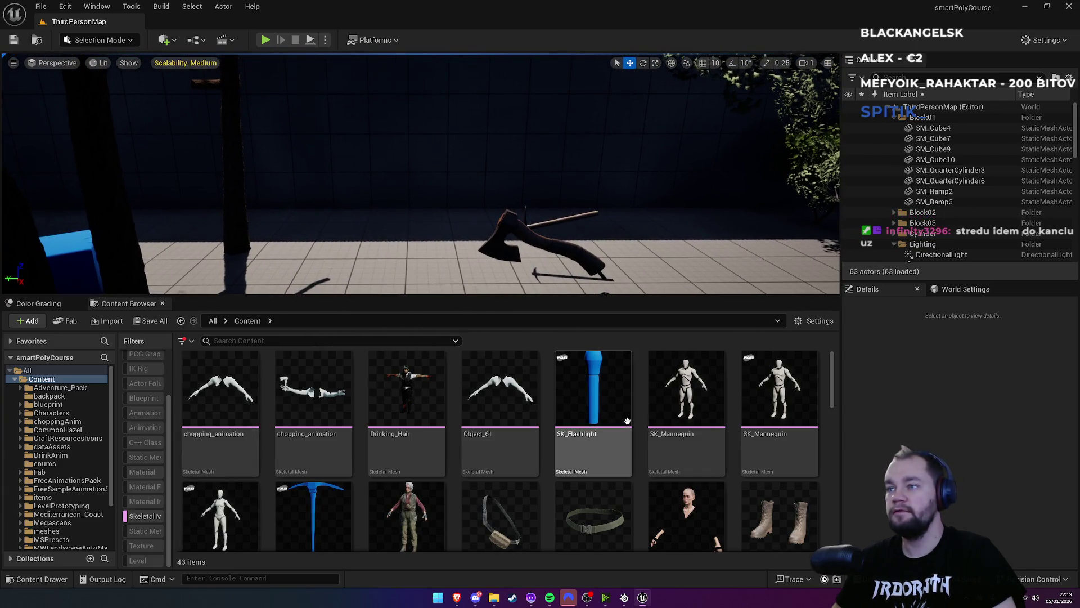
left_click(704, 411)
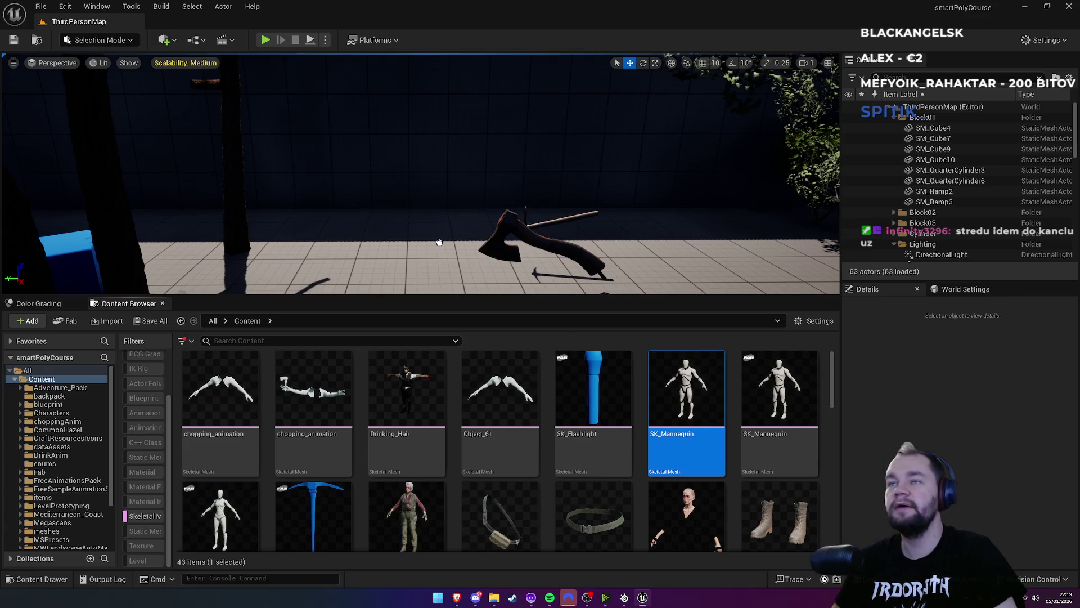
left_click_drag(441, 243, 440, 243)
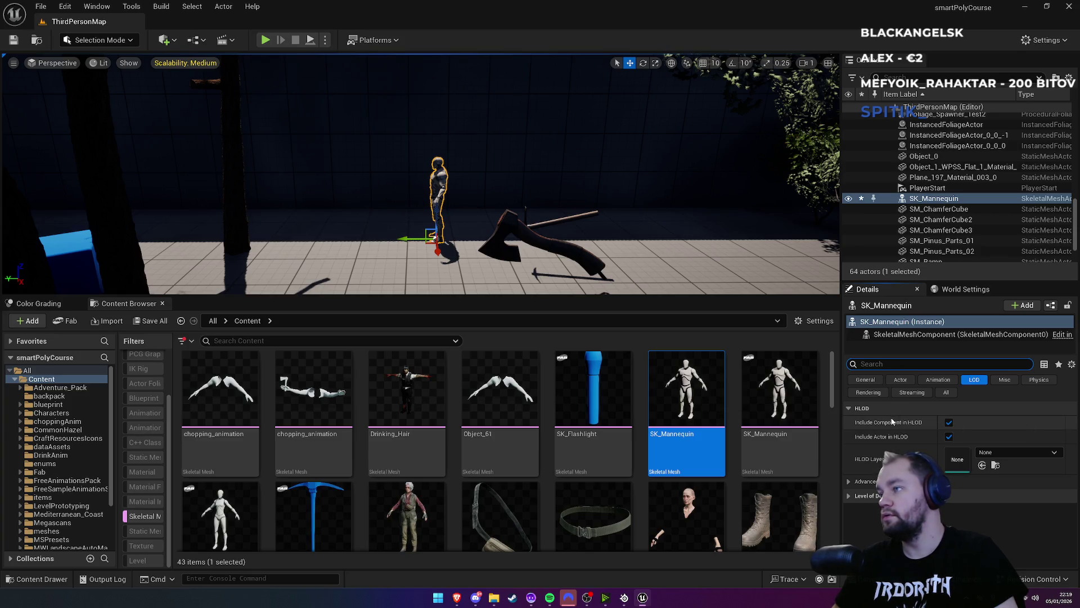
Set the mannequin's Desired Max Draw Distance to 5000 under Level of Detail
left_click(849, 495)
left_click(955, 510)
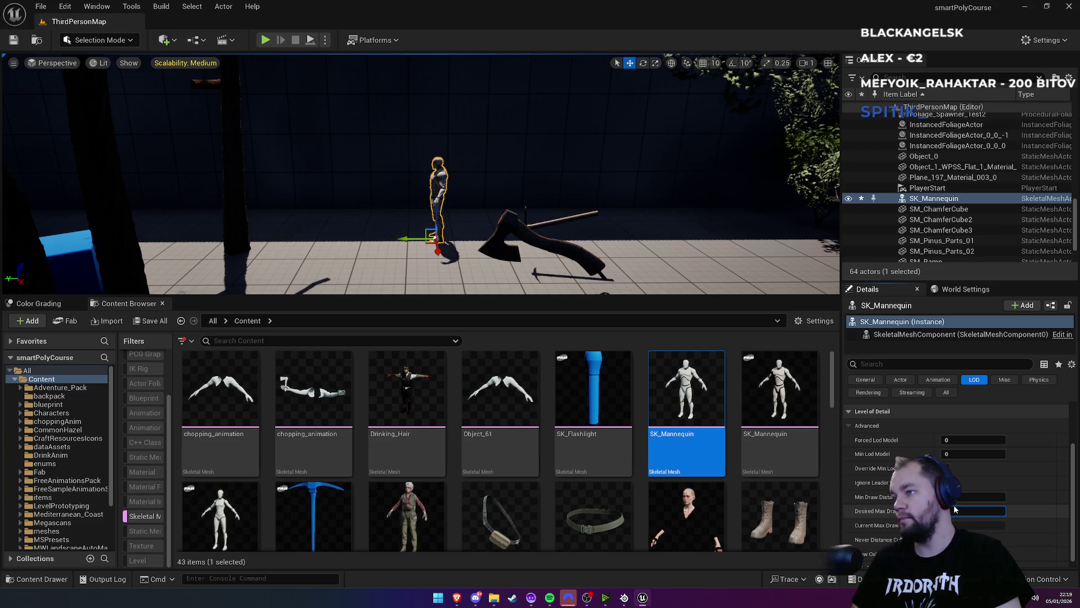
type("5000")
key("Return")
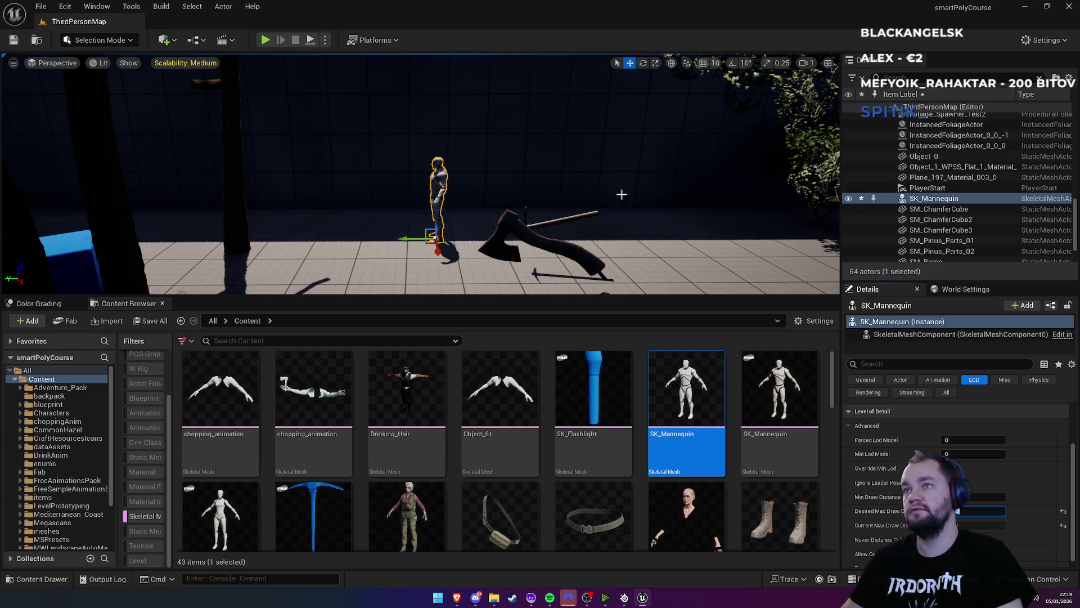
scroll(641, 195, "down", 5)
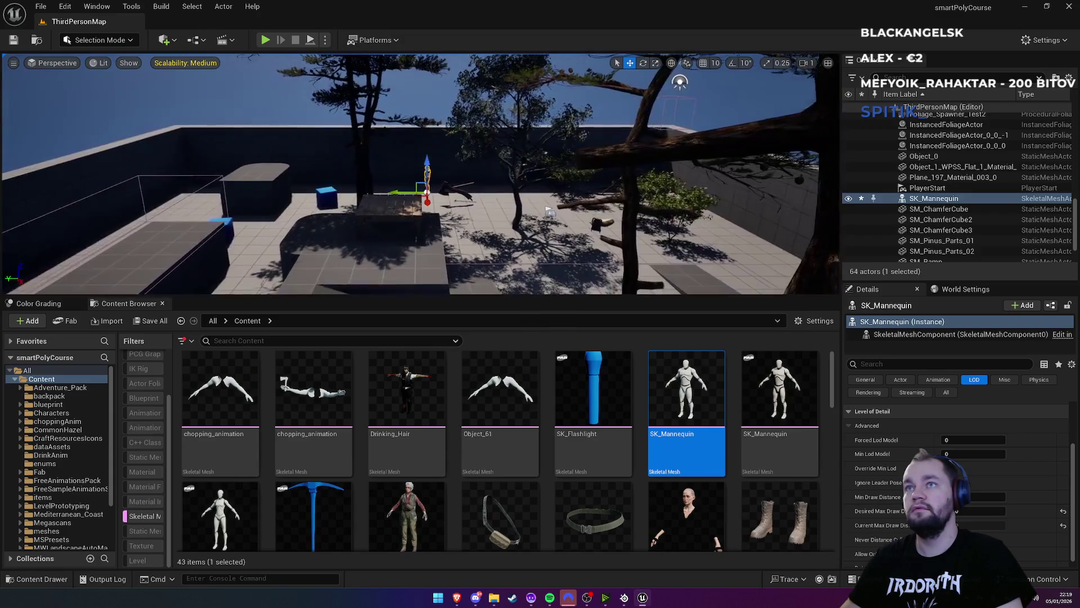
Raise the view to an aerial look at the playground, then fly back and frame the mannequin
left_click(464, 128)
left_click_drag(478, 71, 478, 197)
scroll(421, 174, "down", 5)
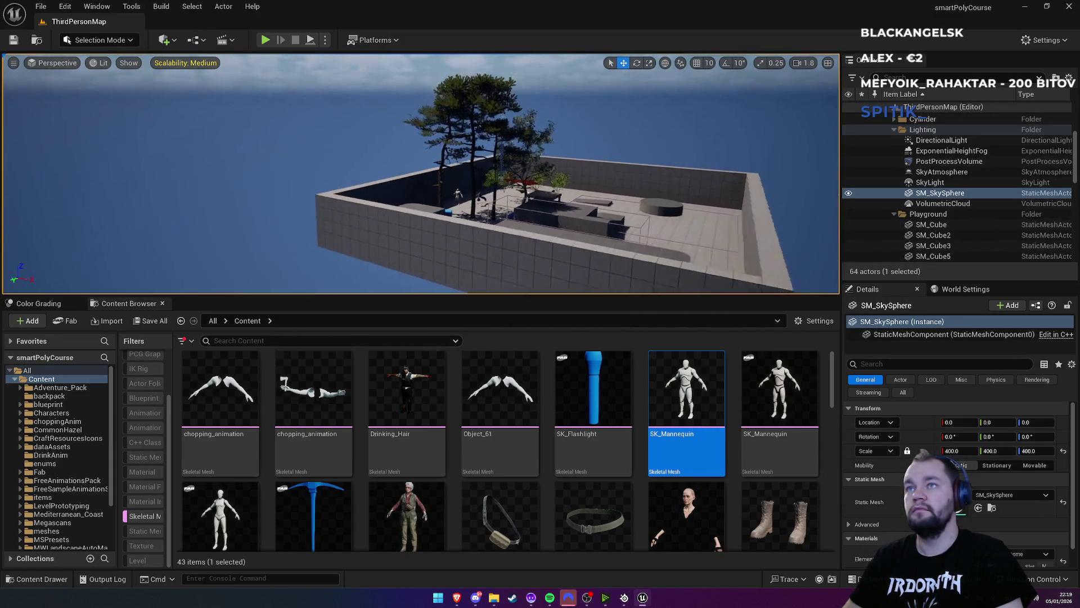
left_click_drag(421, 174, 421, 113)
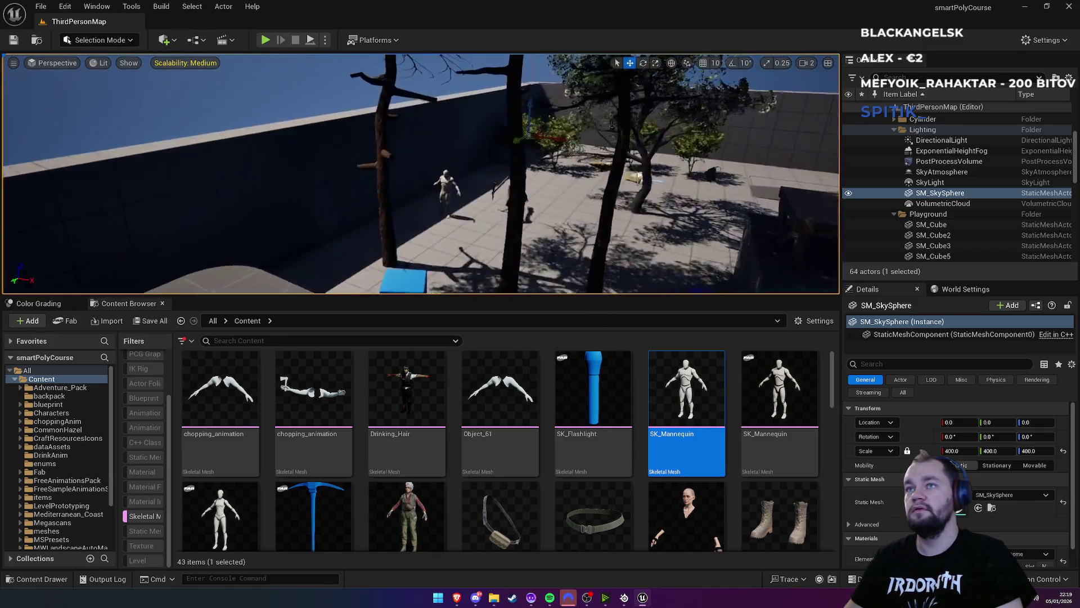
left_click(472, 209)
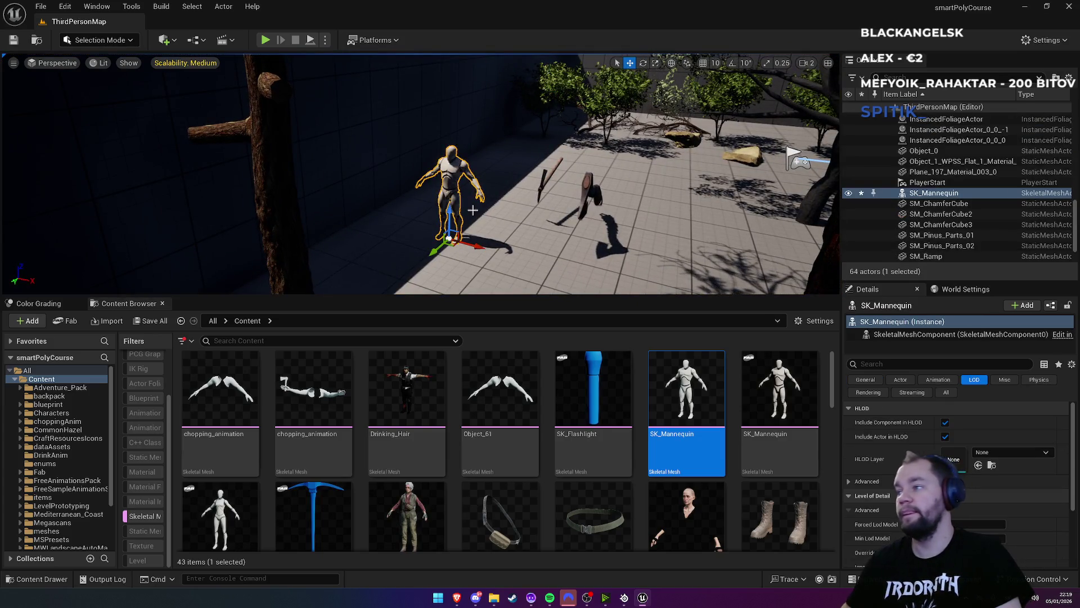
scroll(951, 495, "down", 3)
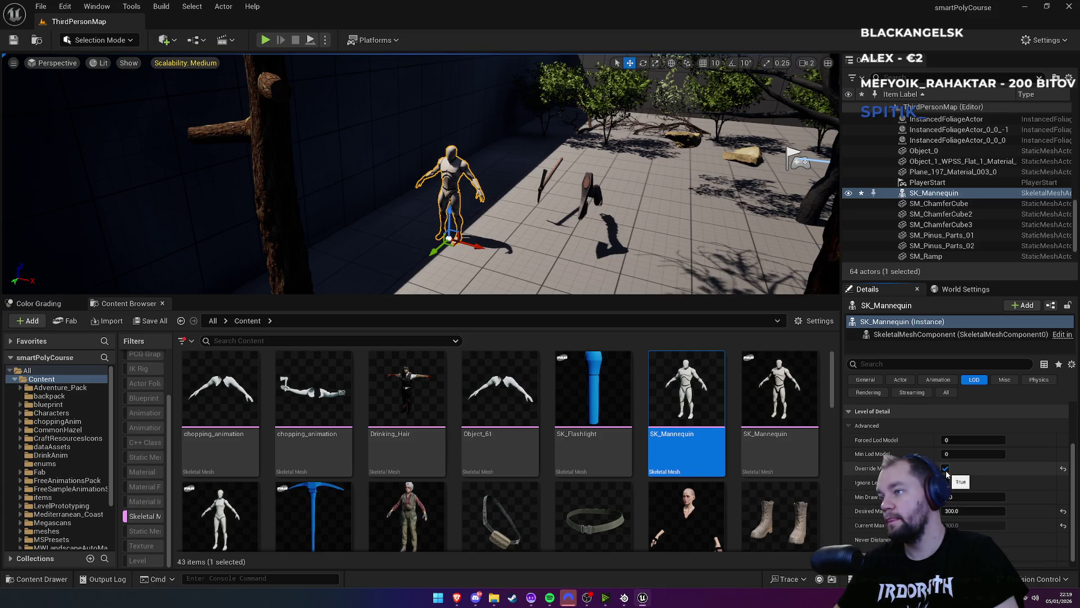
scroll(422, 174, "down", 10)
key("f")
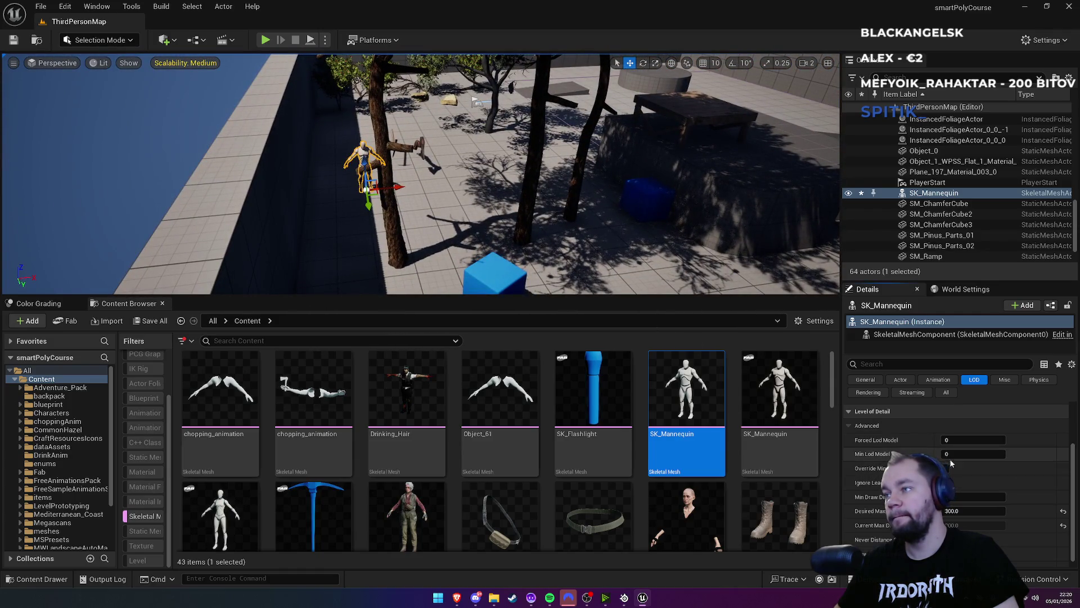
Zoom in and out around the mannequin and tilt up to the trees to check culling
scroll(951, 459, "down", 1)
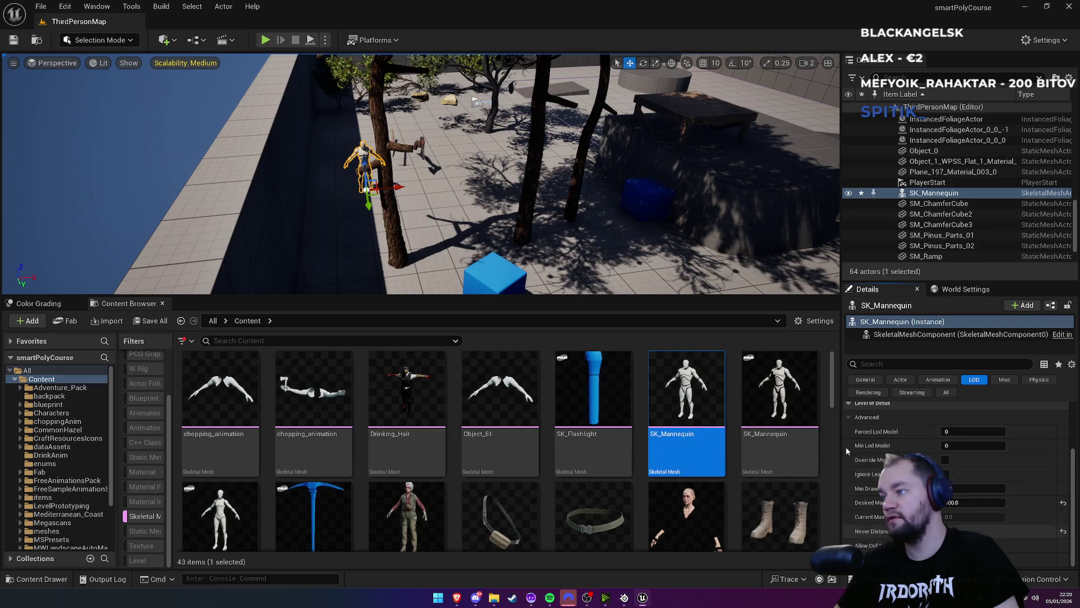
scroll(433, 168, "down", 10)
scroll(433, 169, "up", 10)
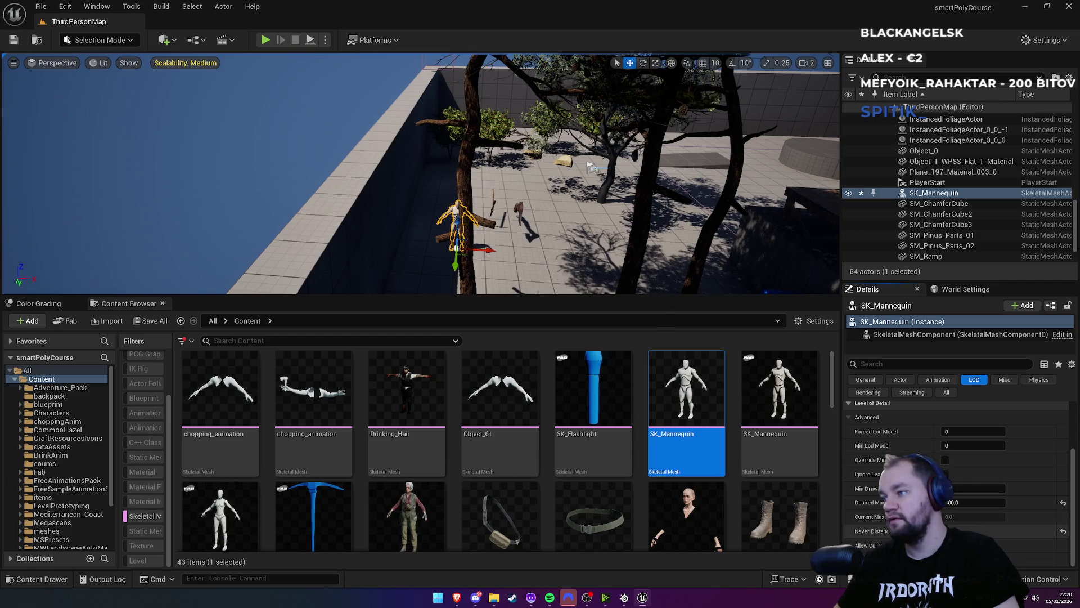
mouse_move(877, 533)
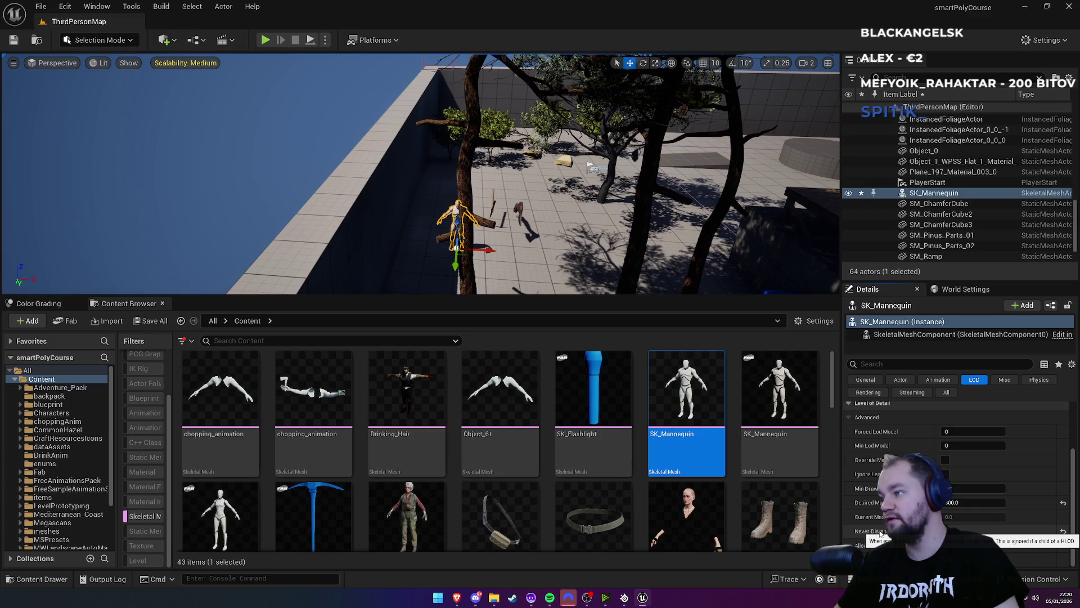
scroll(422, 174, "down", 10)
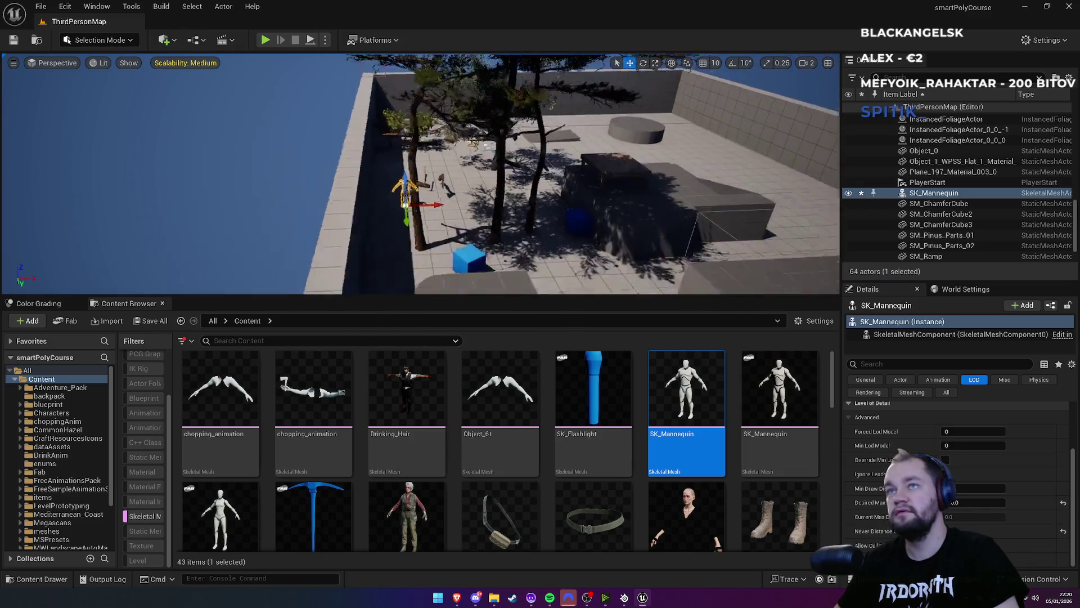
scroll(637, 80, "up", 10)
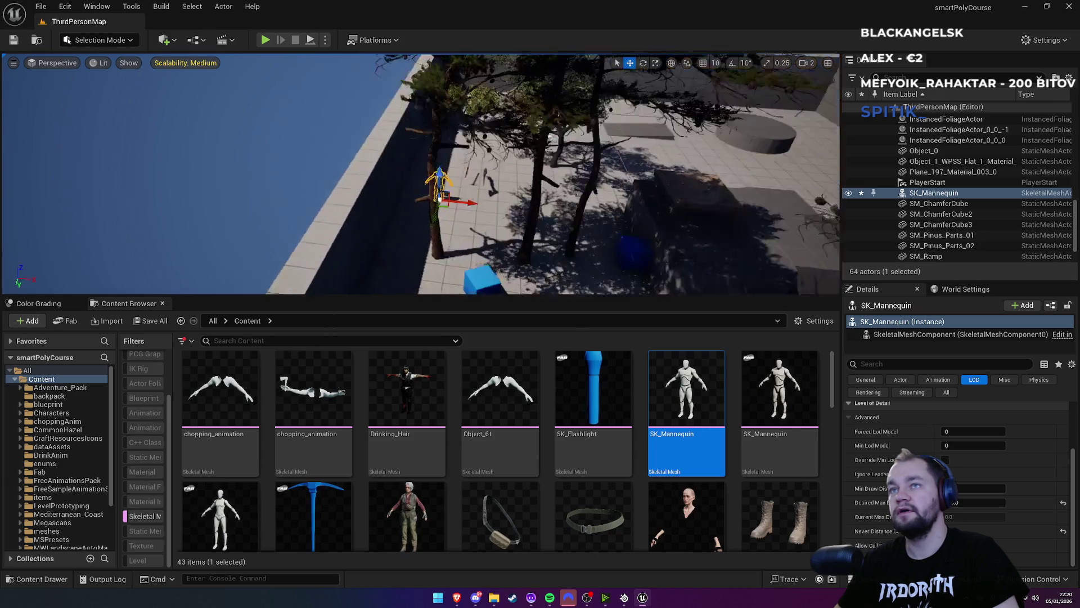
scroll(636, 80, "up", 8)
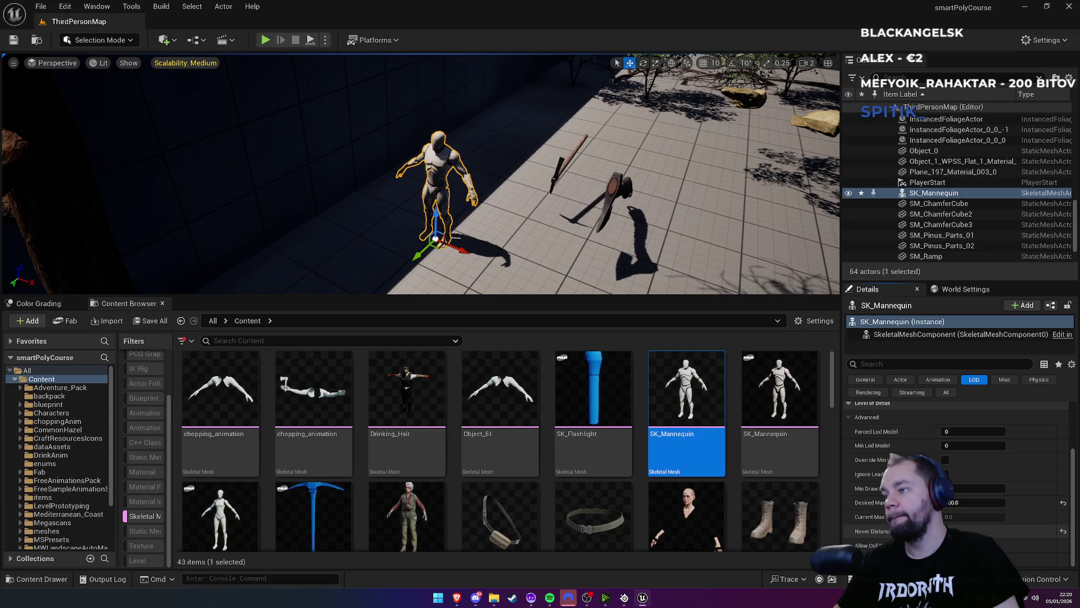
left_click_drag(427, 236, 428, 202)
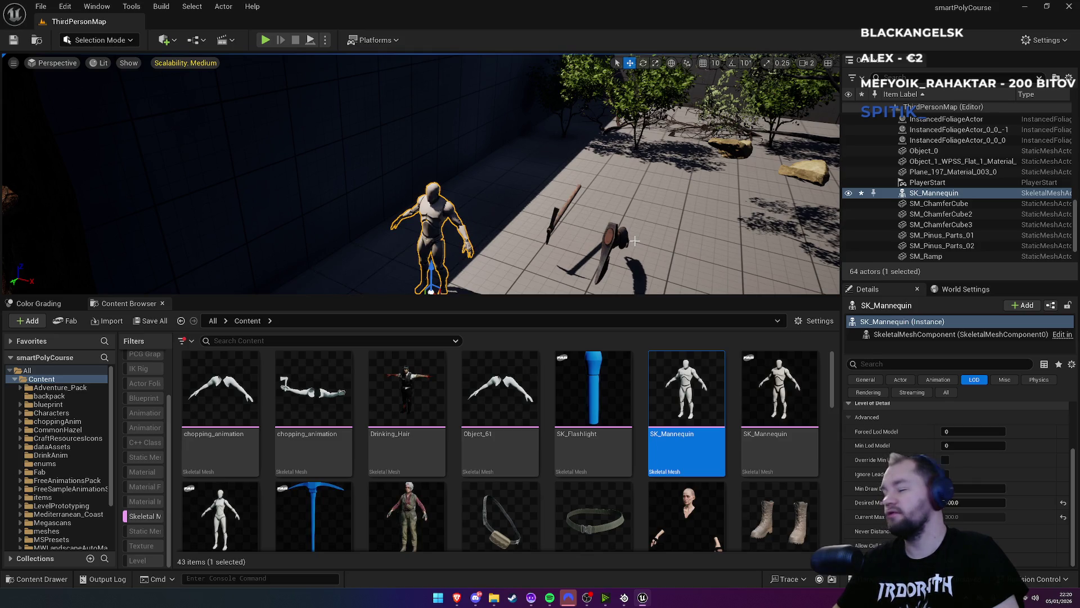
key("super")
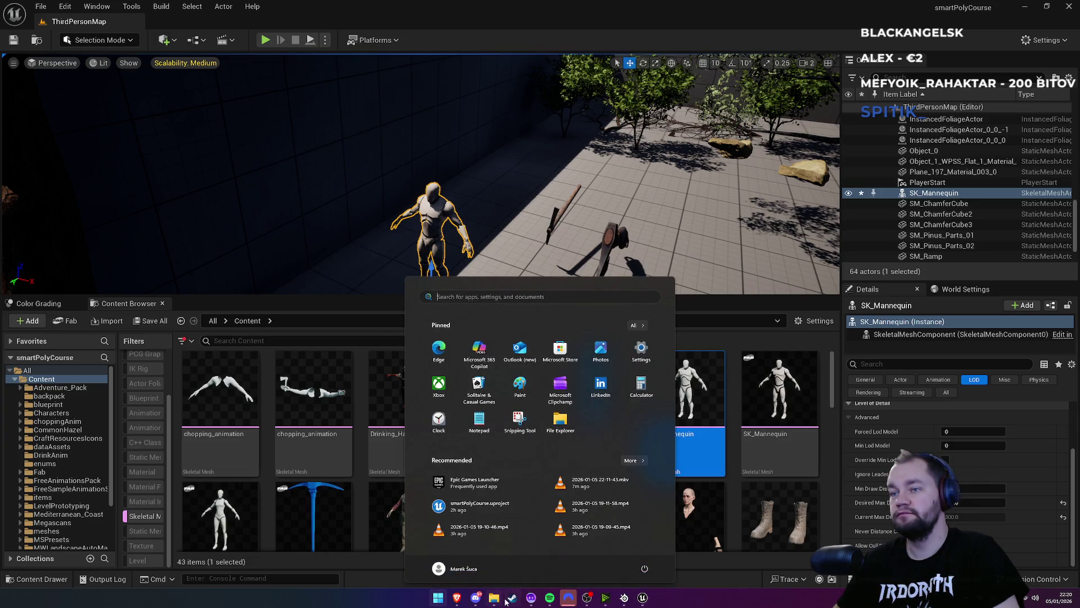
left_click(494, 598)
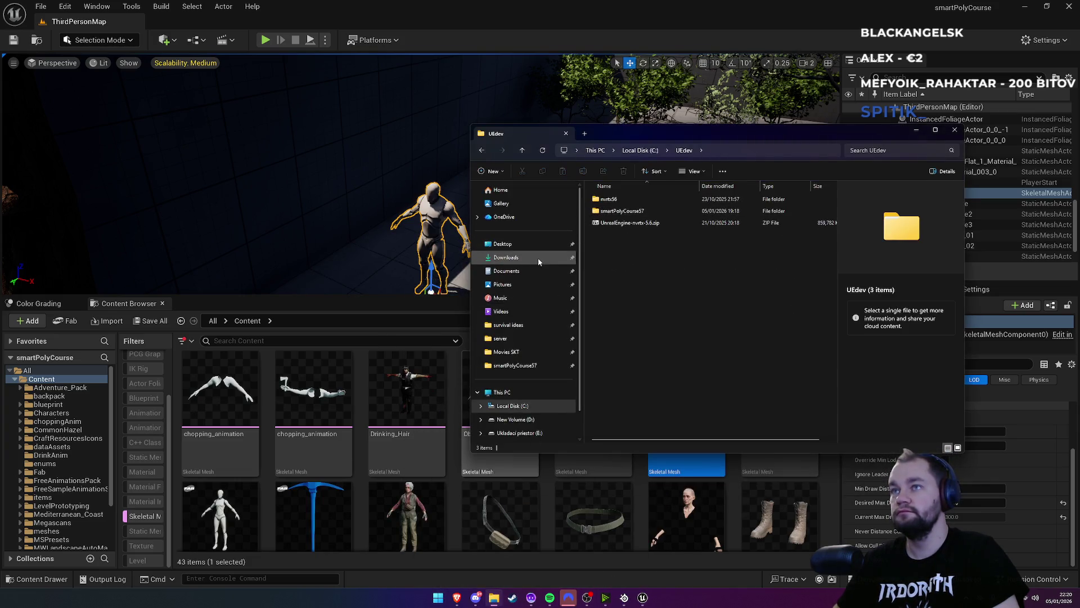
double_click(614, 210)
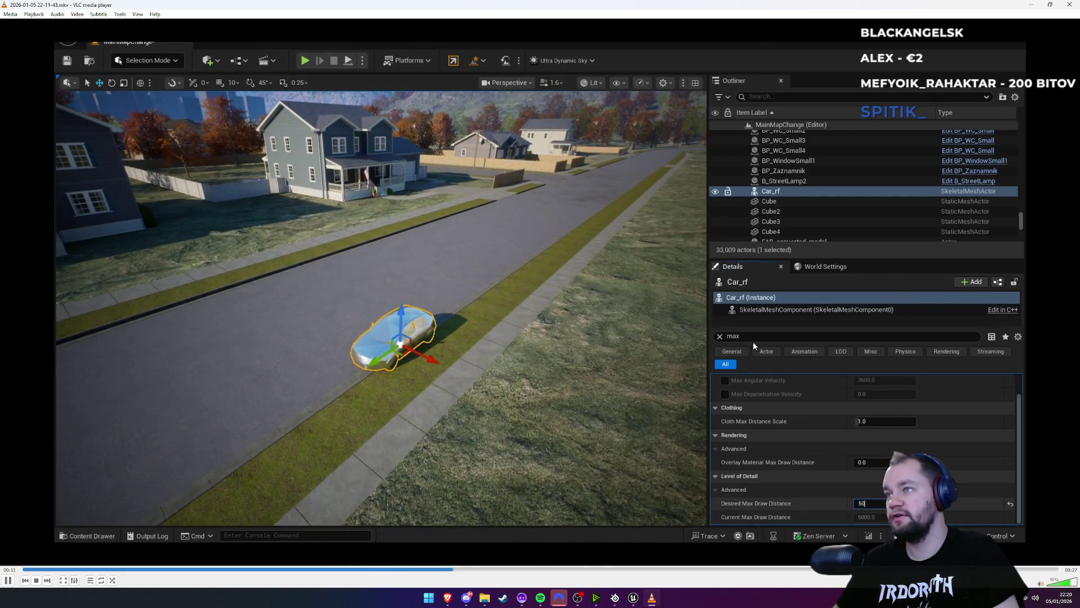
key("space")
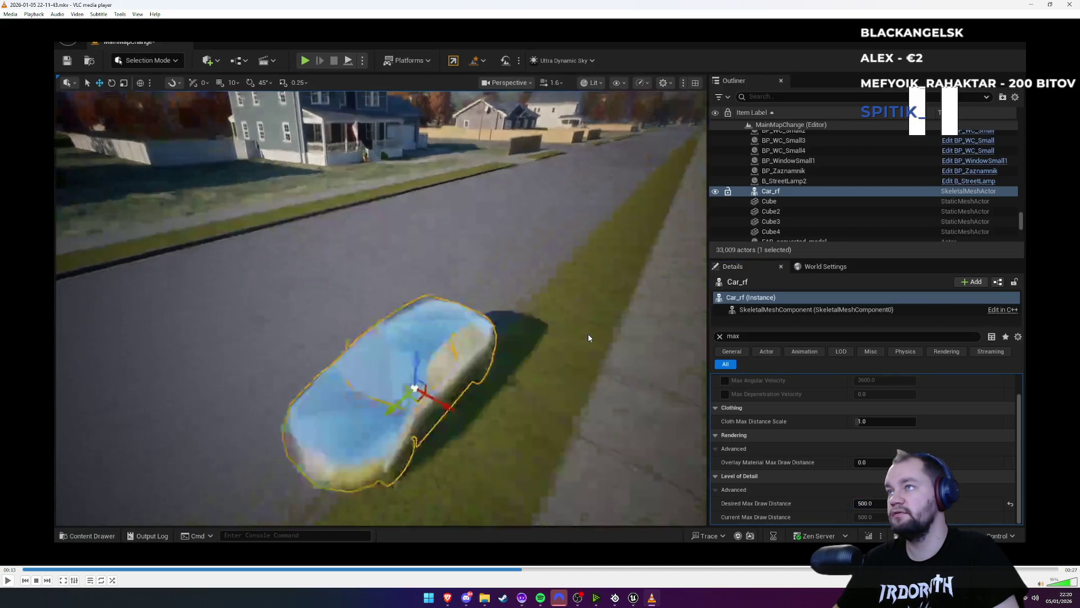
key("alt+Tab")
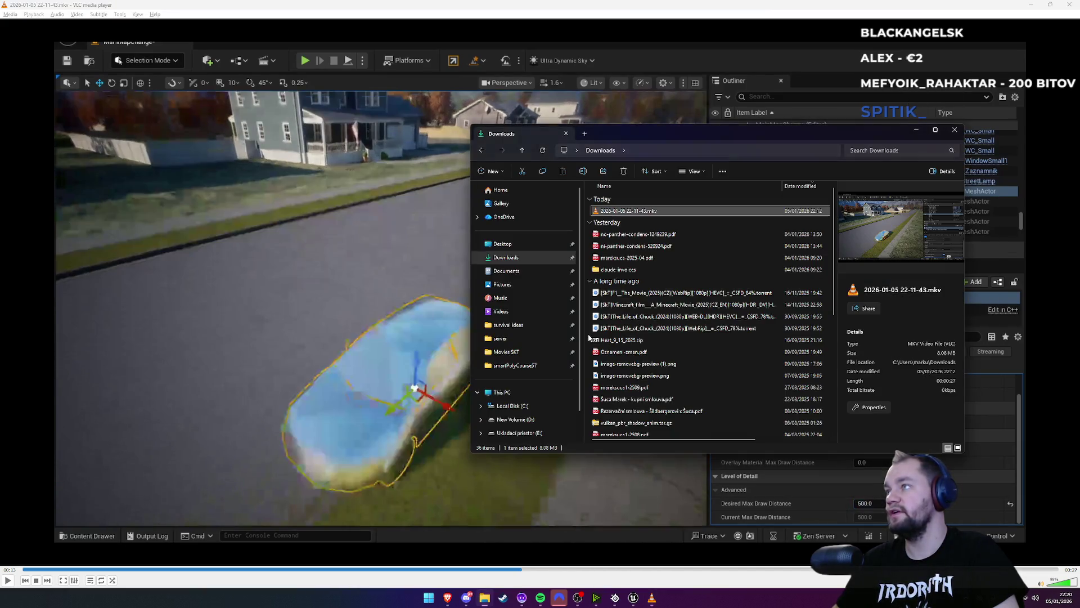
key("alt+Tab")
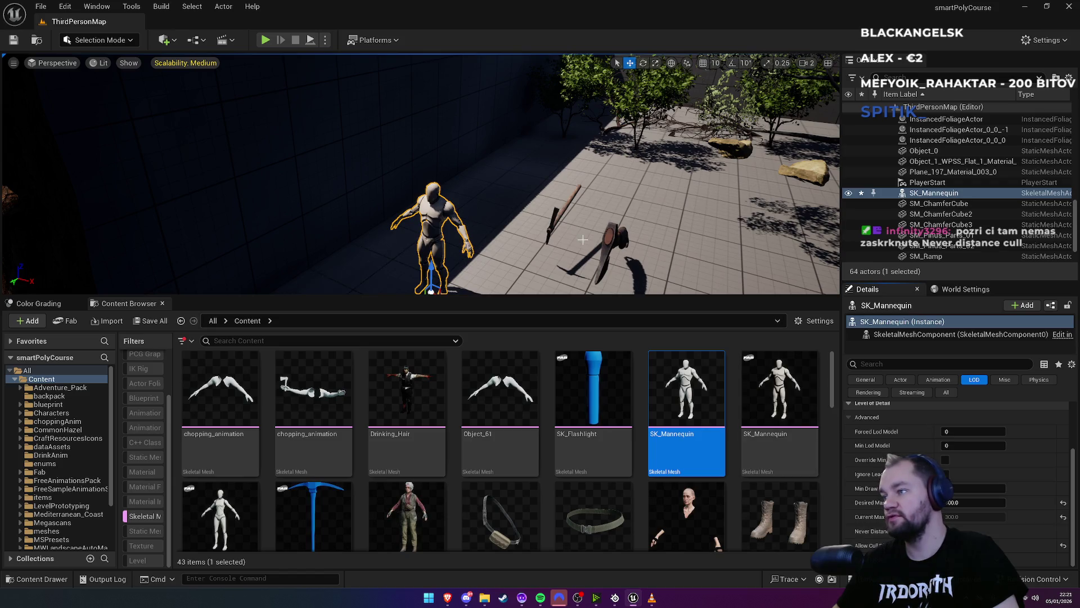
Frame the mannequin up close and set its Min Draw Distance to 200
scroll(420, 174, "down", 10)
key("f")
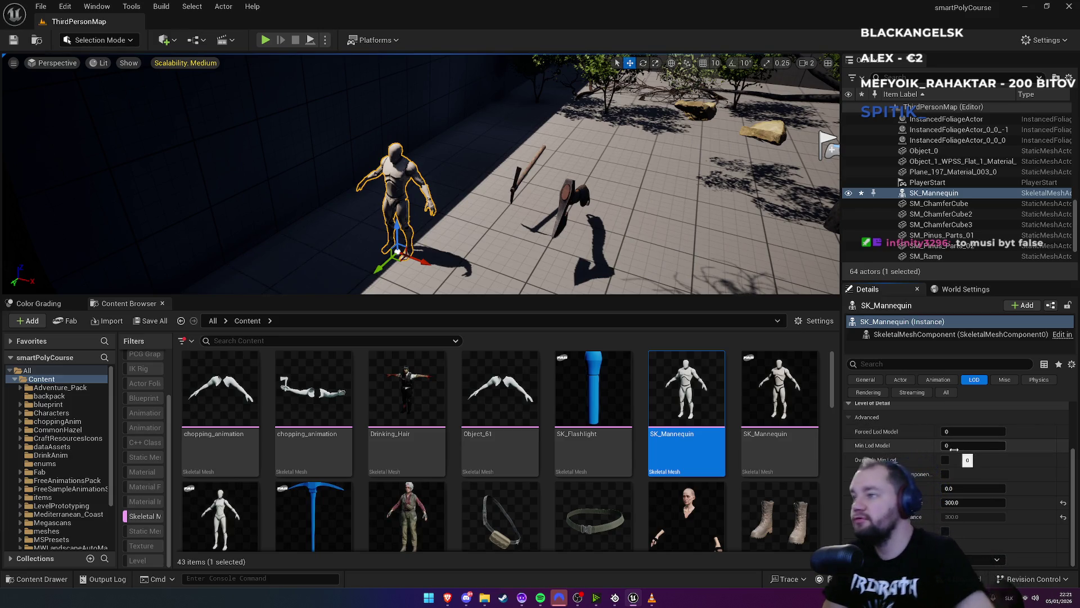
mouse_move(920, 479)
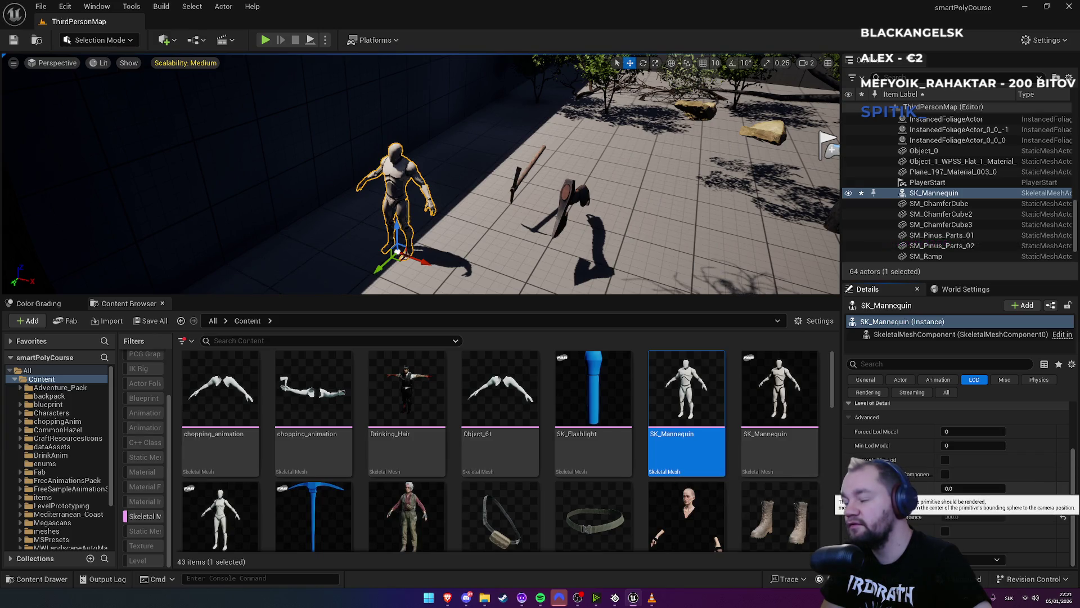
type("200")
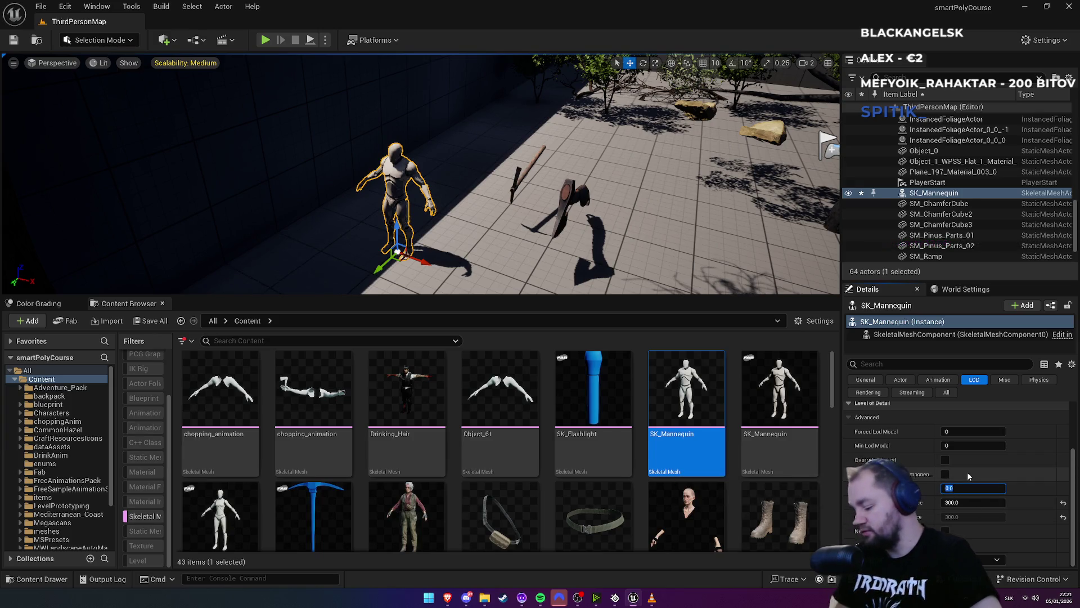
key("Return")
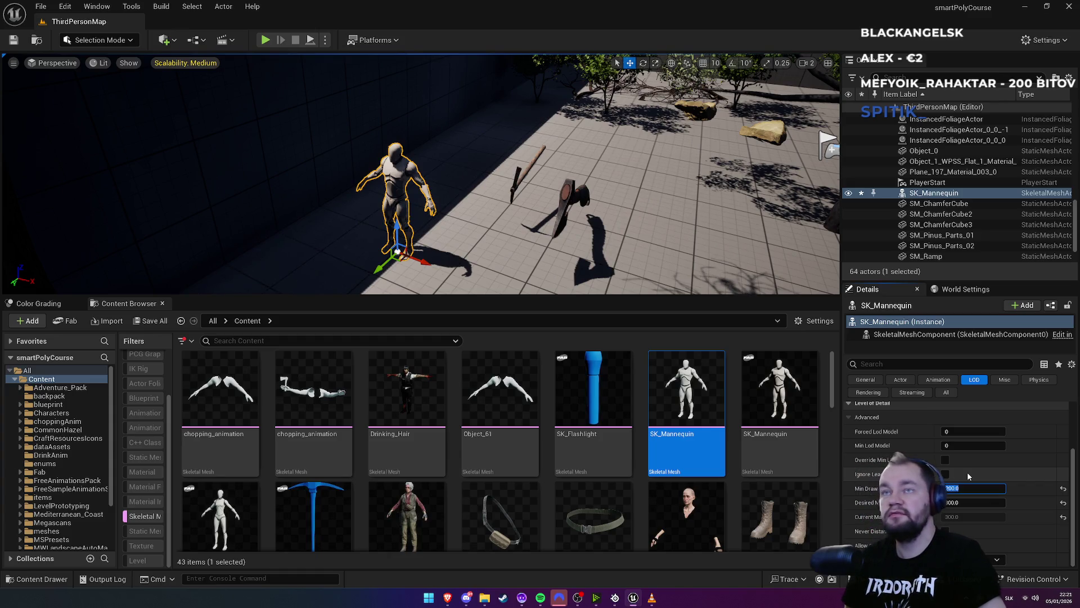
Fly the camera toward, away from and around the mannequin to test culling
key("w")
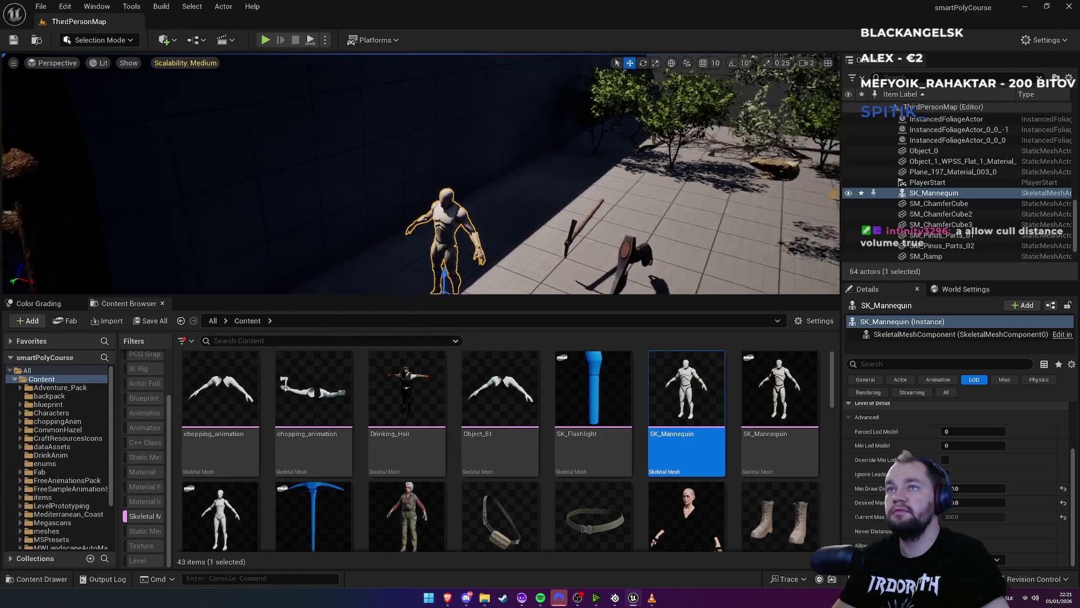
key("s")
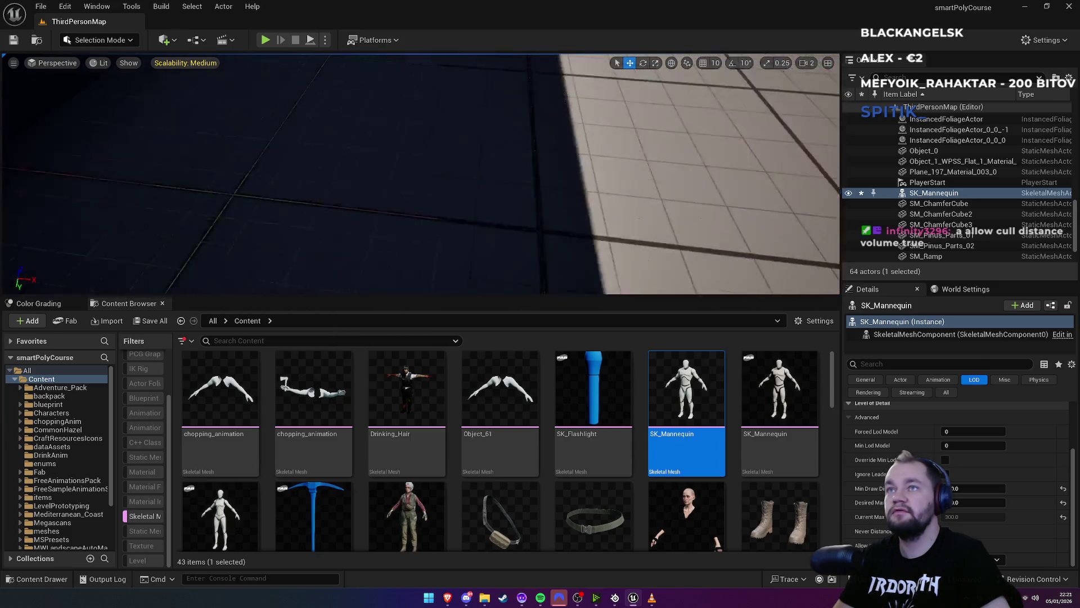
key("w")
key("w")
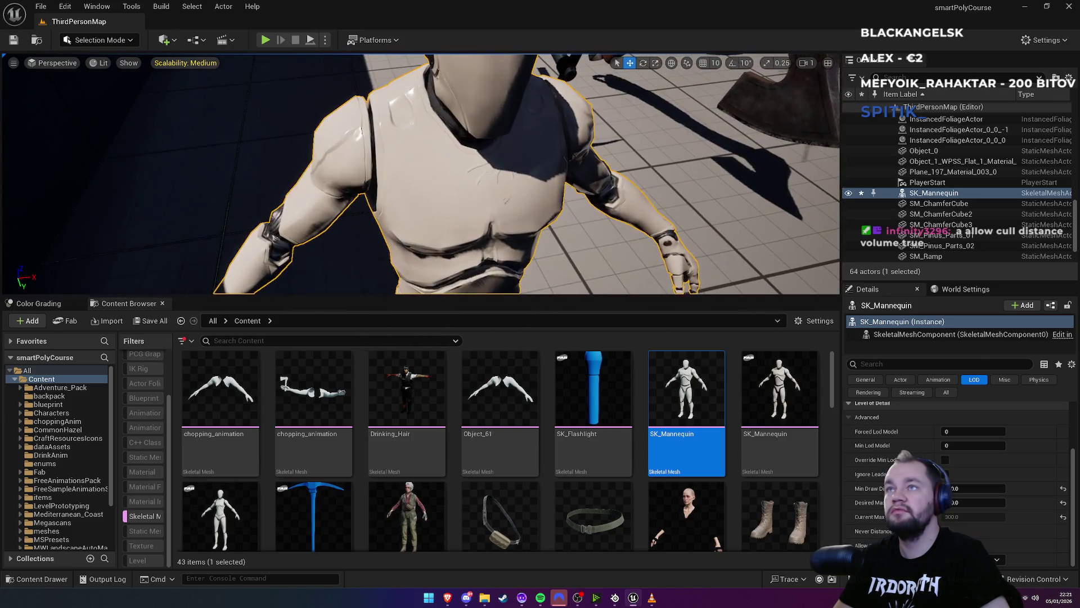
key("d")
key("w")
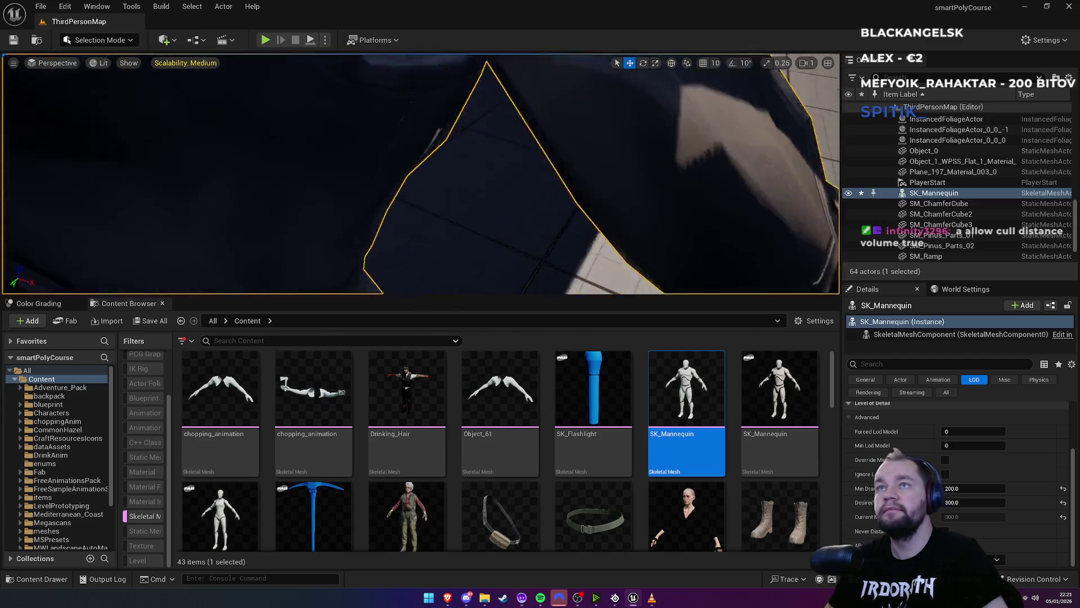
key("s")
key("w")
key("s")
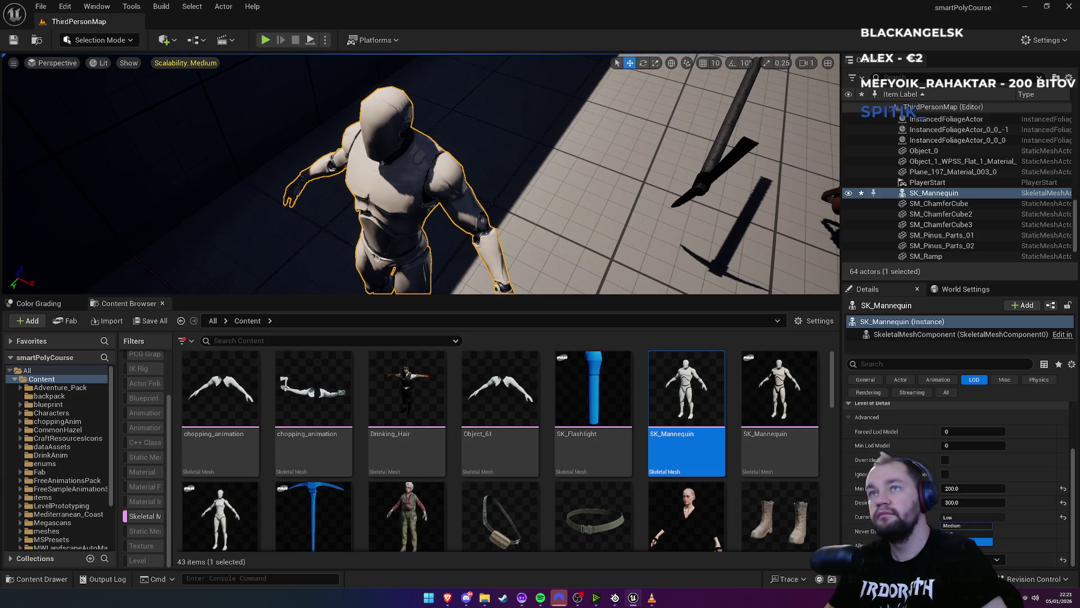
Apply the 300 Desired Max Draw Distance and pull the camera back to watch the mannequin cull
left_click(982, 541)
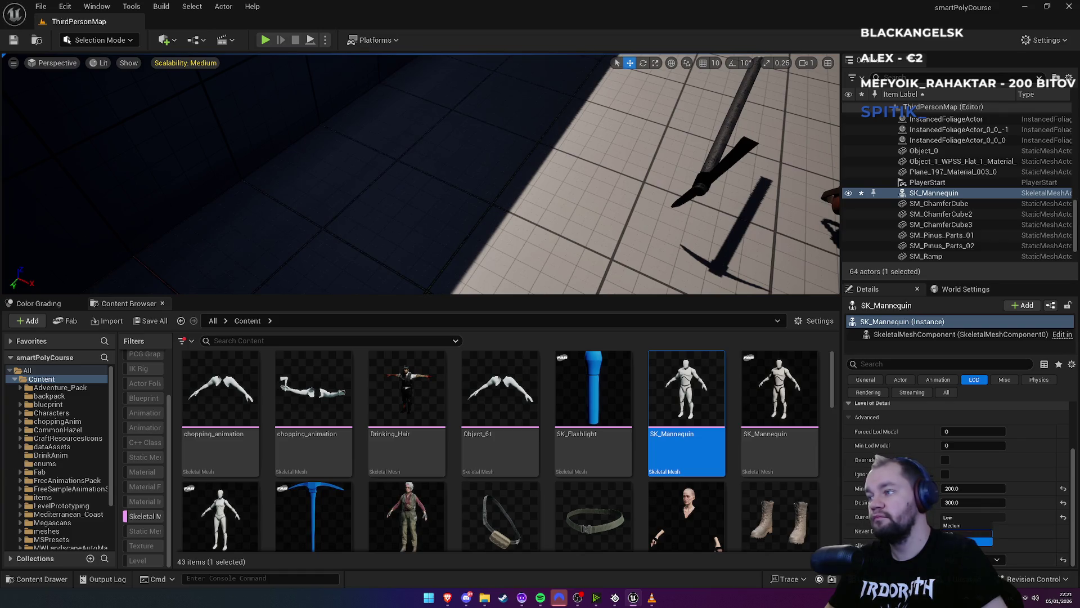
left_click(961, 532)
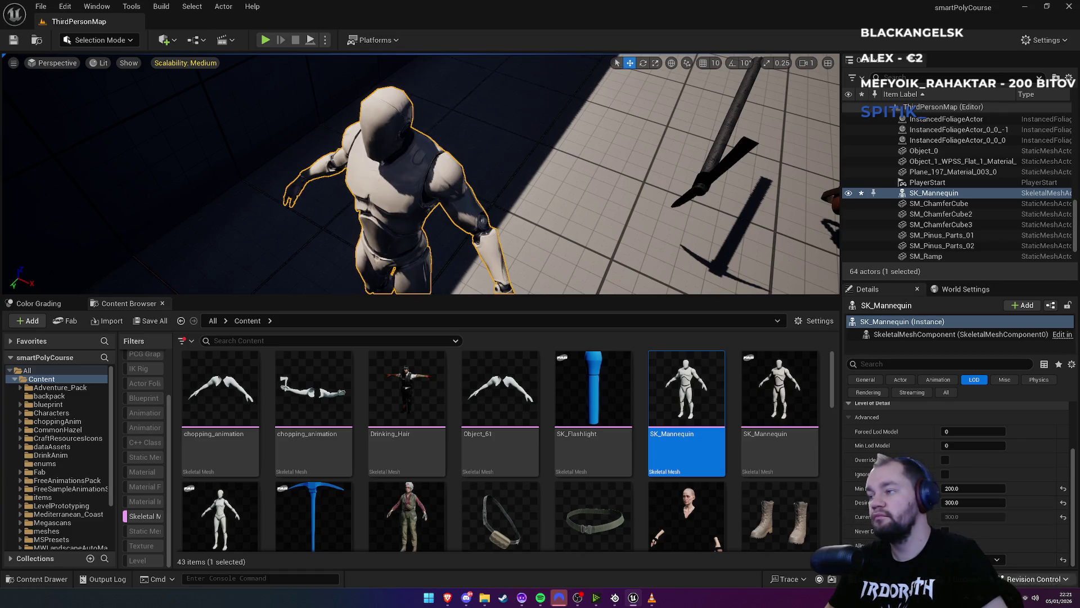
scroll(421, 174, "down", 2)
mouse_move(422, 174)
left_mouse_down()
mouse_move(428, 214)
mouse_move(450, 180)
left_mouse_up()
left_click_drag(307, 78, 307, 79)
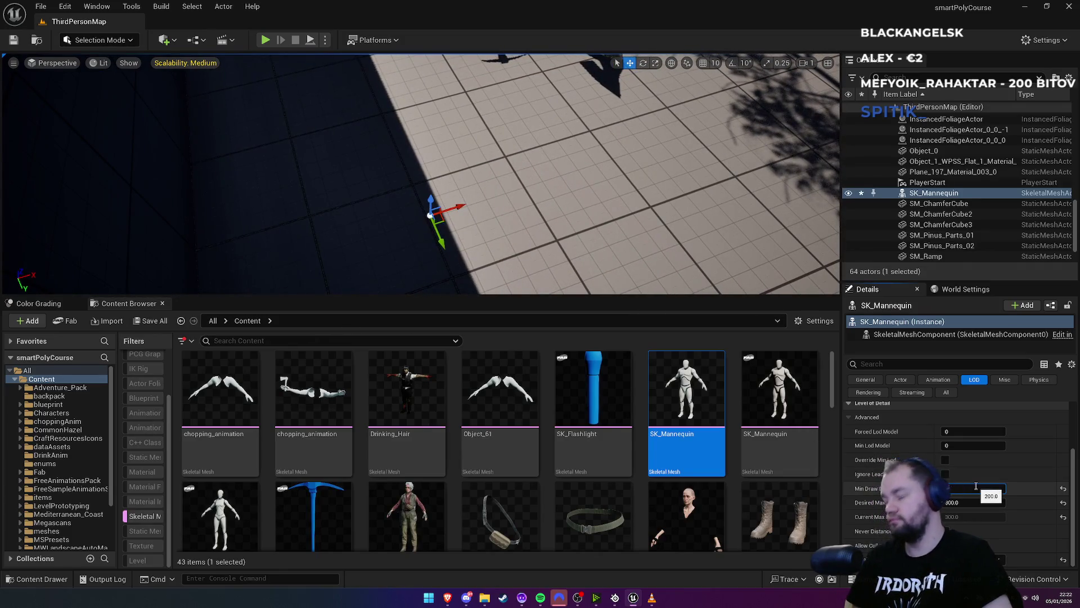
Set Min Draw Distance to 0 and Desired Max Draw Distance to 2000, then zoom out and back in
left_click(966, 489)
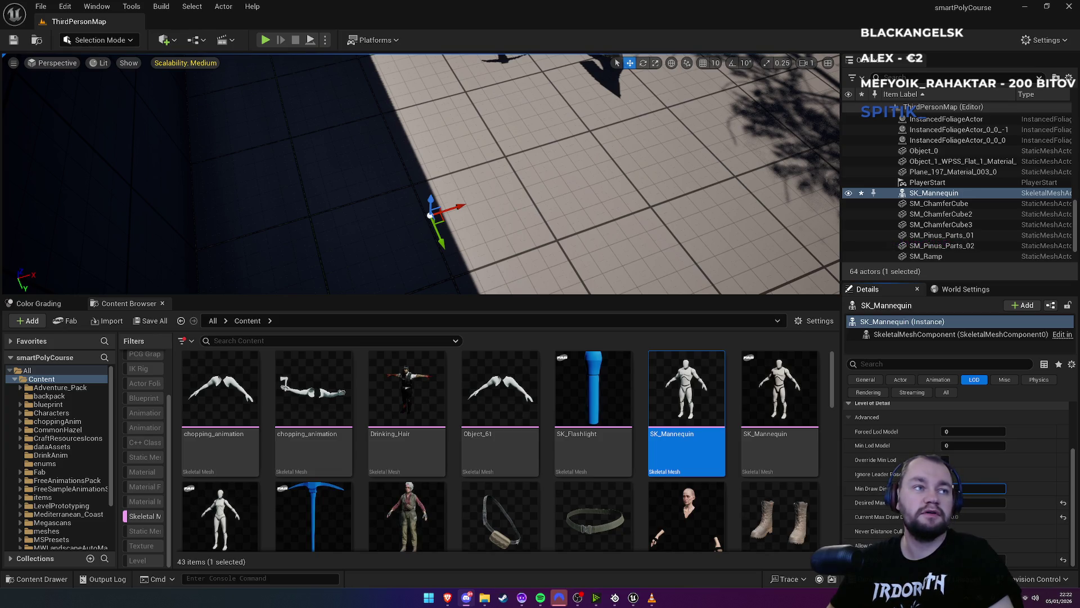
type("2000")
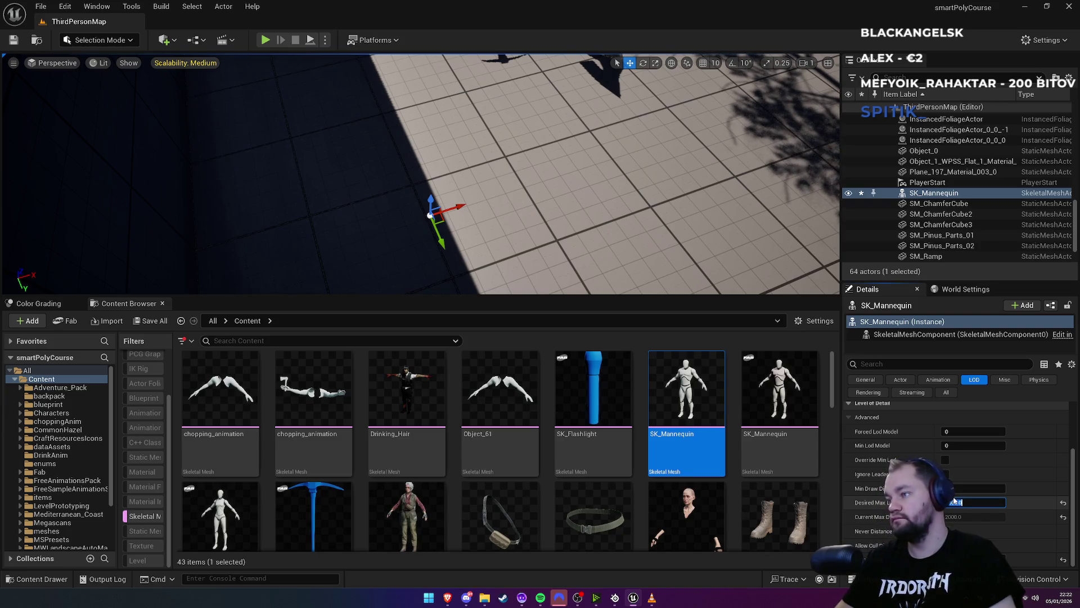
left_click(974, 559)
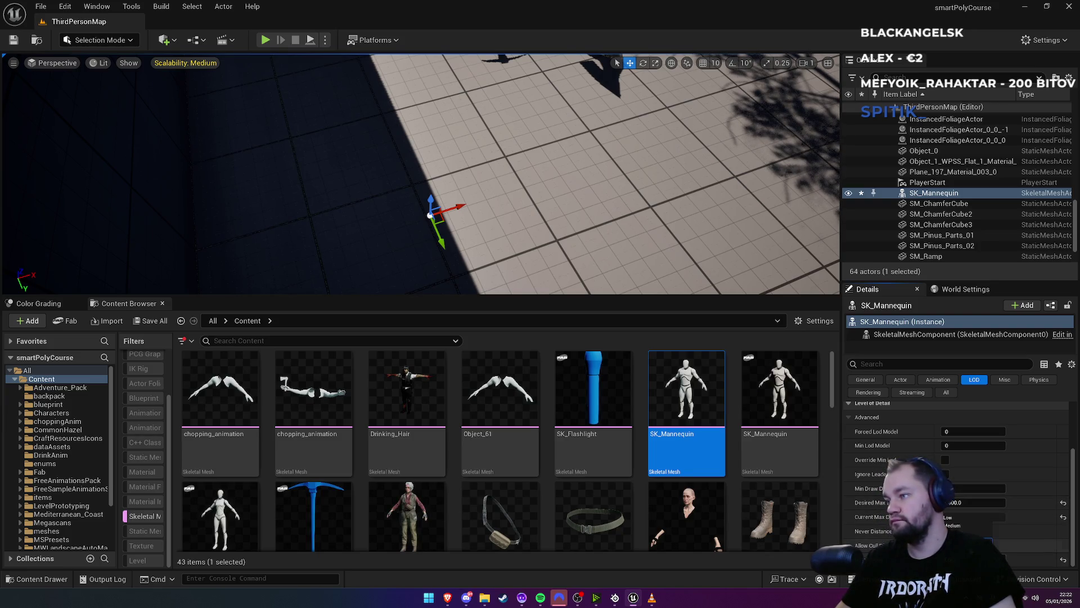
left_click(957, 522)
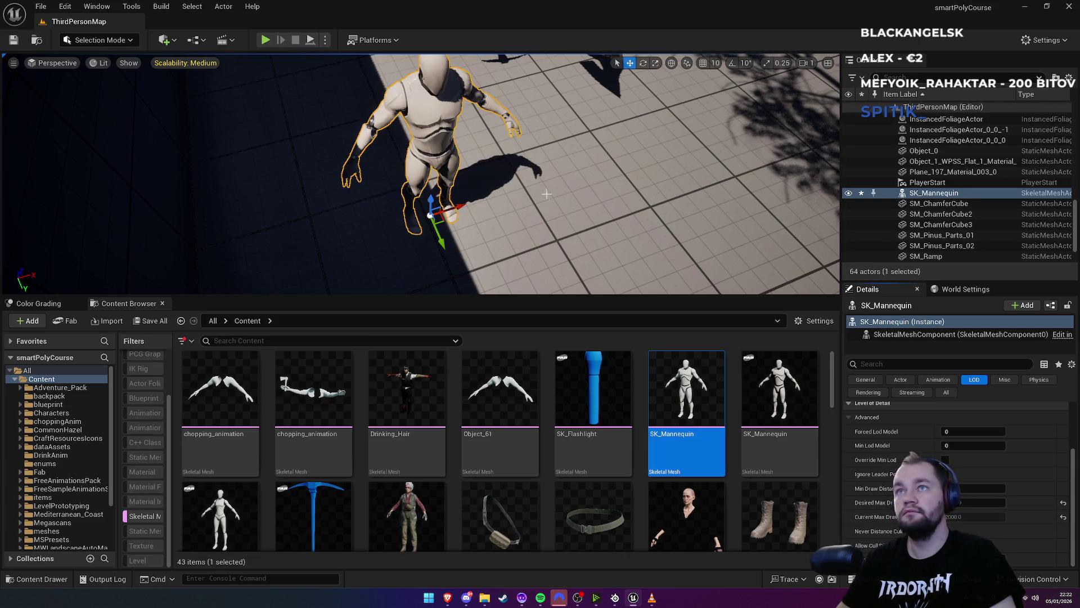
scroll(341, 106, "down", 10)
scroll(341, 106, "down", 10)
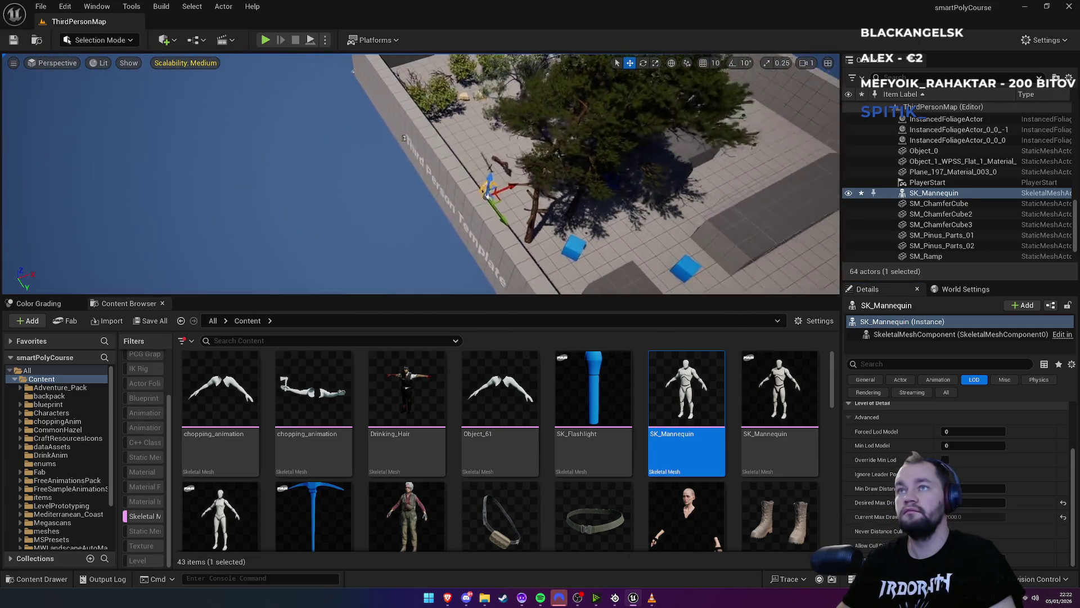
scroll(340, 106, "up", 15)
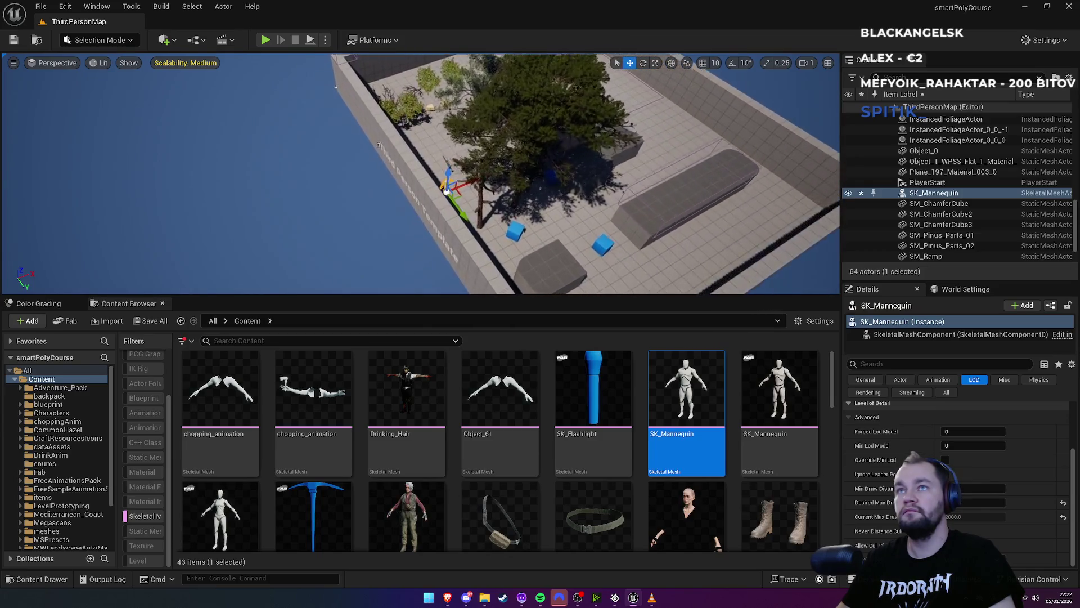
scroll(529, 216, "up", 10)
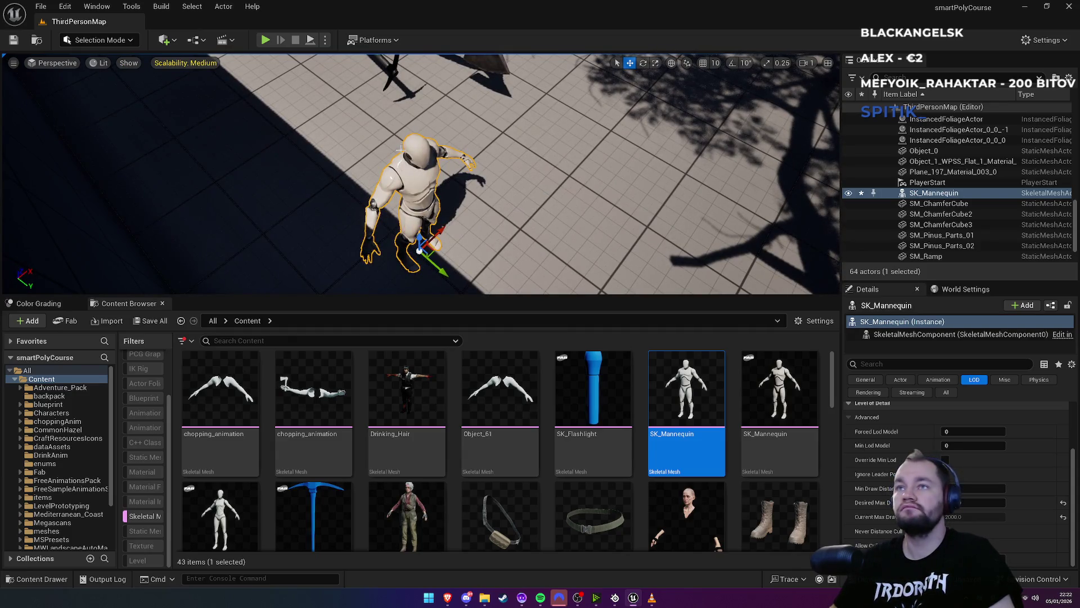
Close the Unreal editor without saving and search Start for the Epic Games Launcher
left_click(1069, 7)
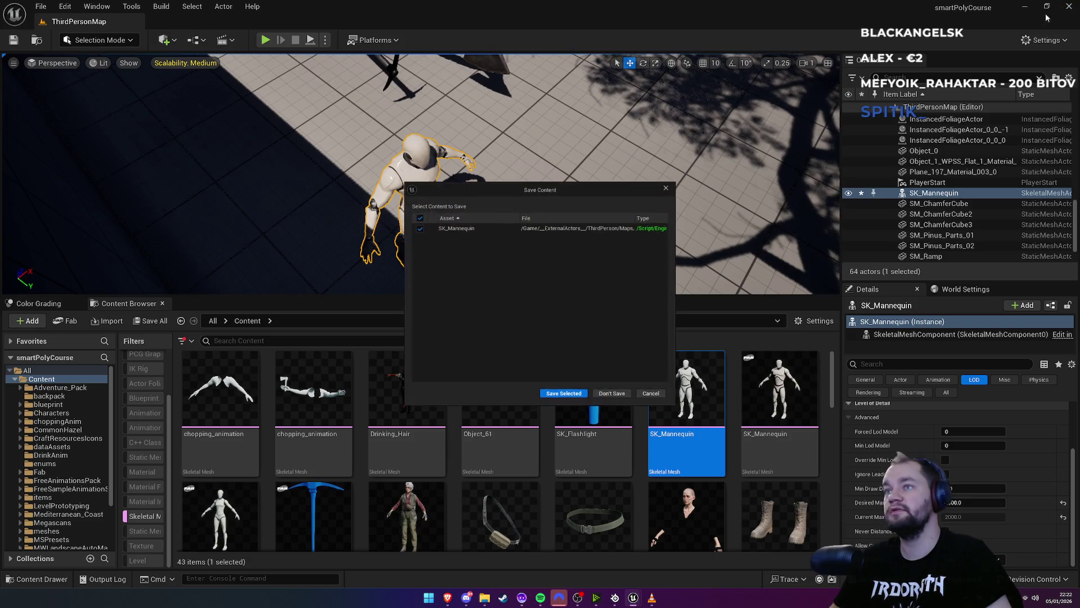
left_click(624, 396)
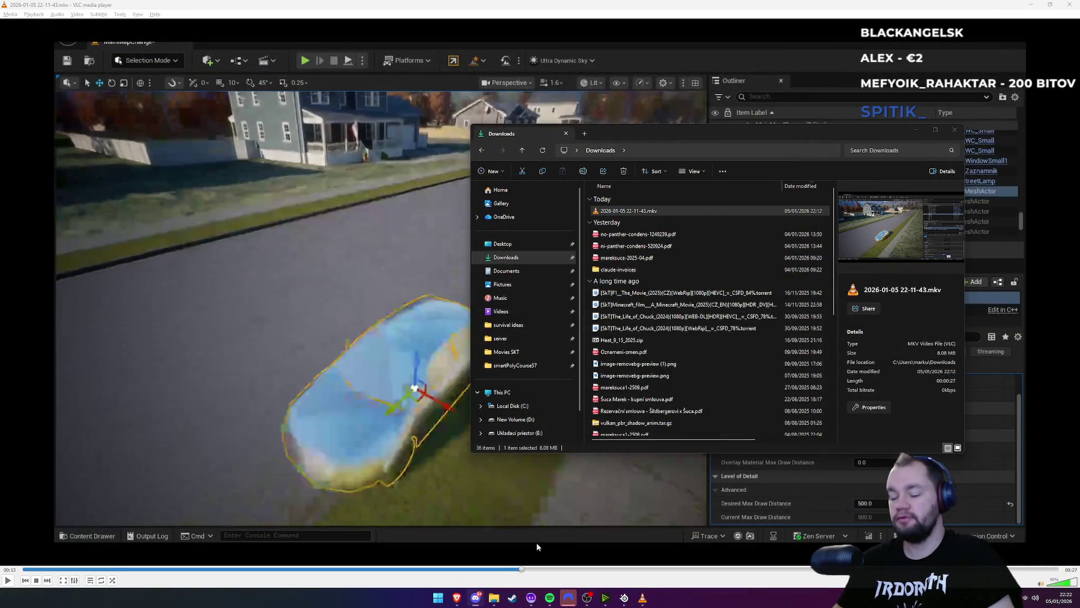
key("super")
type("ep")
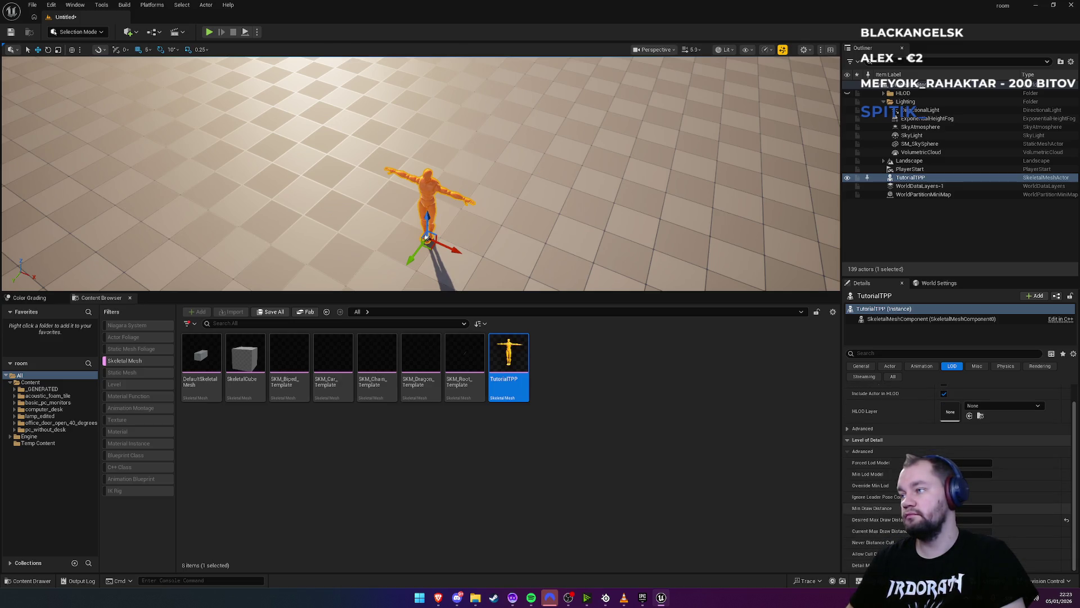
Apply the new max draw distance, undo it to restore the mannequin, and zoom to test culling
key("Return")
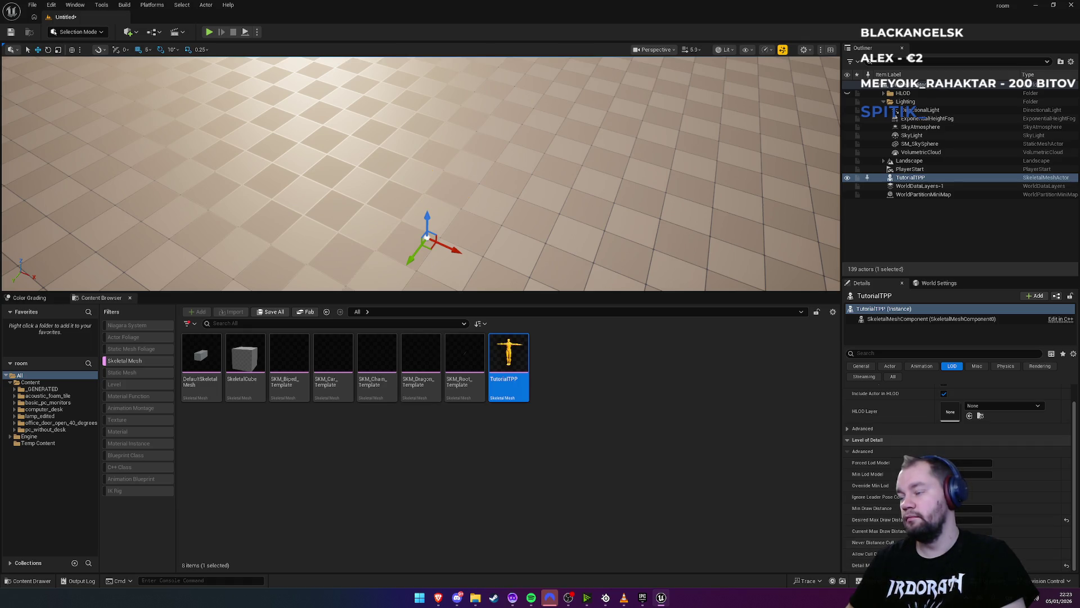
key("ctrl+z")
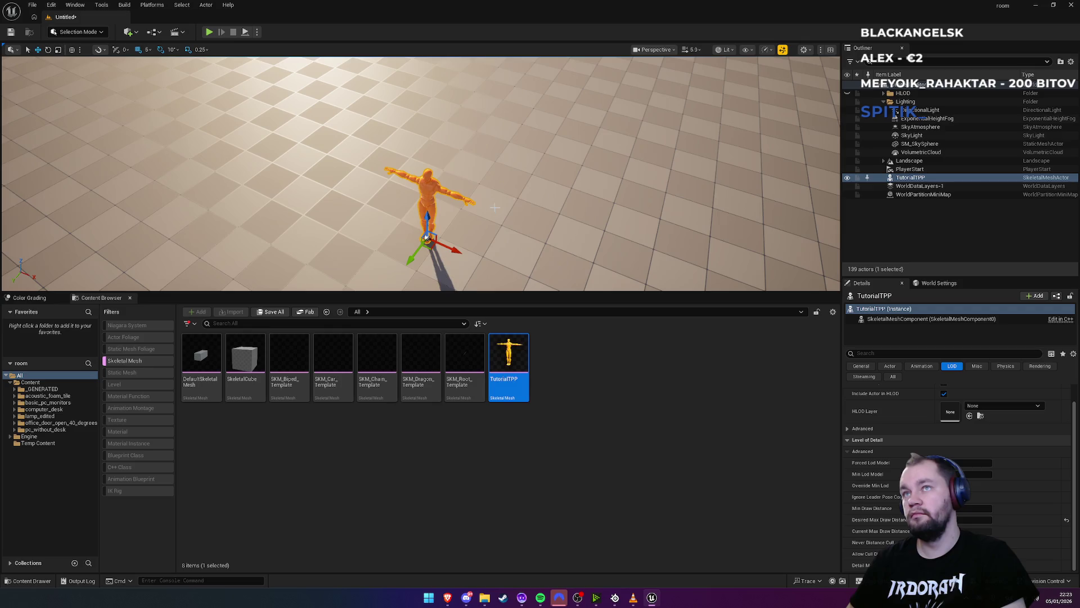
left_click(782, 51)
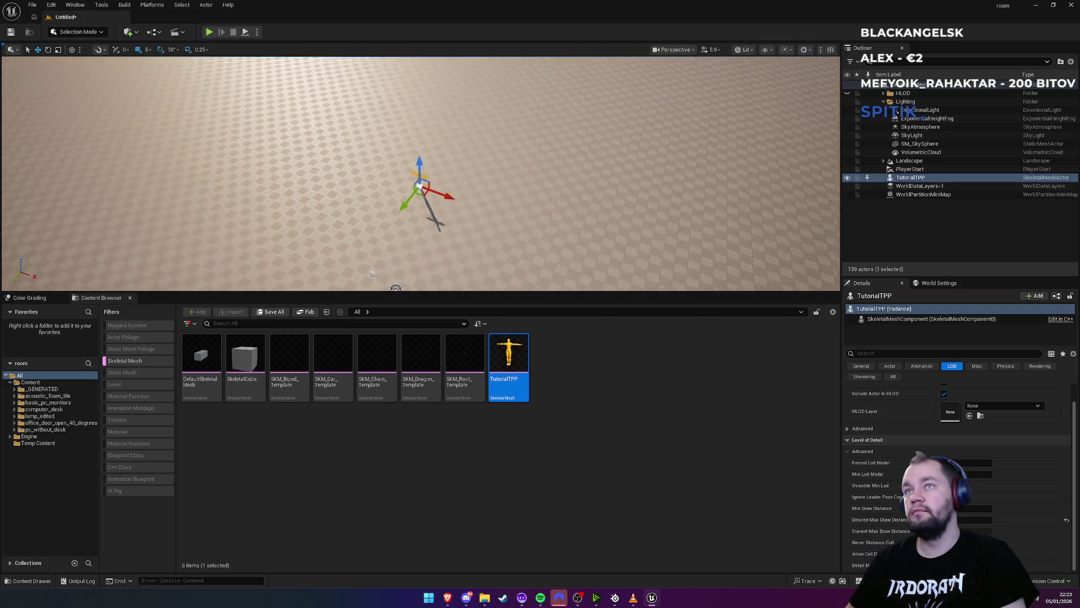
scroll(385, 246, "up", 5)
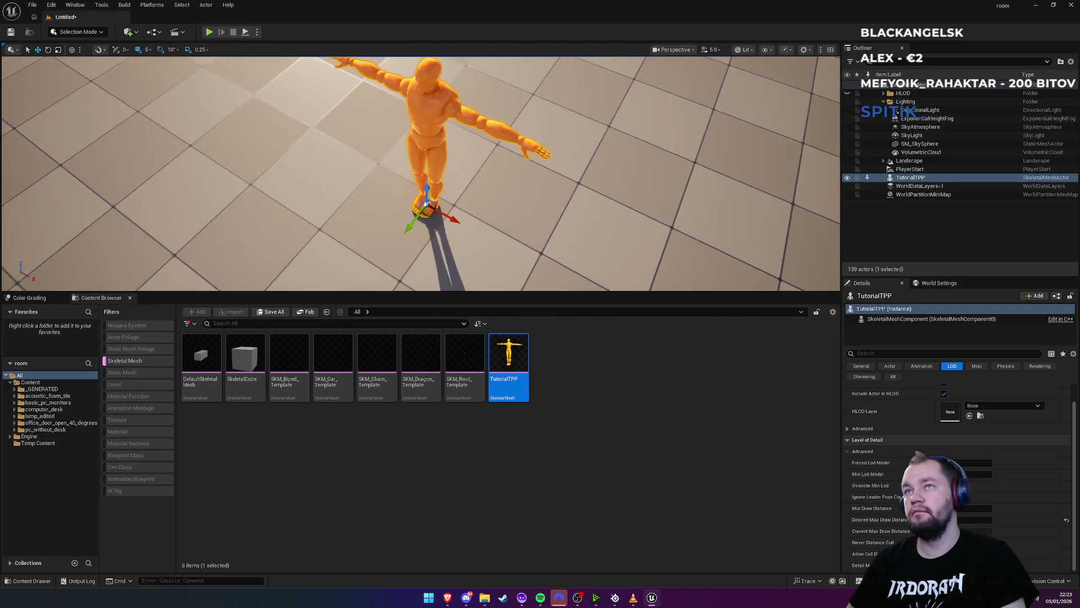
scroll(383, 243, "down", 5)
scroll(383, 243, "up", 5)
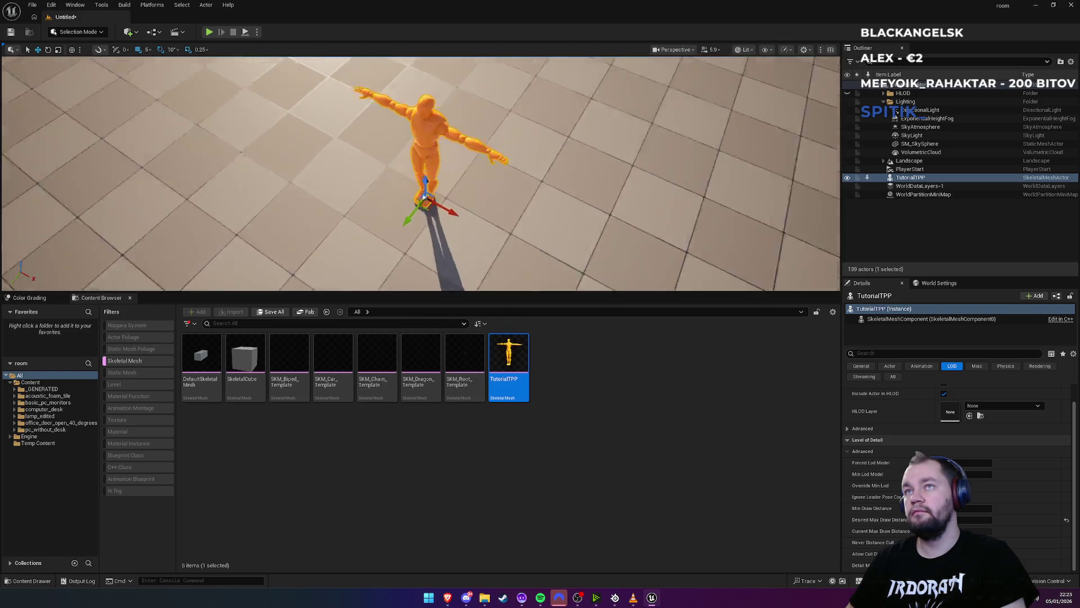
Zoom the viewport further to check culling, then close the room editor without saving Untitled_1
scroll(383, 243, "down", 3)
scroll(394, 267, "down", 3)
scroll(394, 267, "up", 5)
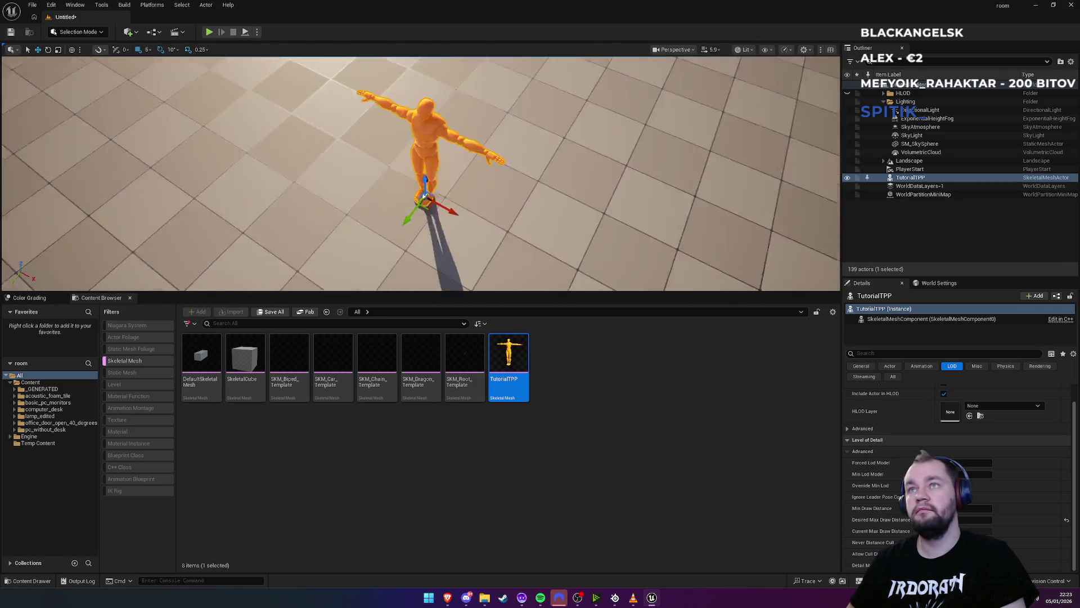
scroll(394, 267, "down", 5)
scroll(398, 254, "up", 5)
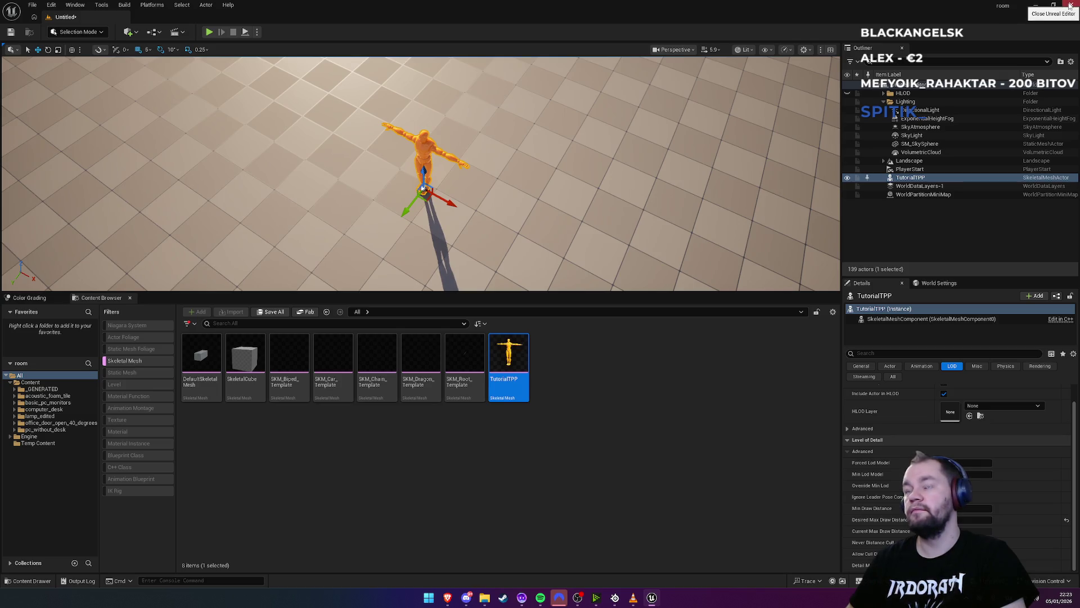
left_click(1070, 6)
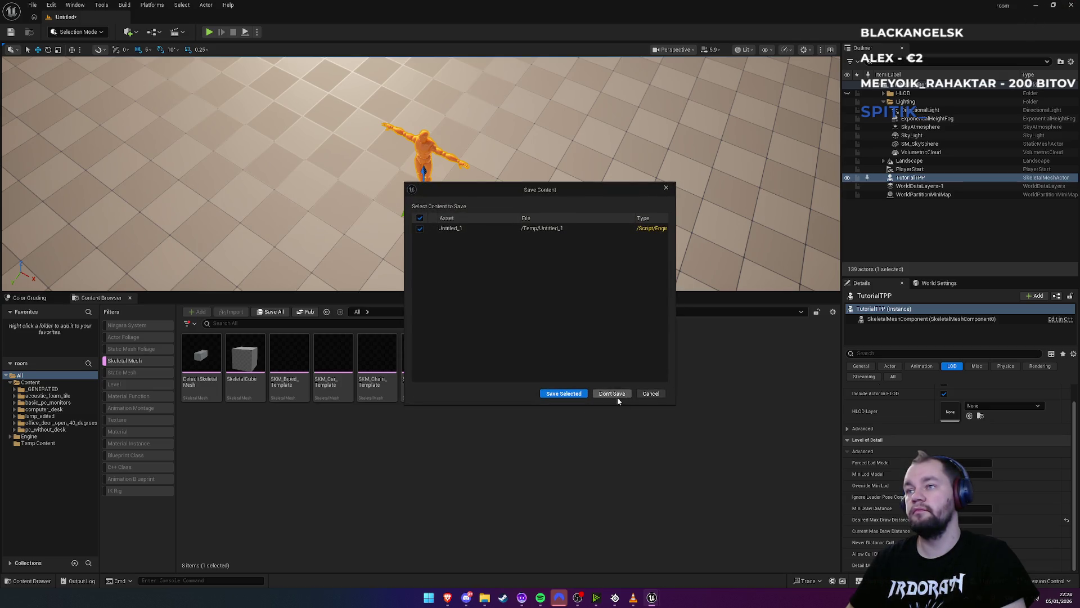
left_click(614, 395)
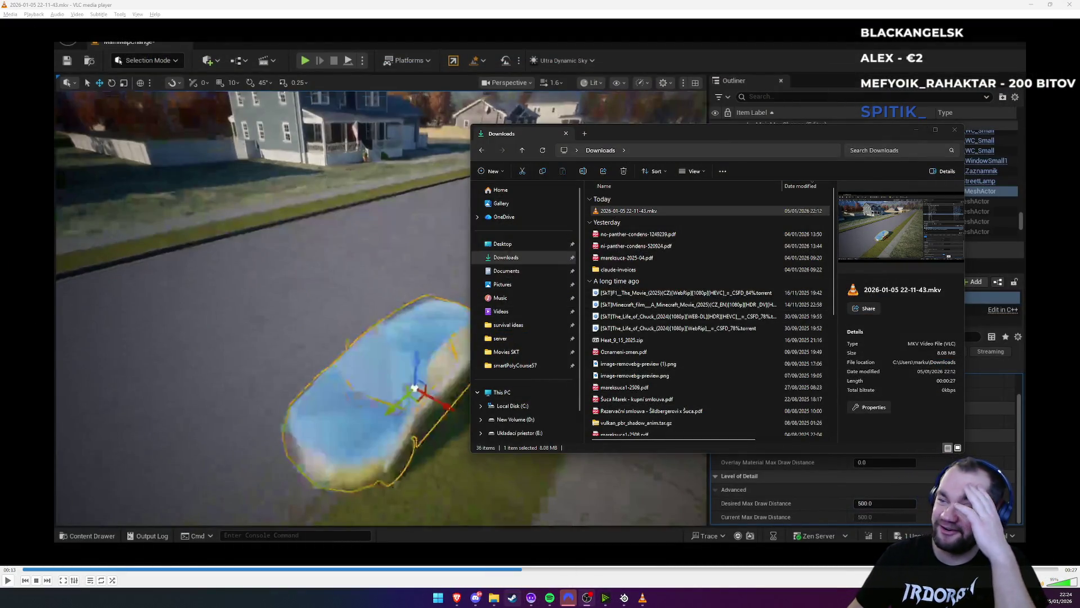
Bring up the Epic Games Launcher from the taskbar to reach the Unreal Engine library
mouse_move(531, 597)
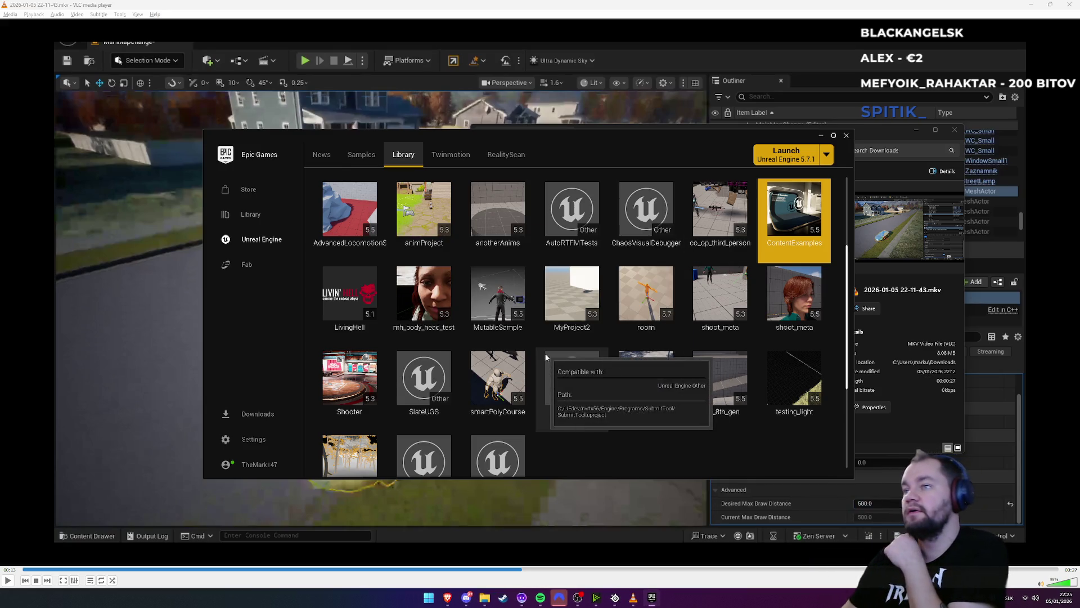
Launch the room project from the Library and reposition its loading window
double_click(634, 323)
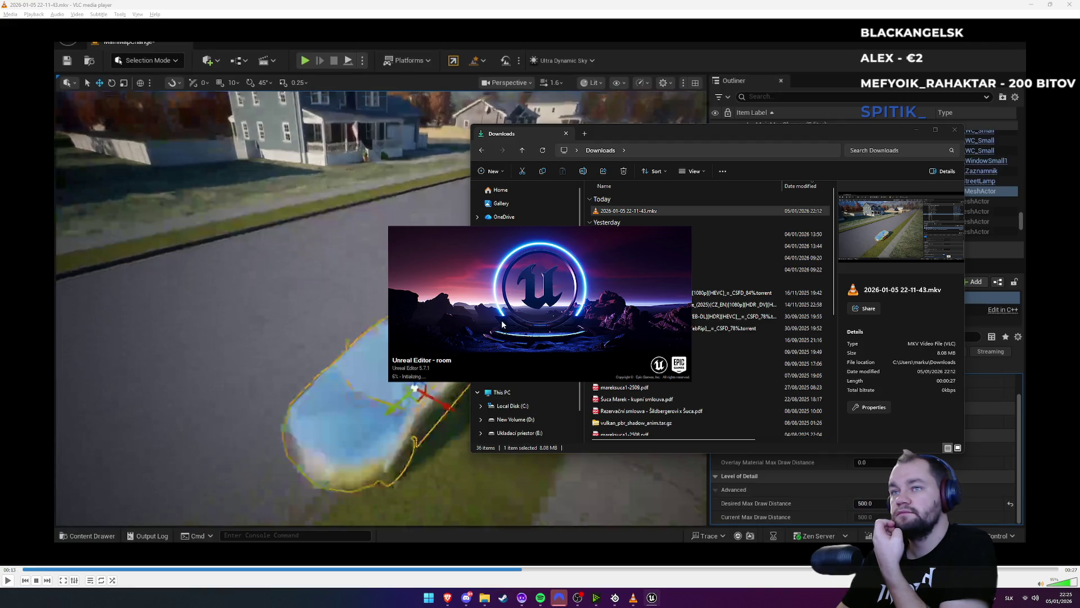
mouse_move(520, 307)
left_mouse_down()
mouse_move(595, 178)
mouse_move(523, 231)
mouse_move(533, 309)
mouse_move(656, 237)
mouse_move(424, 231)
mouse_move(667, 229)
mouse_move(432, 274)
mouse_move(176, 225)
mouse_move(339, 297)
mouse_move(605, 378)
mouse_move(828, 277)
mouse_move(669, 172)
mouse_move(423, 250)
mouse_move(538, 295)
mouse_move(498, 256)
mouse_move(527, 270)
mouse_move(597, 246)
mouse_move(496, 231)
mouse_move(622, 257)
mouse_move(577, 234)
mouse_move(750, 301)
mouse_move(598, 283)
mouse_move(498, 291)
mouse_move(383, 222)
mouse_move(596, 295)
left_mouse_up()
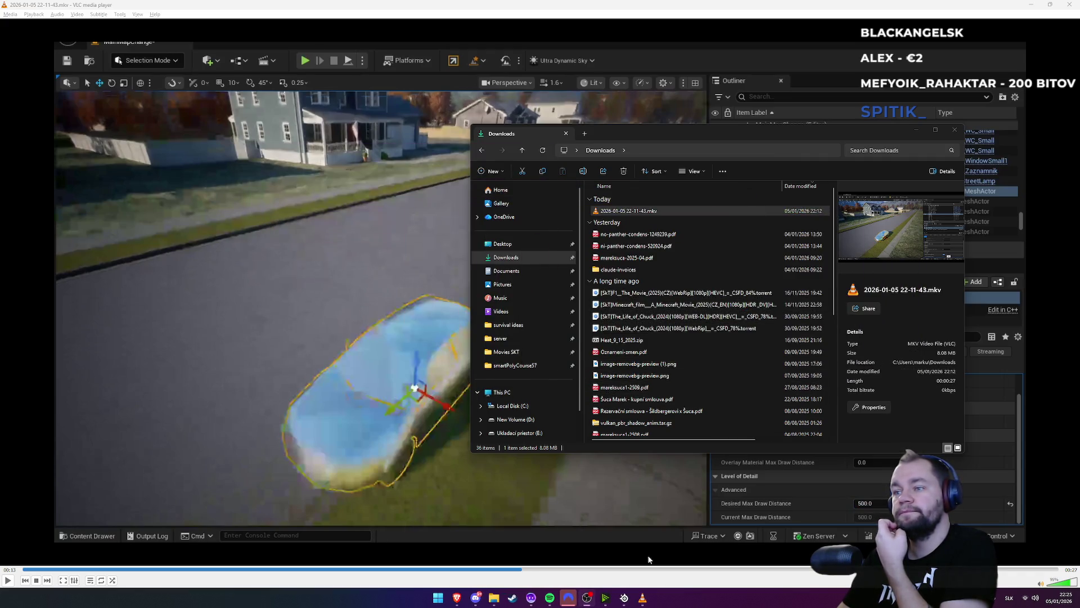
mouse_move(645, 601)
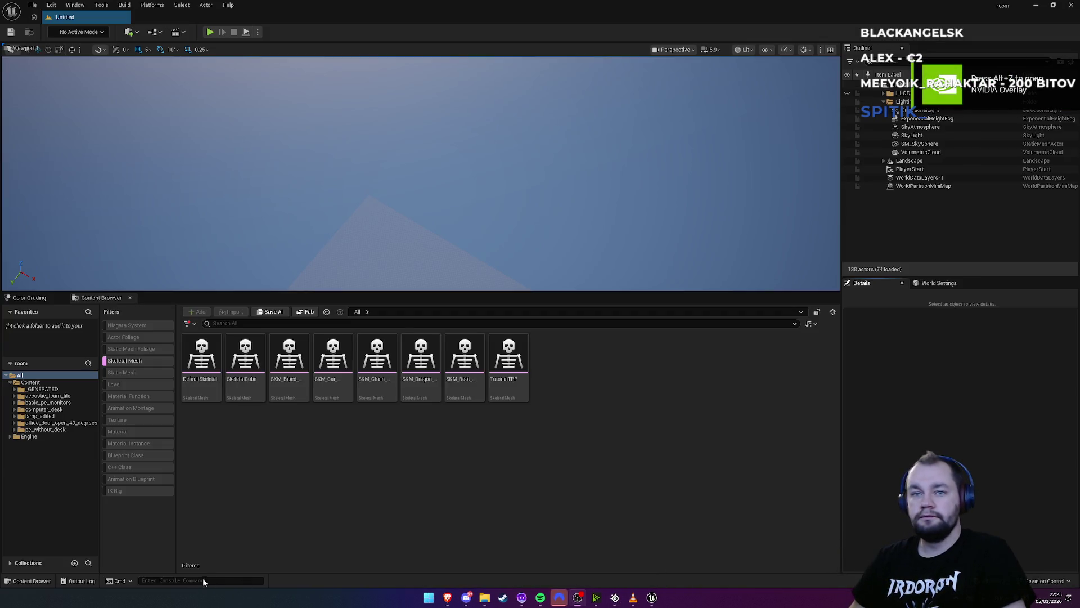
Run the r.ViewDistanceScale console variable from the Cmd field
left_click(198, 580)
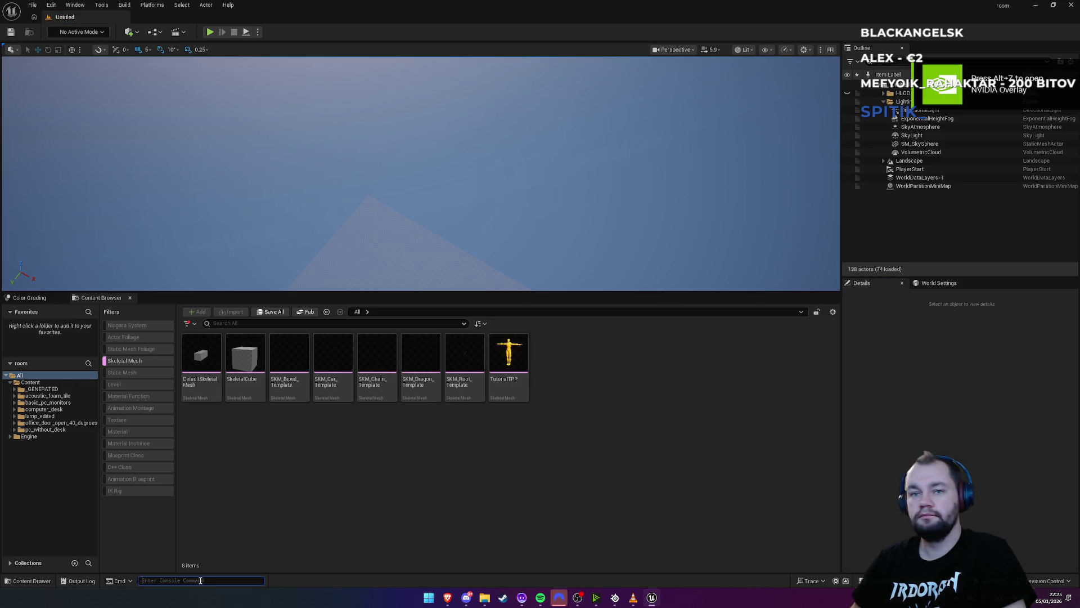
type("r.view")
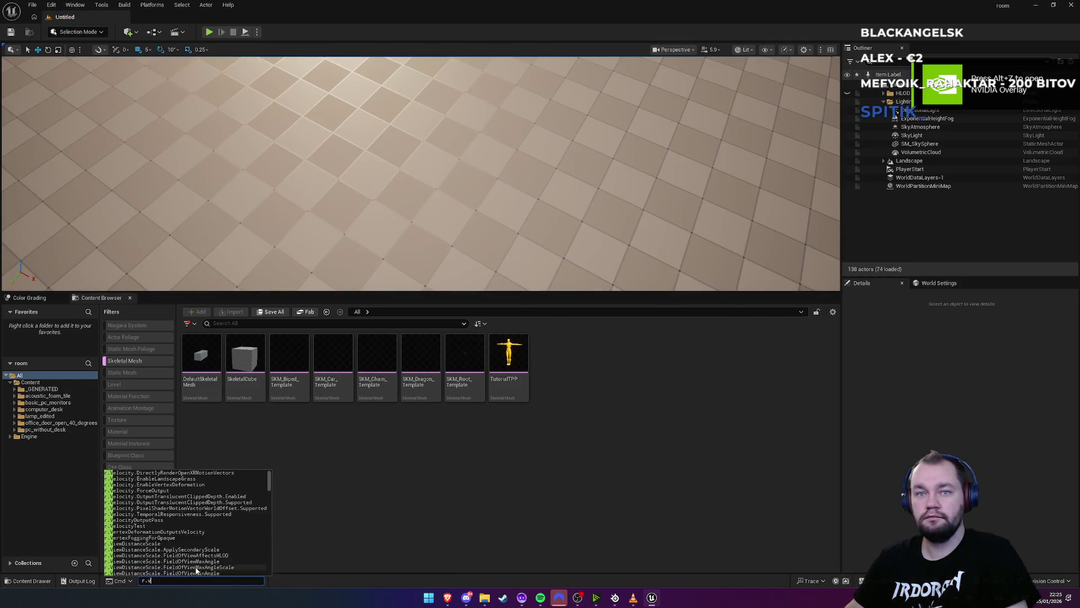
key("Down")
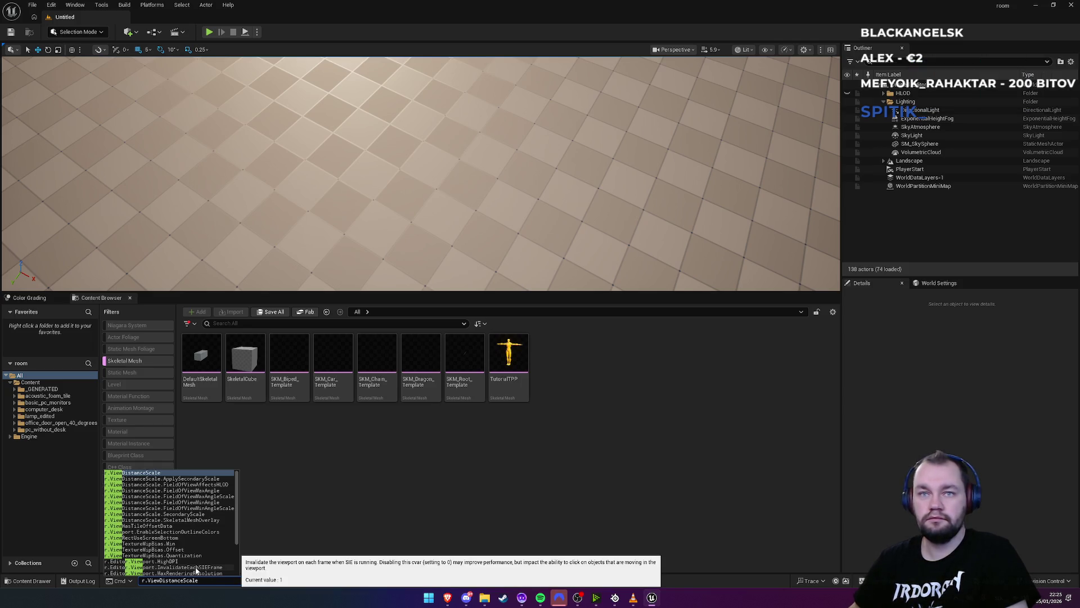
key("Return")
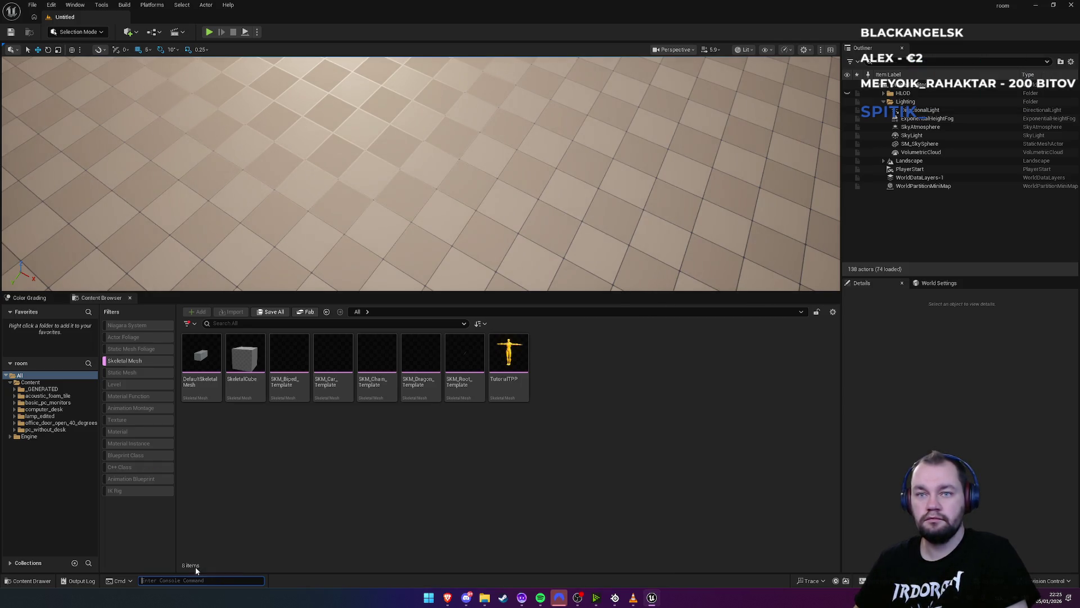
scroll(333, 270, "down", 10)
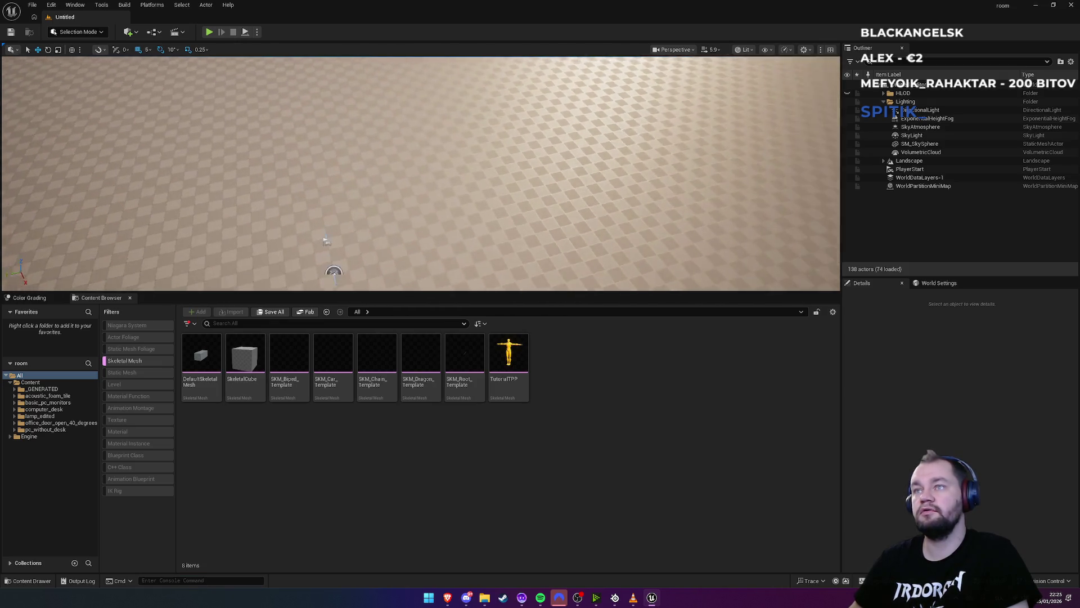
Drag the TutorialTPP mannequin into the room level and centre the view on it
mouse_move(509, 354)
left_mouse_down()
mouse_move(499, 234)
mouse_move(499, 248)
left_mouse_up()
scroll(934, 393, "down", 3)
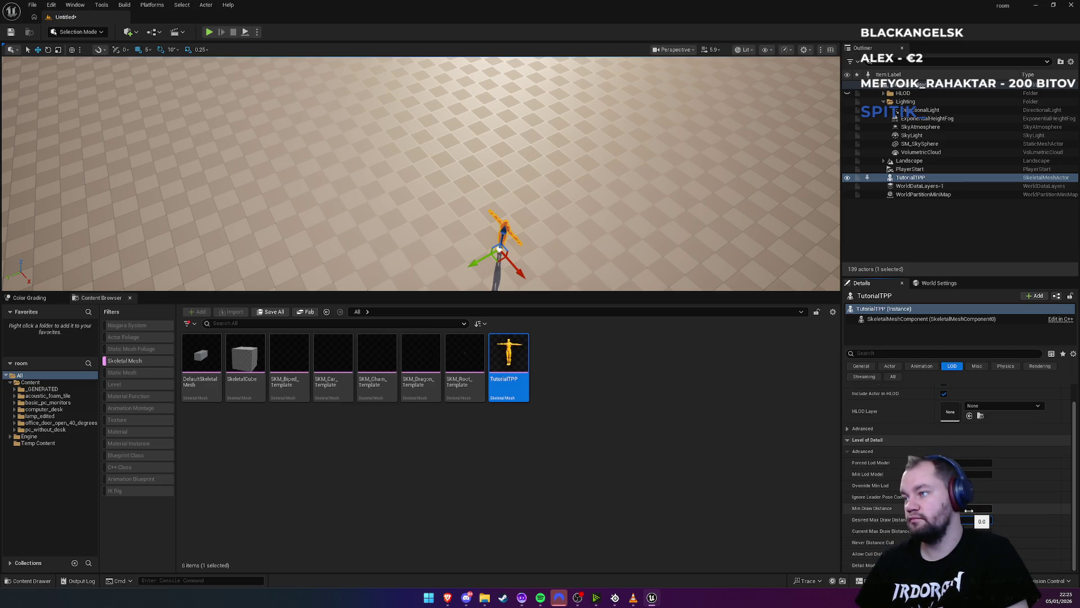
key("f")
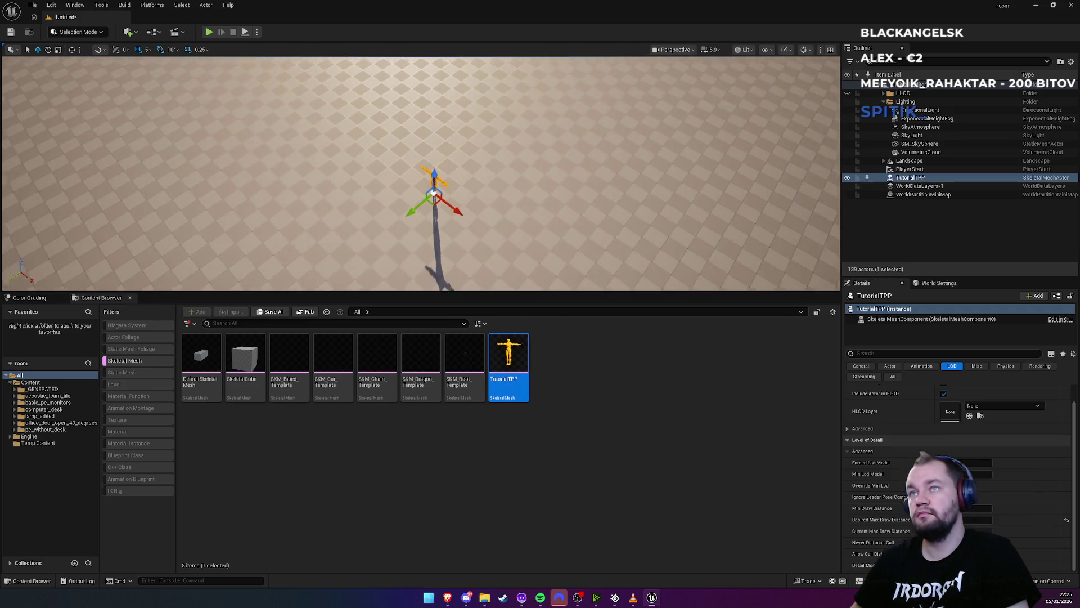
scroll(277, 253, "up", 8)
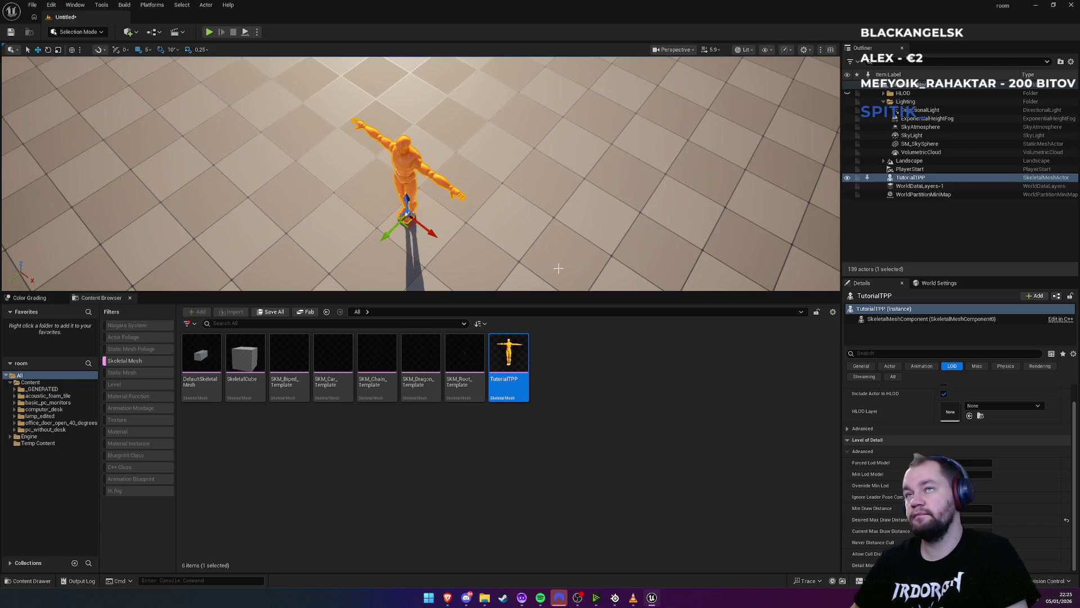
scroll(558, 268, "down", 6)
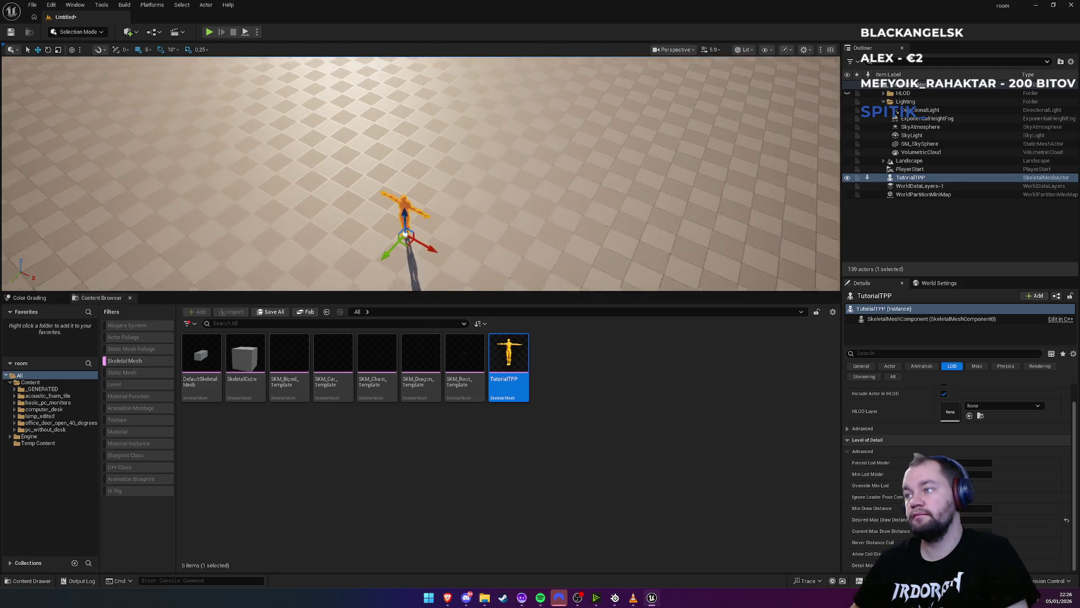
scroll(559, 268, "up", 4)
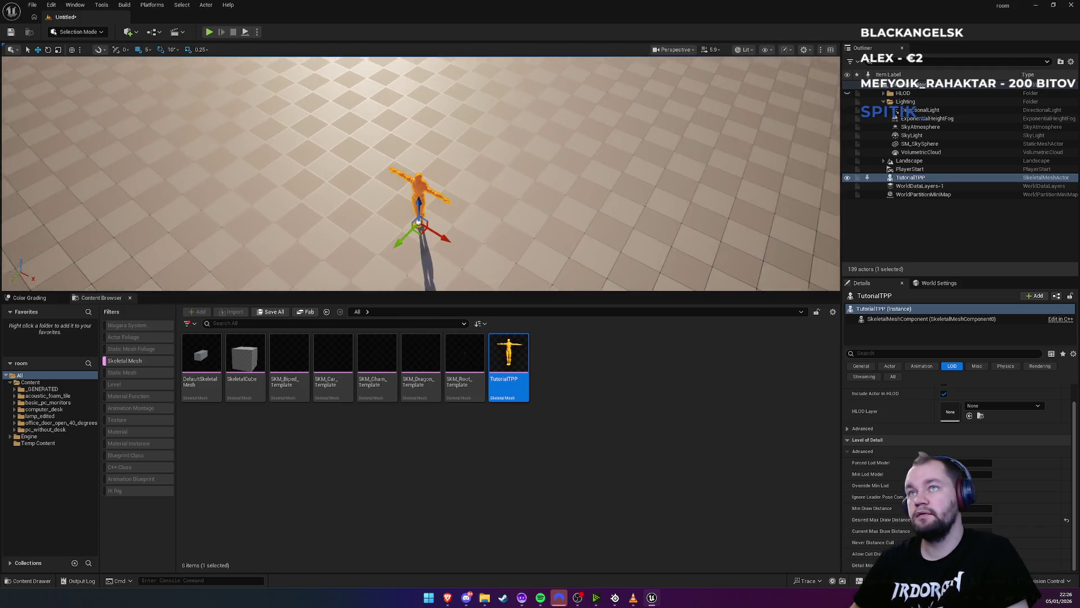
left_click(195, 580)
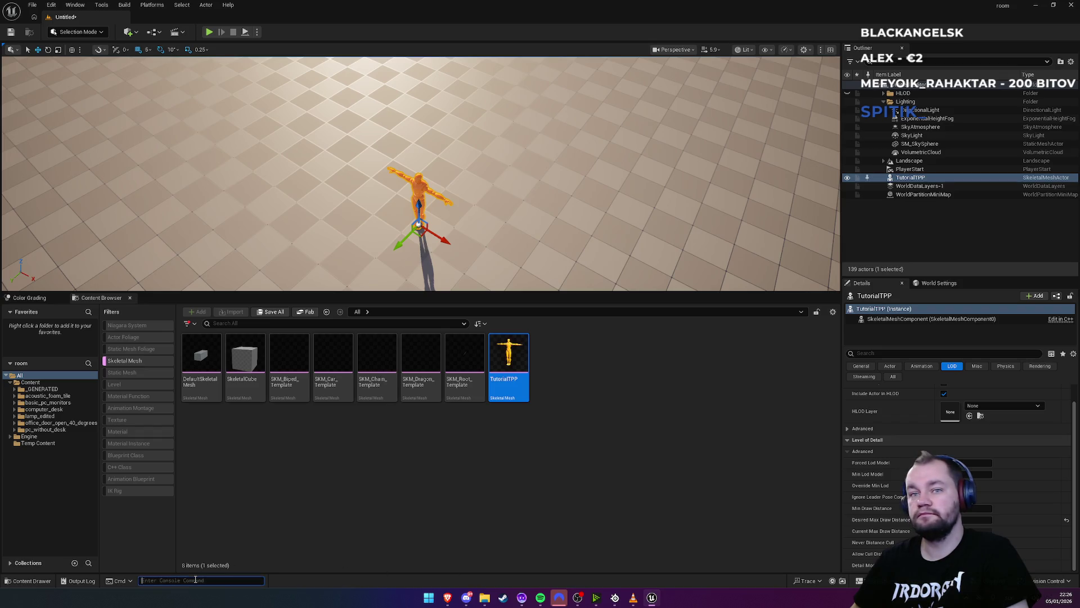
Browse the viewdistance console variables and run sg.ViewDistanceQuality.NumLevels 5
type("r.ViewDistanceScale")
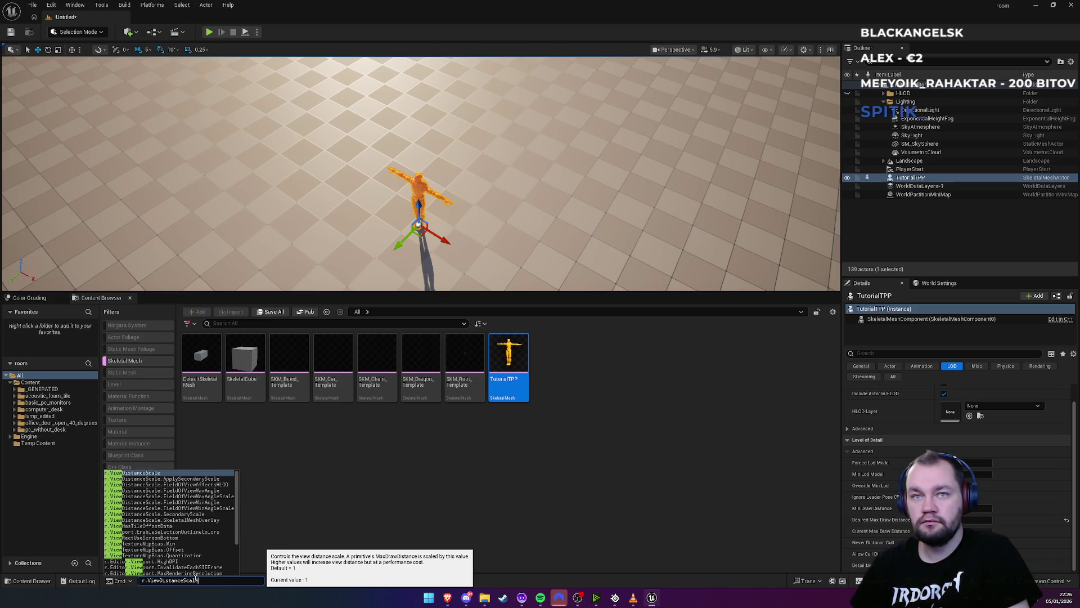
key("ctrl+a")
type("vie")
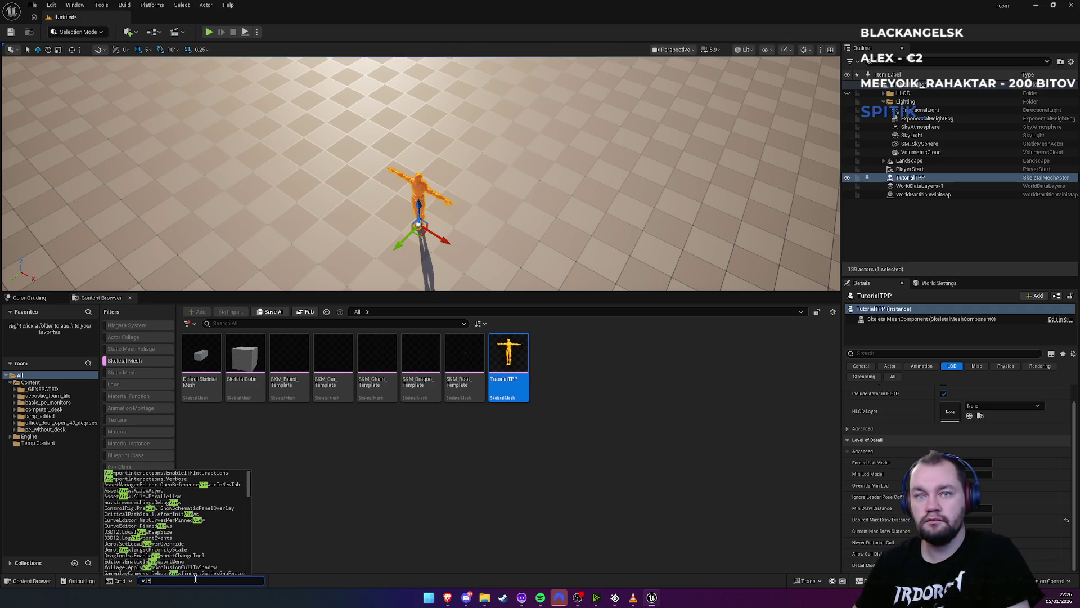
type("wdistance")
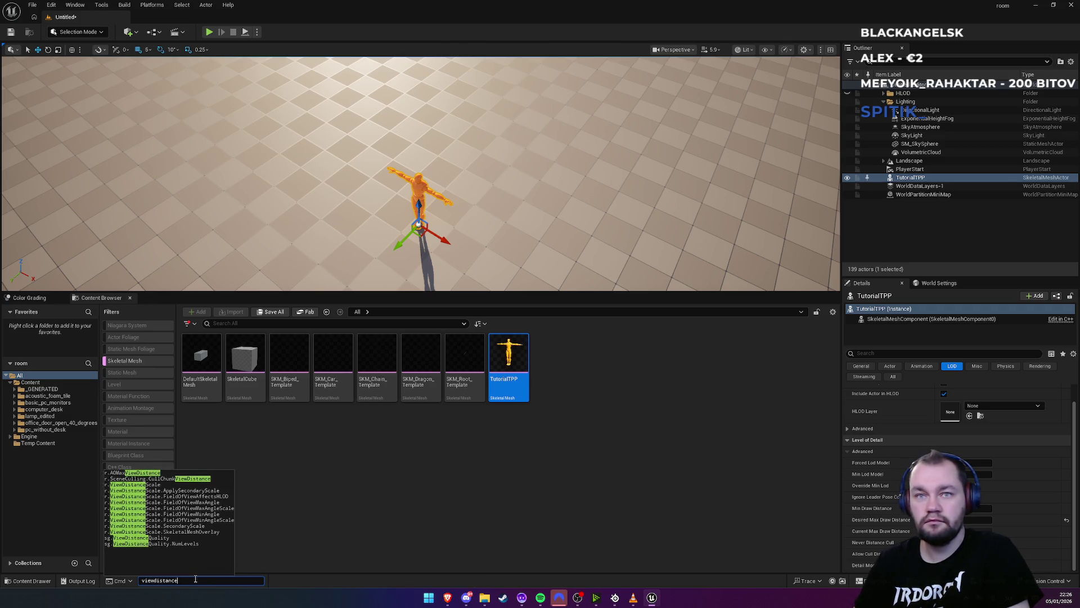
key("Down")
key("Down")
key("Down")
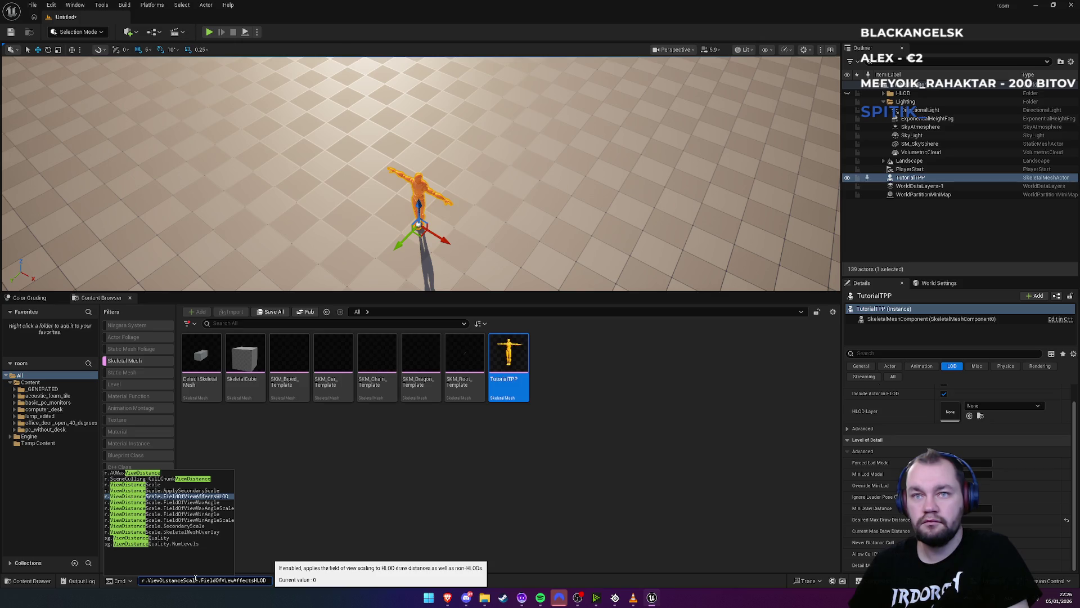
key("Down")
key("Down")
key("Down")
key("Down")
key("Down")
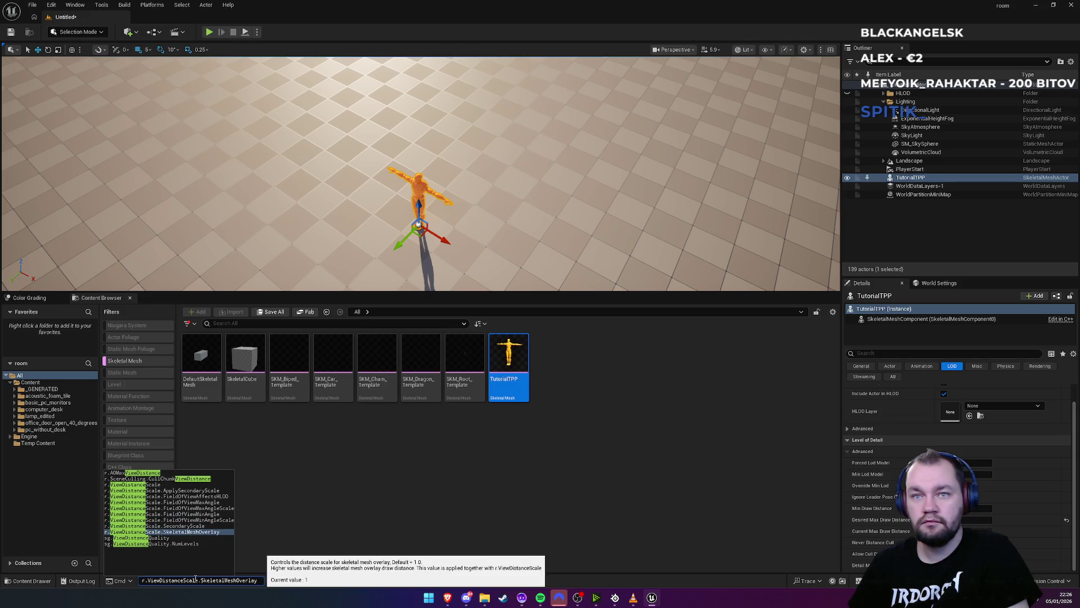
key("Down")
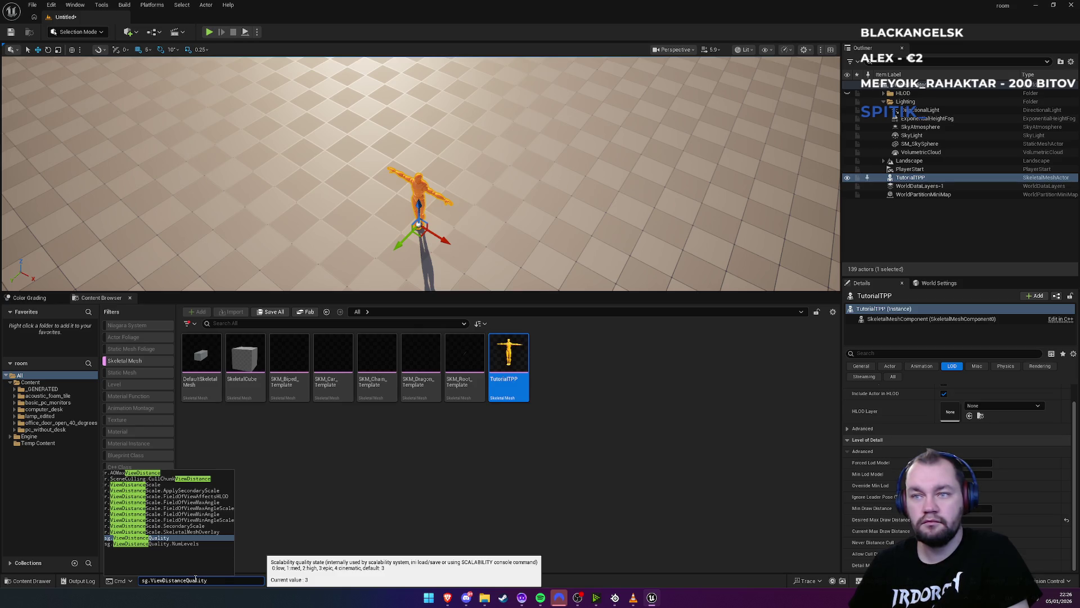
key("Down")
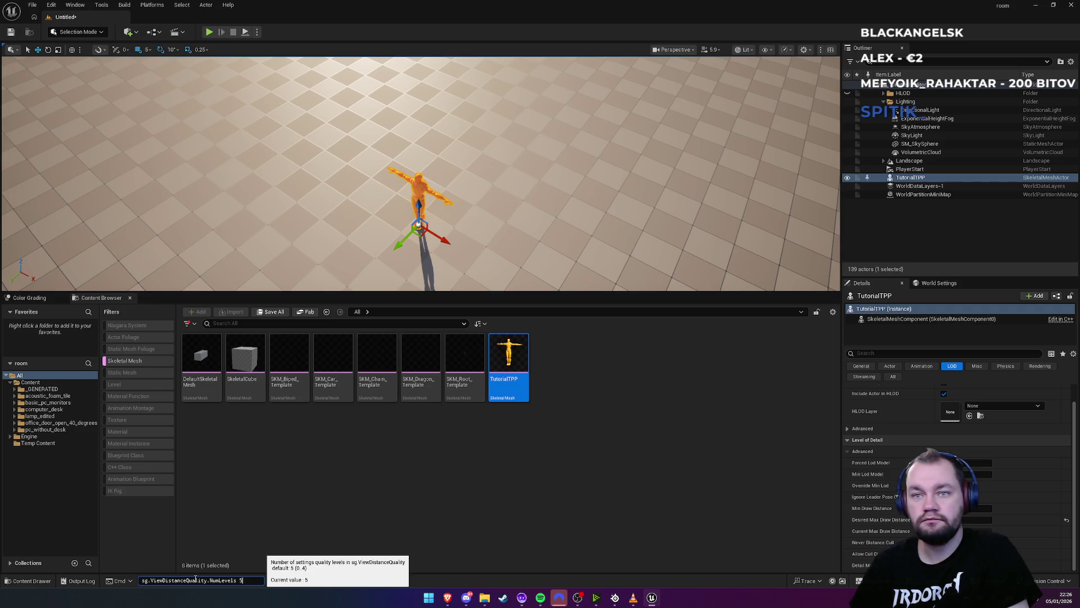
key("Return")
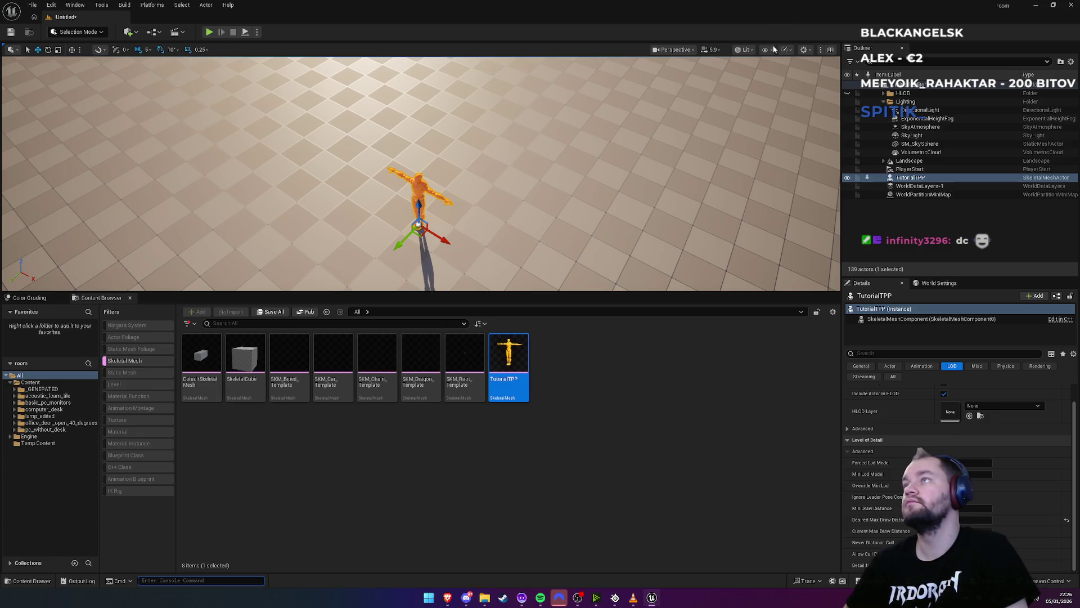
Set Viewport Scalability View Distance to Near, then orbit away and re-centre on the mannequin
left_click(786, 50)
left_click(787, 50)
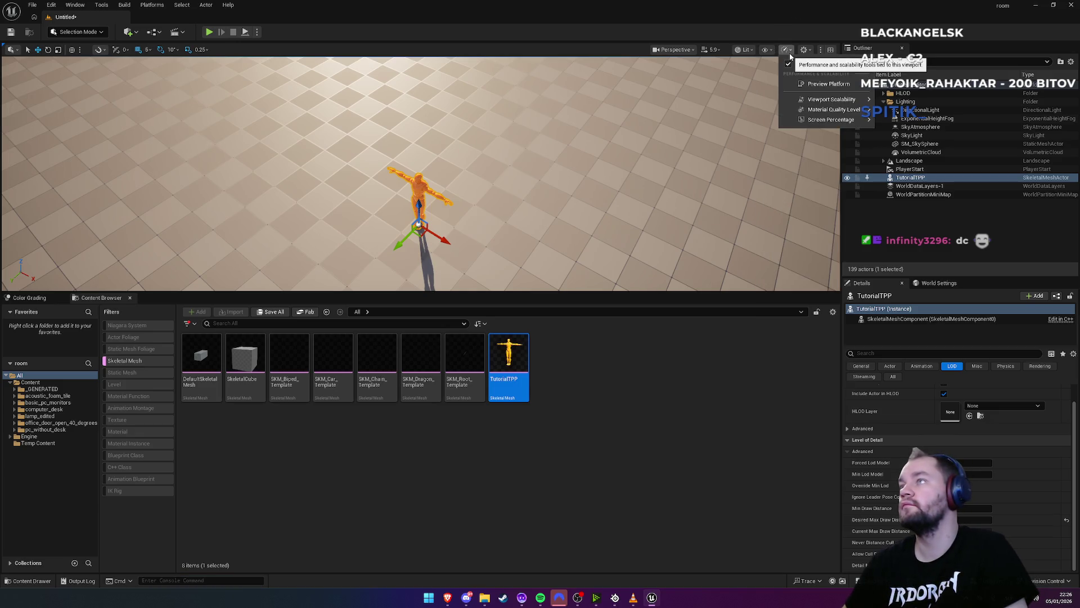
left_click(804, 49)
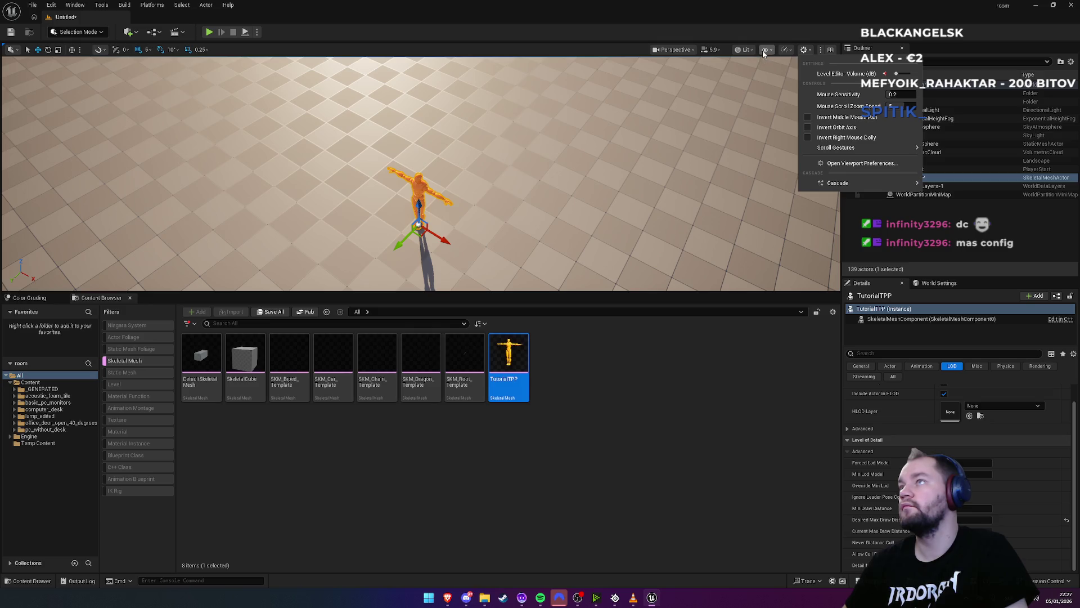
left_click(786, 50)
left_click(786, 49)
mouse_move(834, 86)
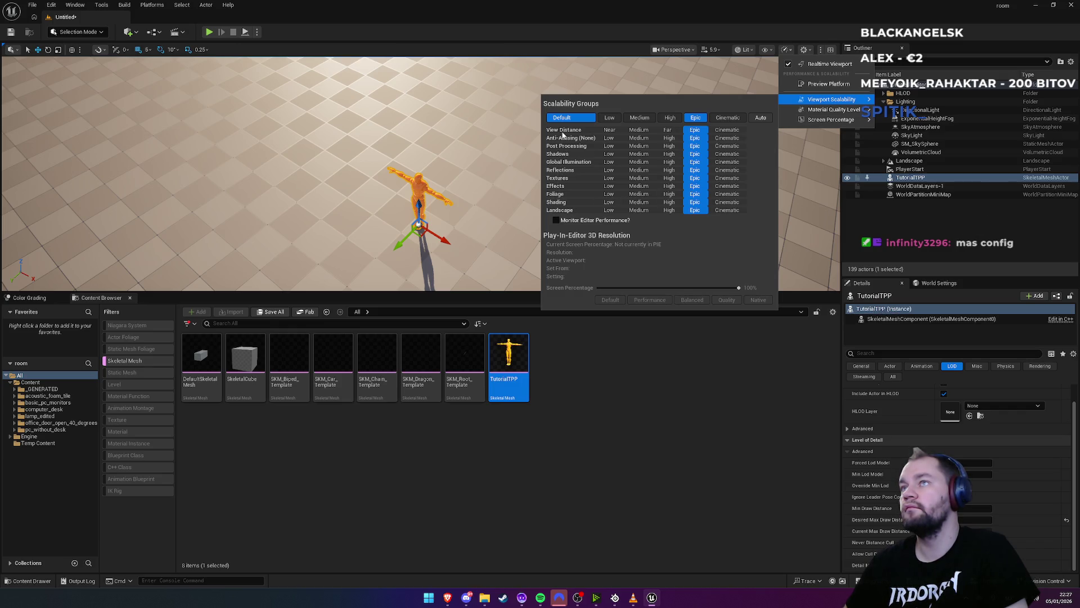
left_click(609, 130)
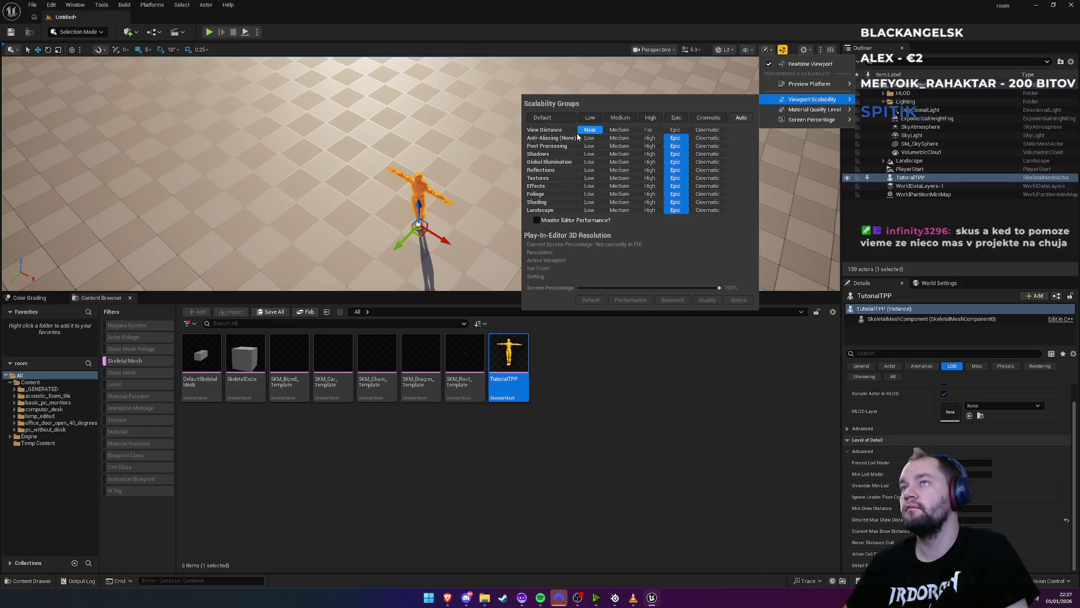
scroll(294, 257, "down", 6)
mouse_move(294, 258)
left_mouse_down()
mouse_move(276, 253)
mouse_move(304, 251)
mouse_move(323, 188)
left_mouse_up()
key("f")
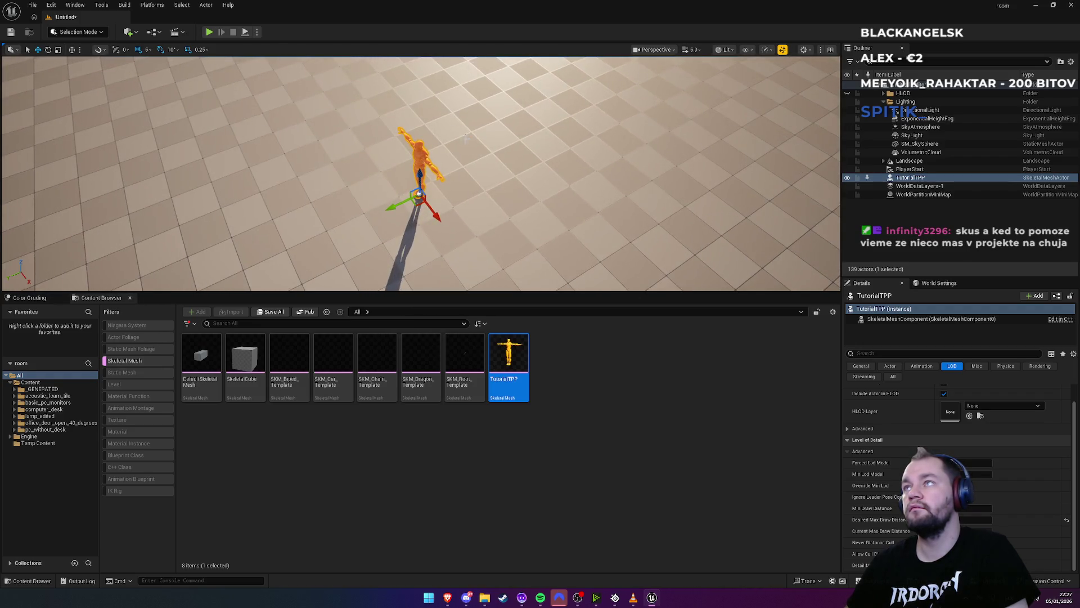
Set every viewport scalability group to High, then close the Unreal editor
left_click(771, 51)
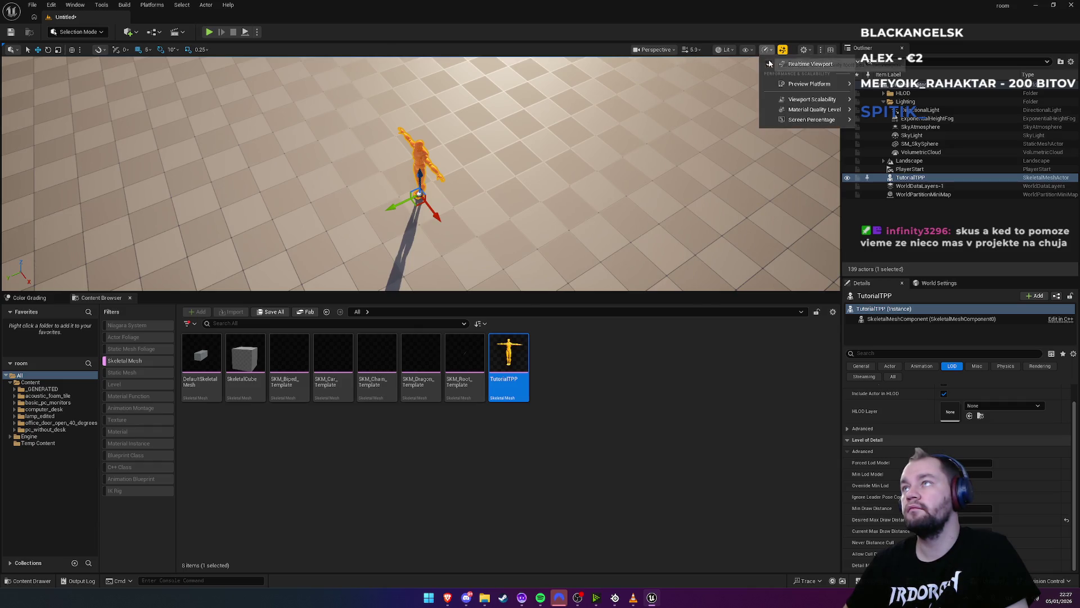
mouse_move(806, 103)
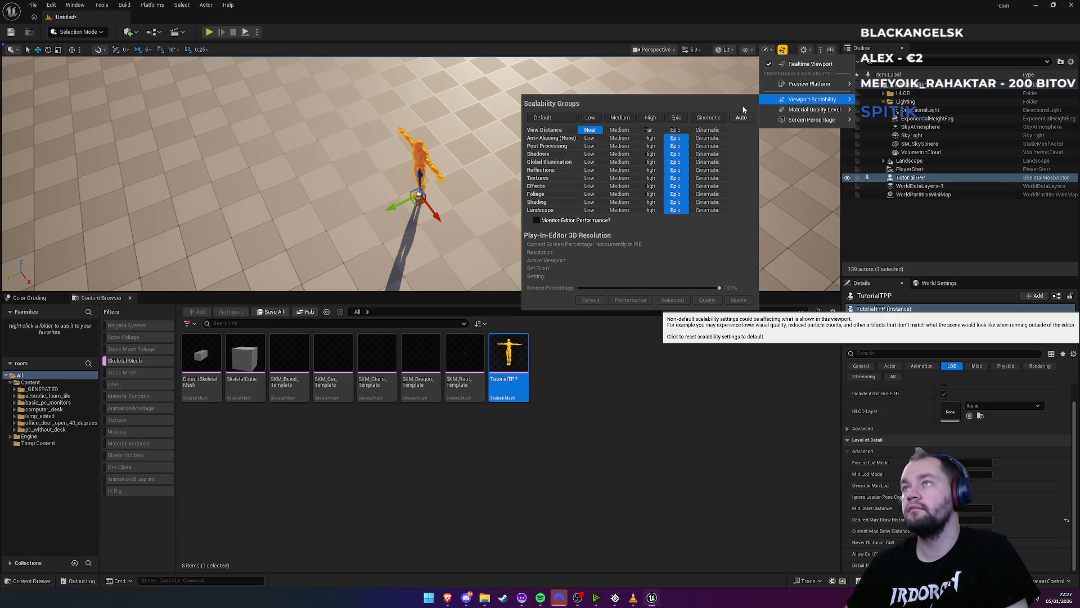
left_click(651, 118)
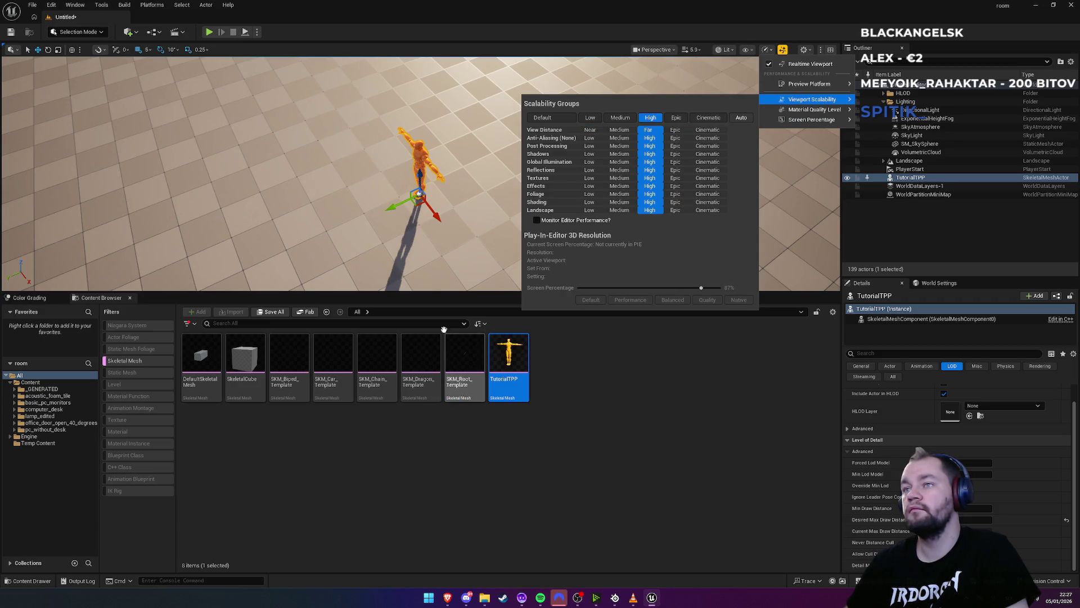
left_click_drag(428, 248, 417, 244)
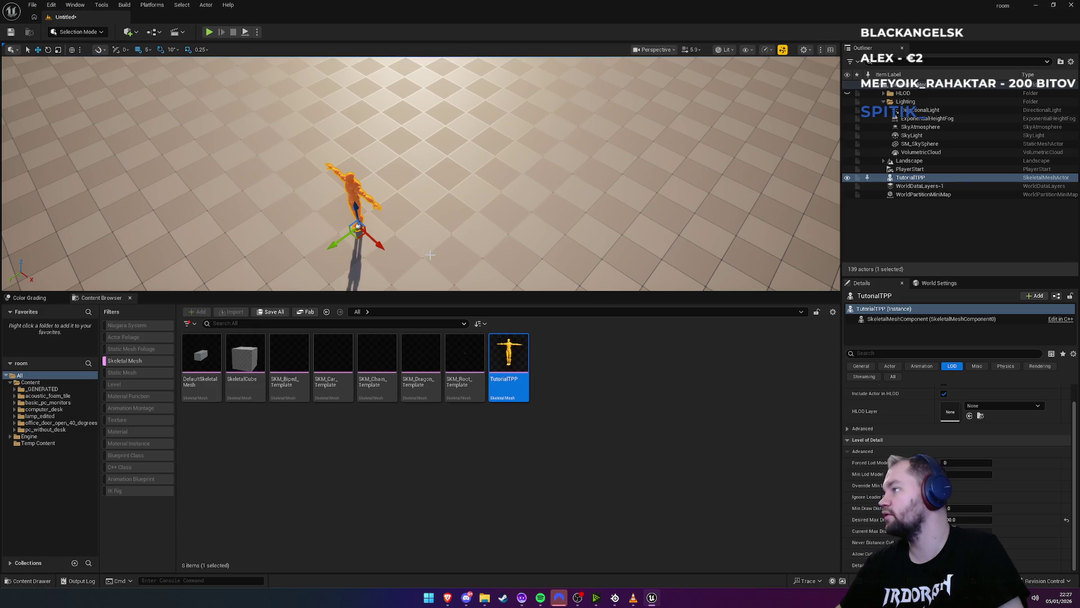
left_click(1071, 7)
Discard the room project's changes, then open ContentExamples from the Epic Games Launcher
left_click(612, 393)
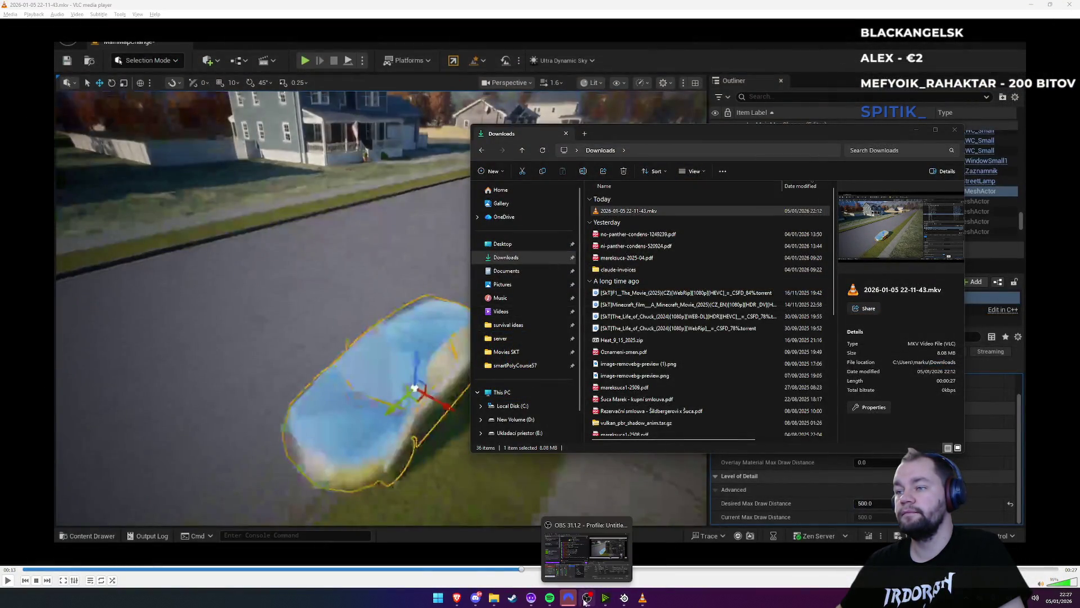
mouse_move(477, 604)
key("super")
type("epic")
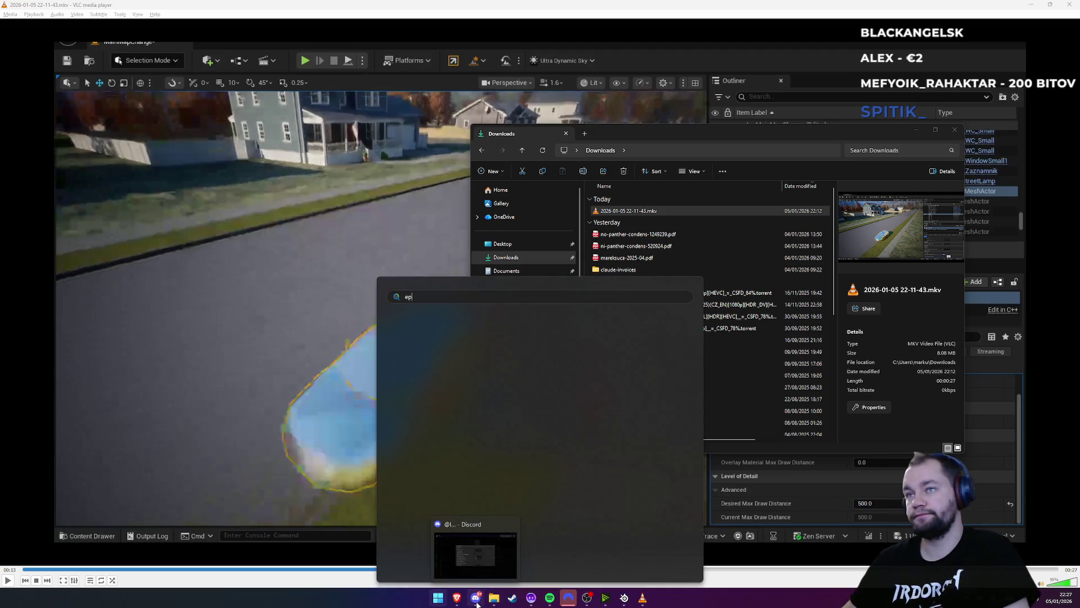
key("Return")
scroll(636, 370, "down", 1)
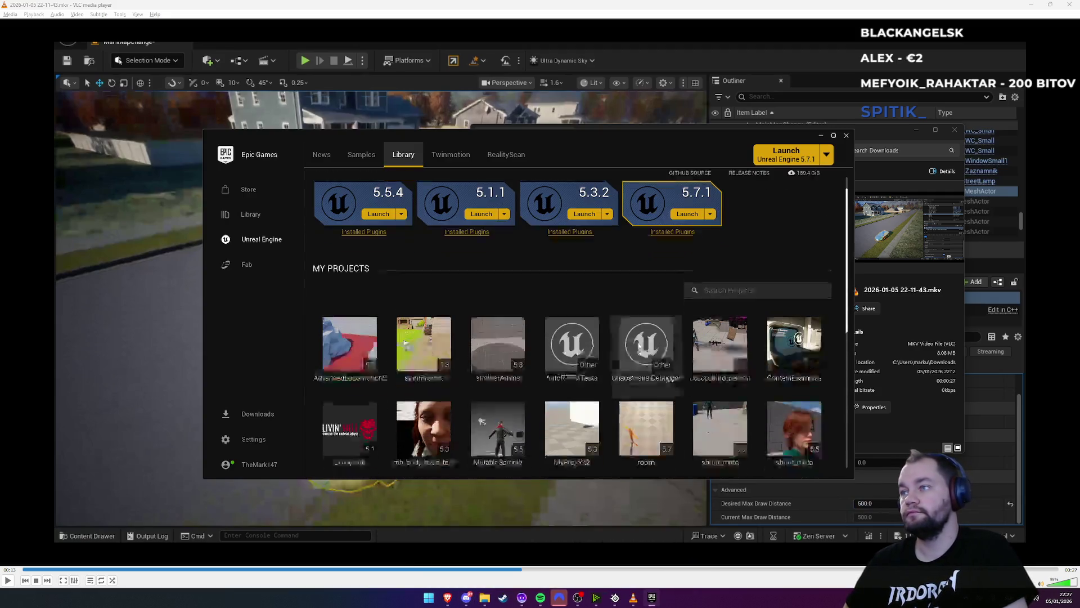
left_click(799, 346)
double_click(799, 346)
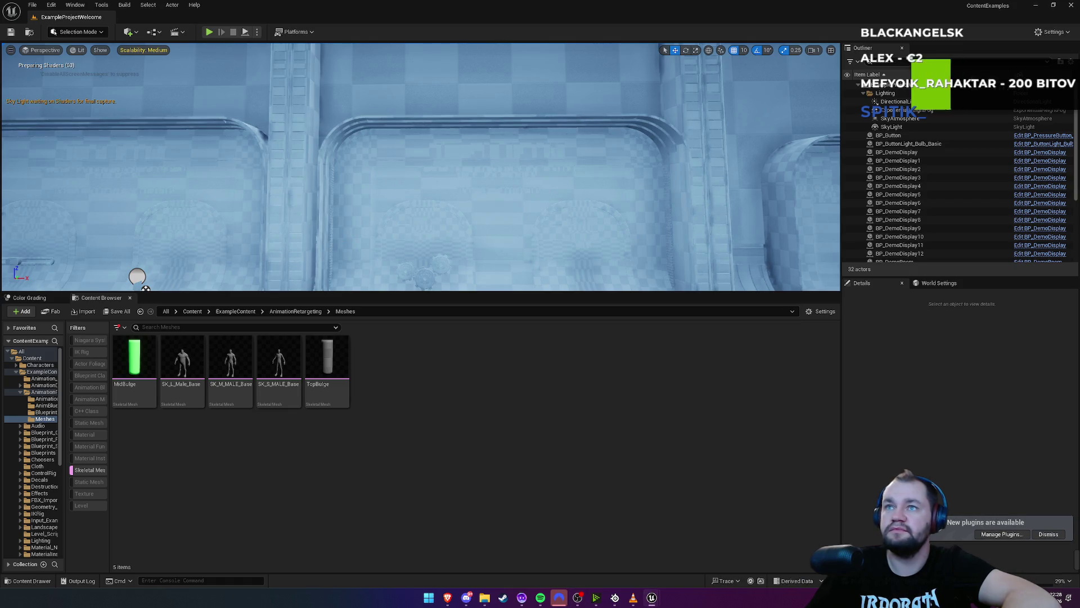
Fly down the corridor and place the SK_S_MALE_Base mannequin on its floor
right_click(361, 229)
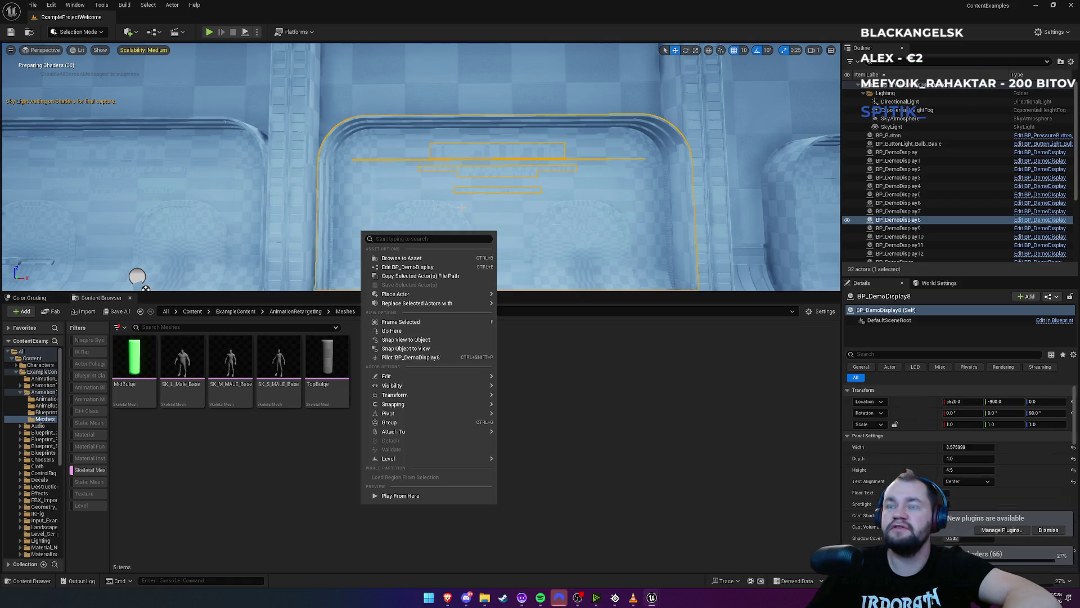
mouse_move(361, 229)
left_mouse_down()
mouse_move(258, 208)
mouse_move(241, 190)
mouse_move(303, 284)
mouse_move(288, 279)
left_mouse_up()
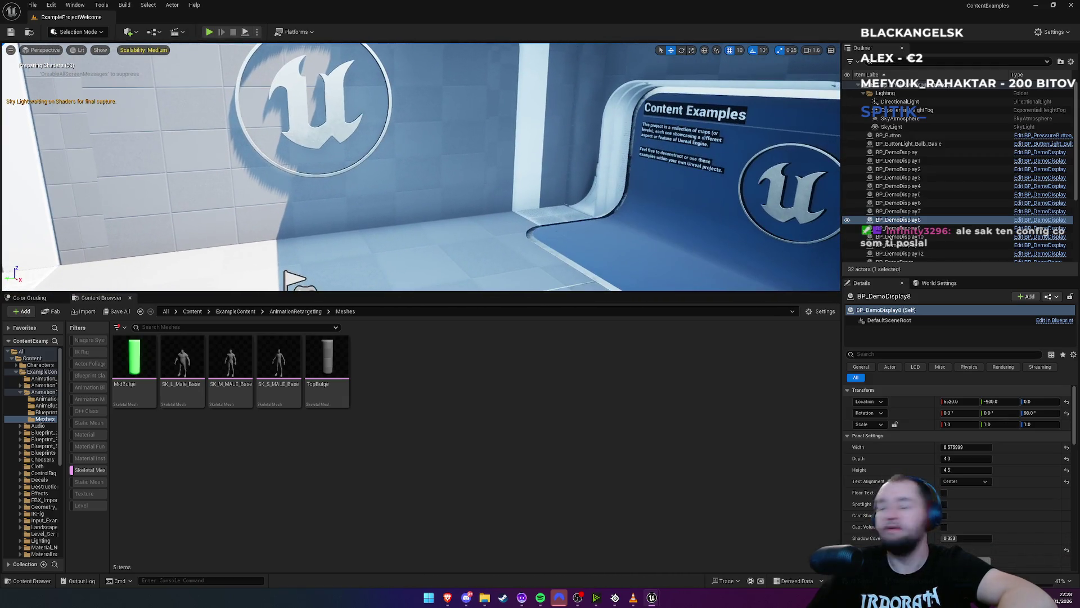
left_click_drag(292, 279, 242, 250)
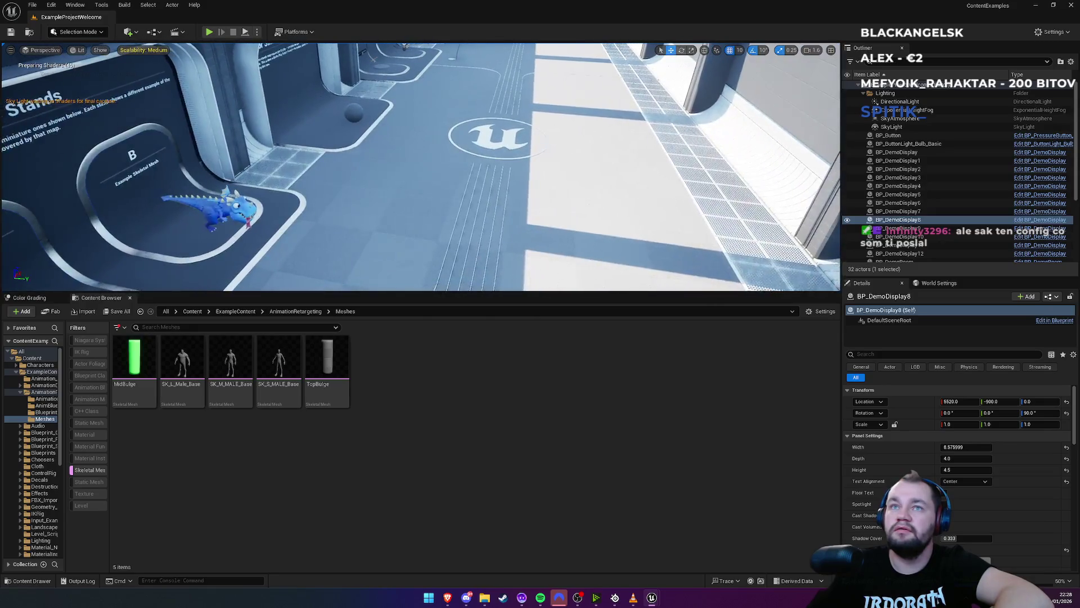
mouse_move(276, 374)
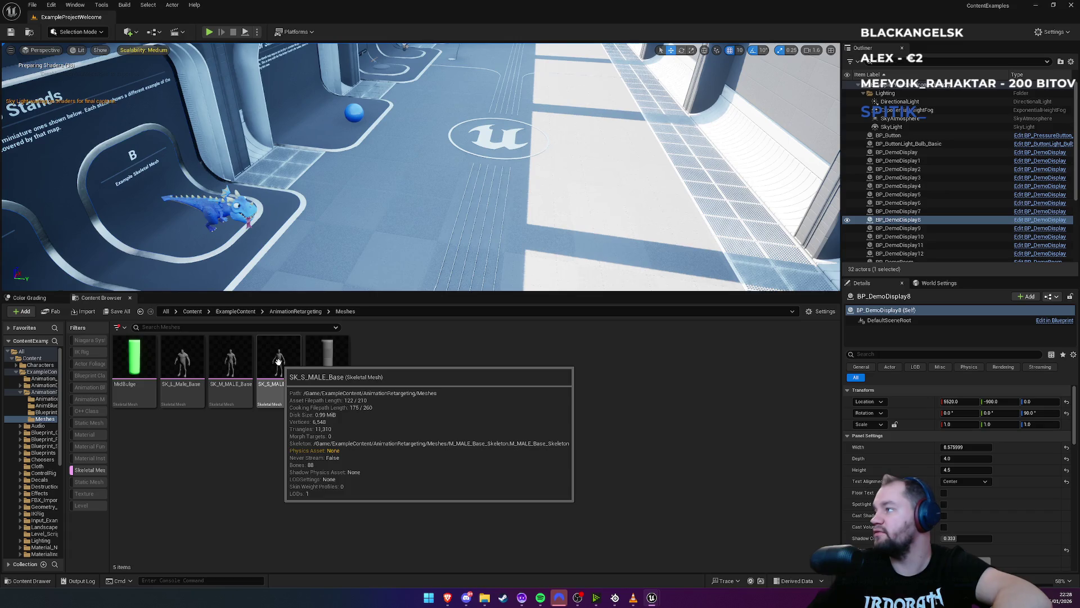
mouse_move(292, 355)
left_mouse_down()
mouse_move(435, 237)
mouse_move(448, 250)
mouse_move(453, 204)
left_mouse_up()
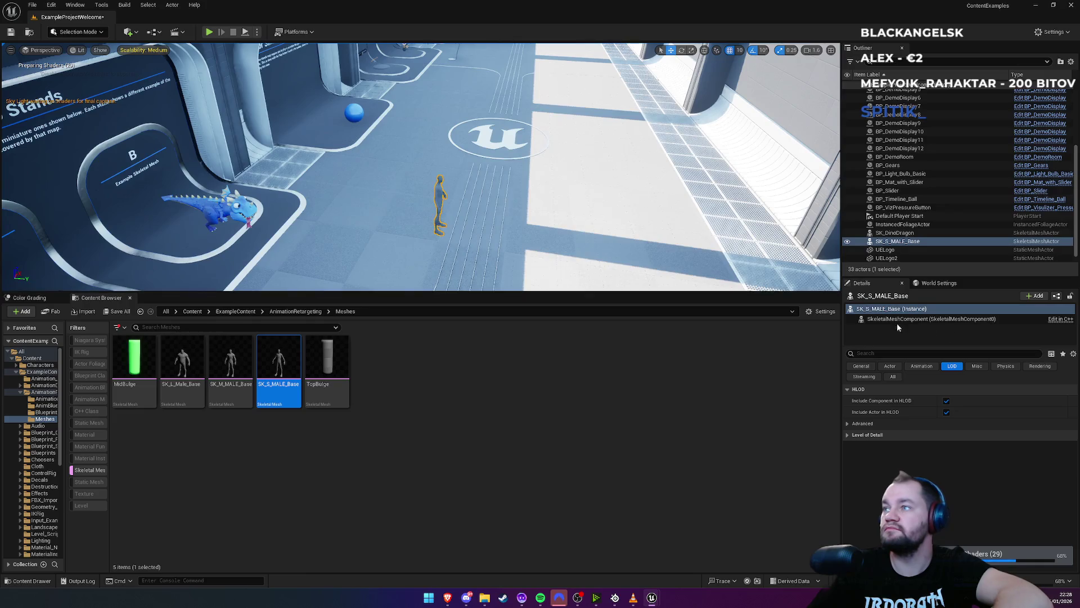
Set the mannequin's Desired Max Draw Distance to 30 in its level of detail settings
left_click(848, 435)
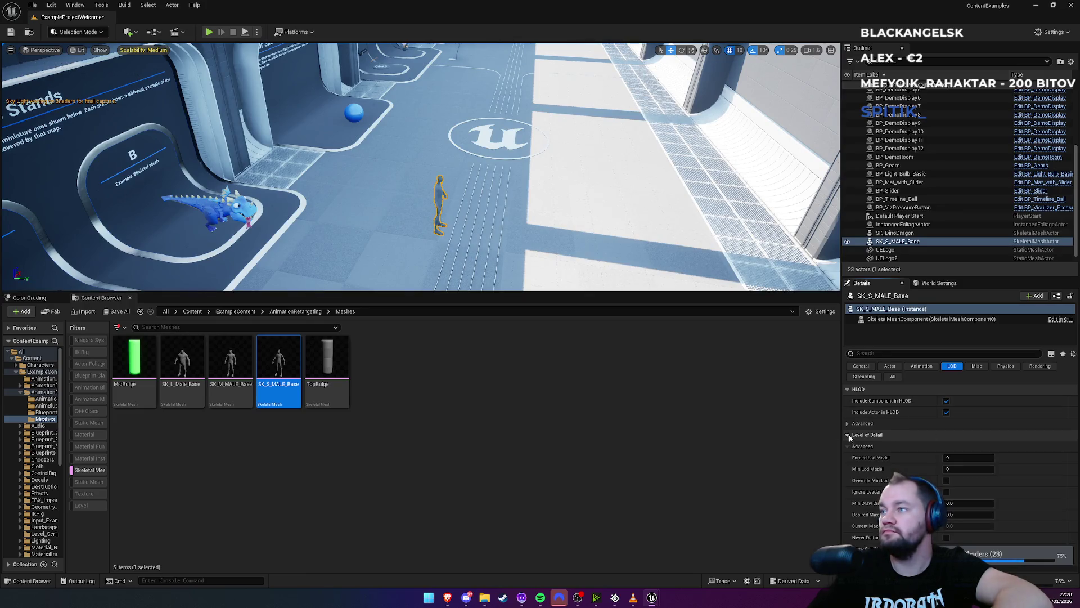
left_click(972, 515)
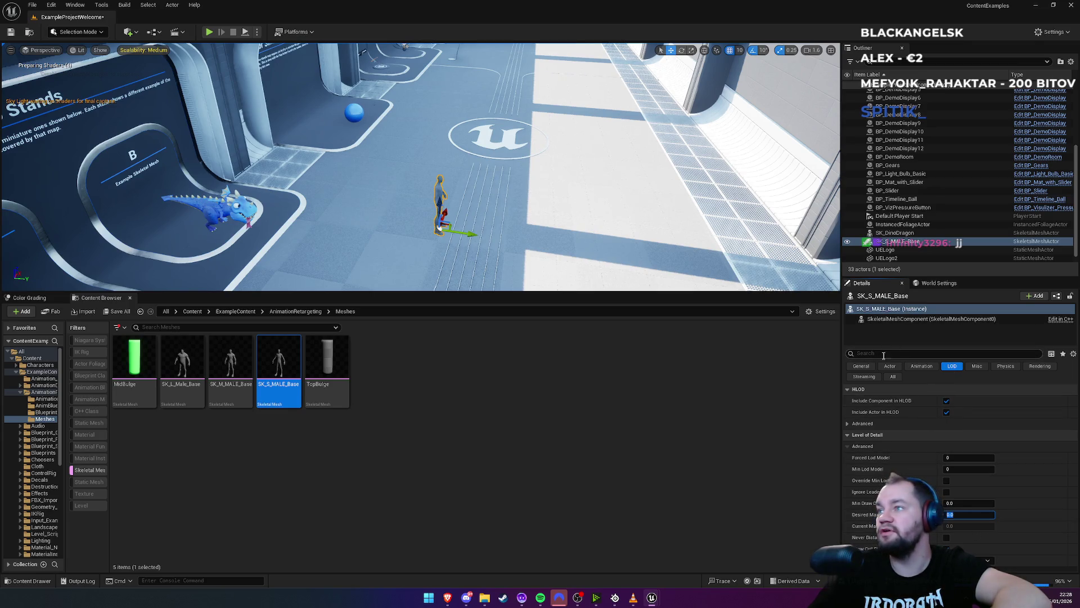
type("30")
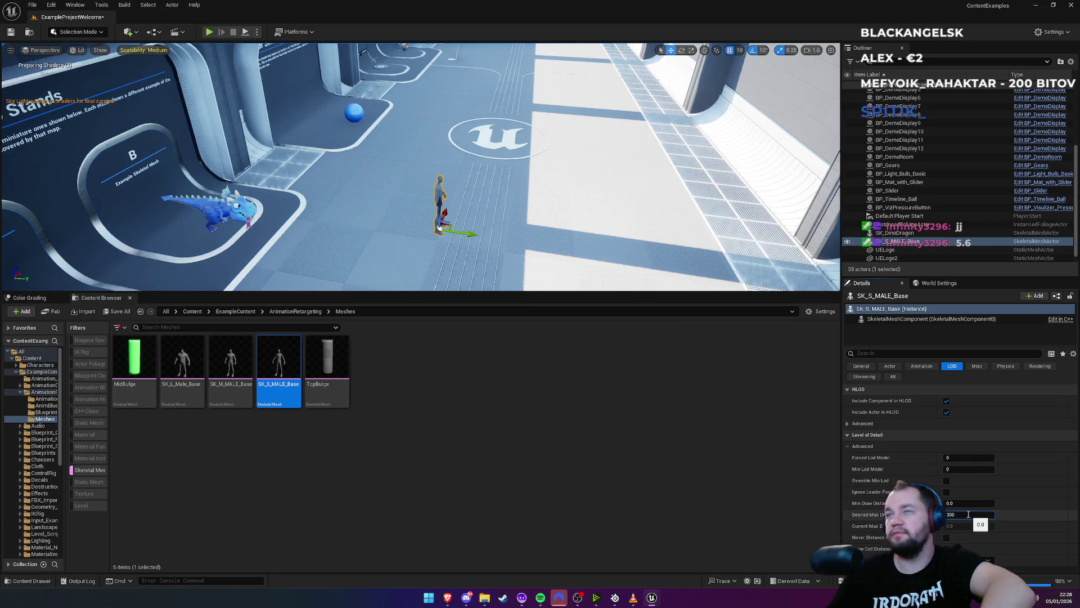
key("Return")
Preview the hall in the fullscreen viewport with F11, then restore the editor layout
mouse_move(447, 228)
left_mouse_down()
mouse_move(377, 205)
mouse_move(444, 128)
mouse_move(462, 138)
left_mouse_up()
key("Escape")
key("F11")
scroll(510, 187, "up", 5)
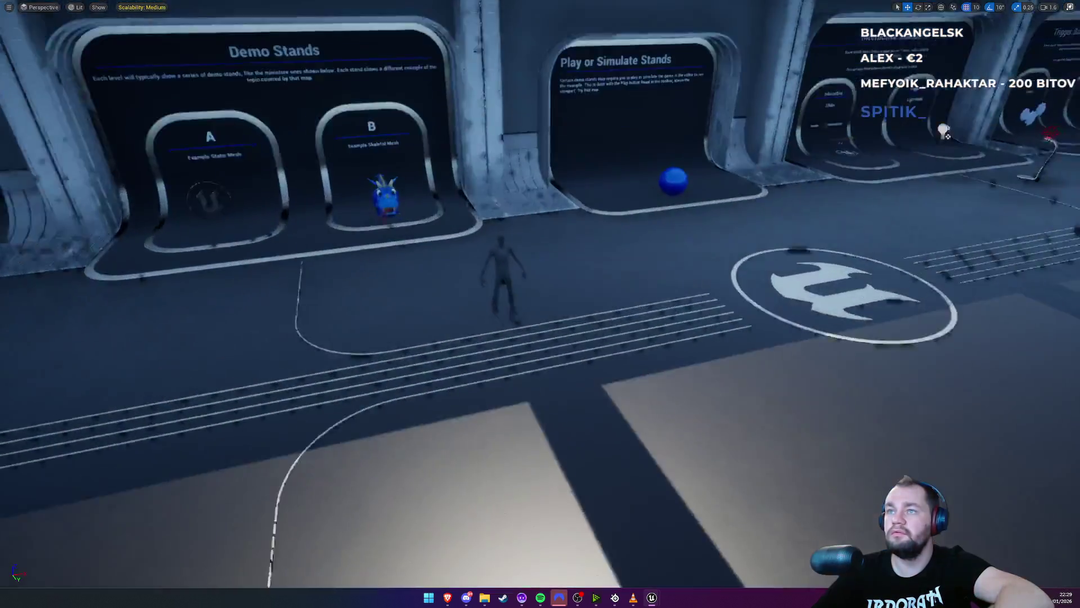
scroll(509, 187, "down", 6)
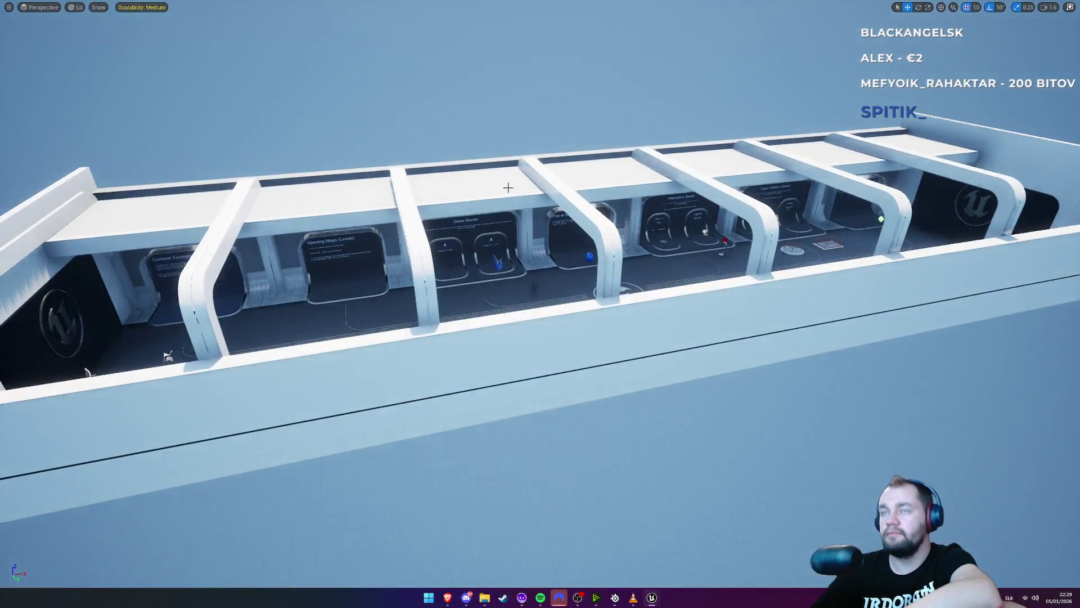
key("F11")
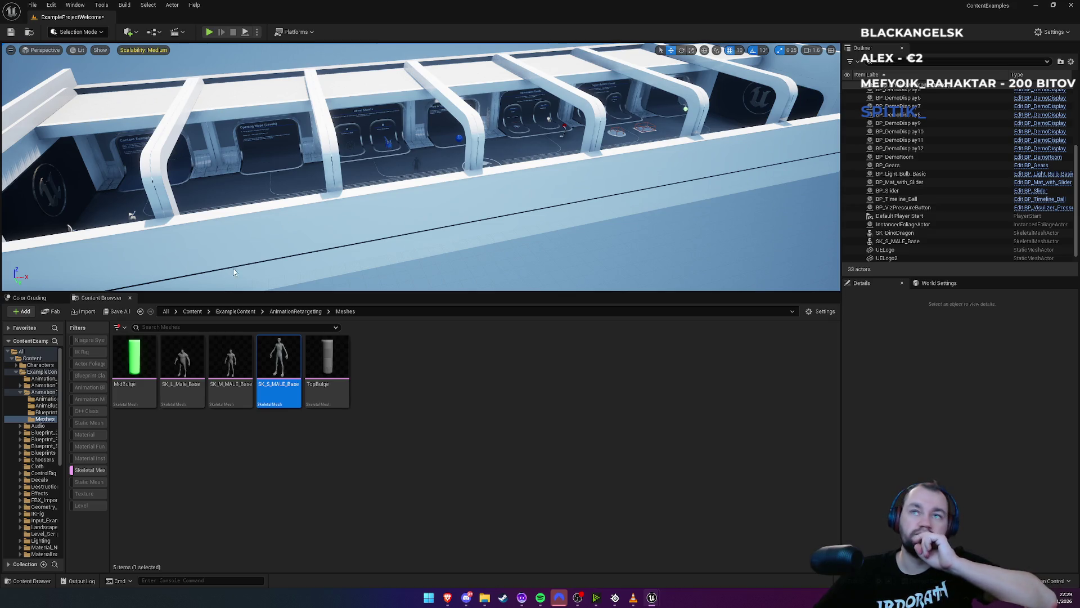
Close the Unreal Editor without saving the level
left_click(1074, 7)
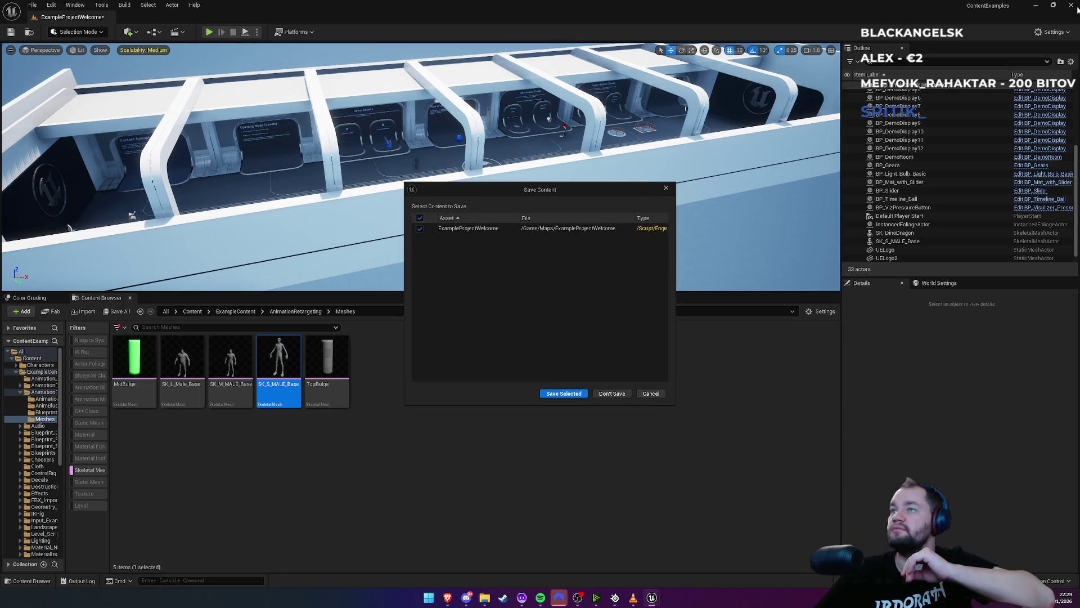
left_click(619, 396)
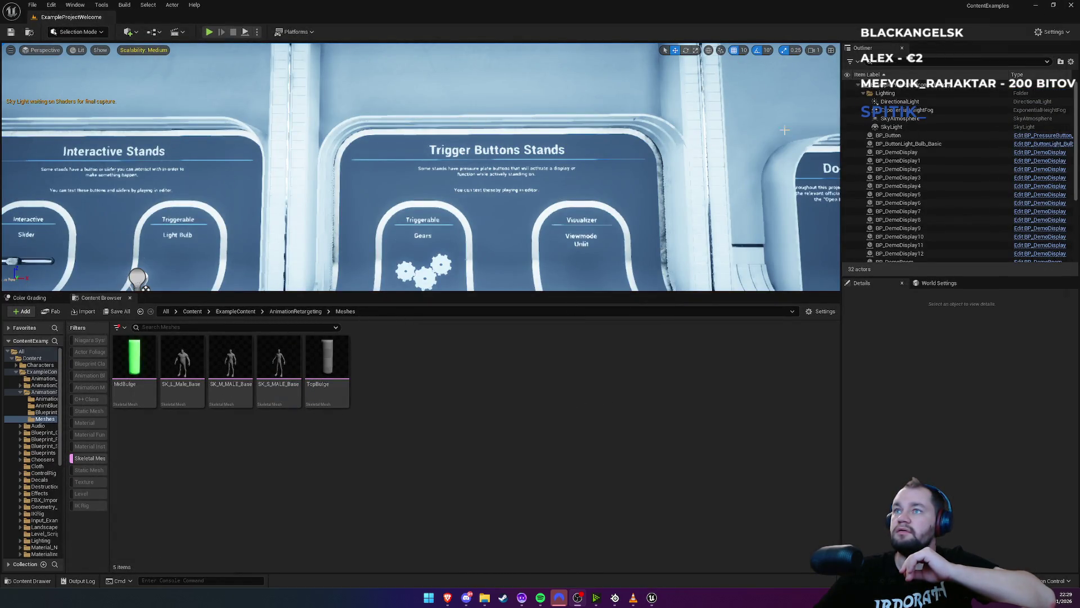
left_click(1071, 5)
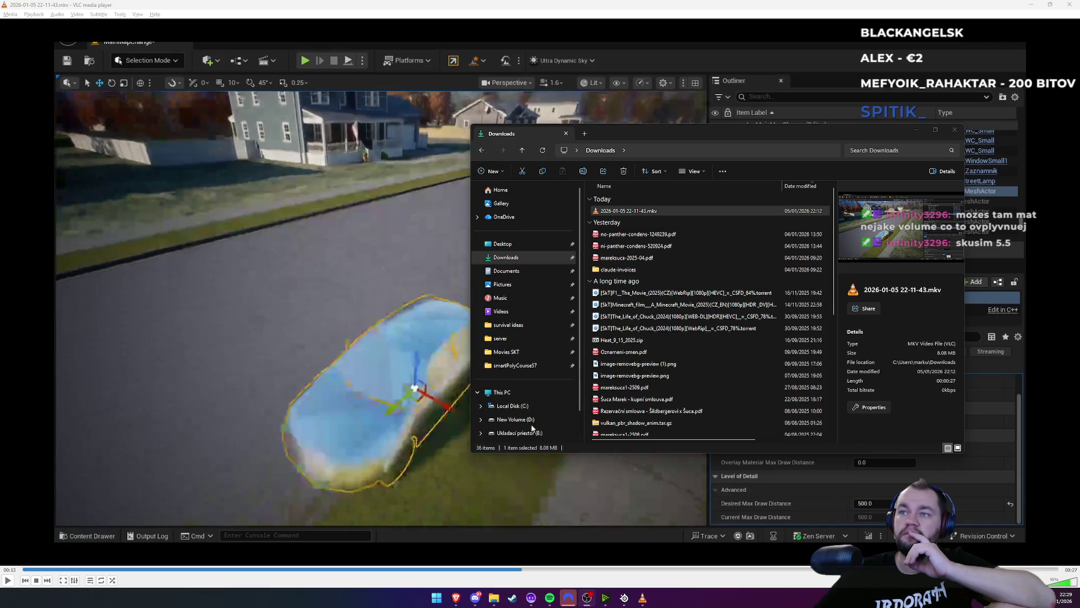
Browse to Documents > Unreal Projects > MutableSample > Config and delete DefaultEngine.ini
left_click(881, 140)
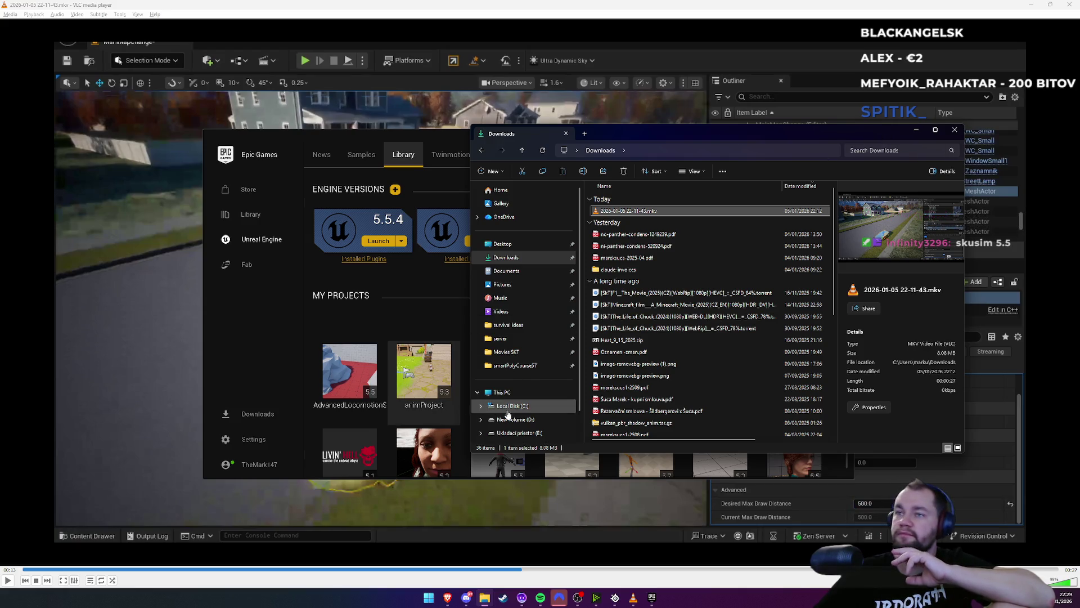
left_click(531, 420)
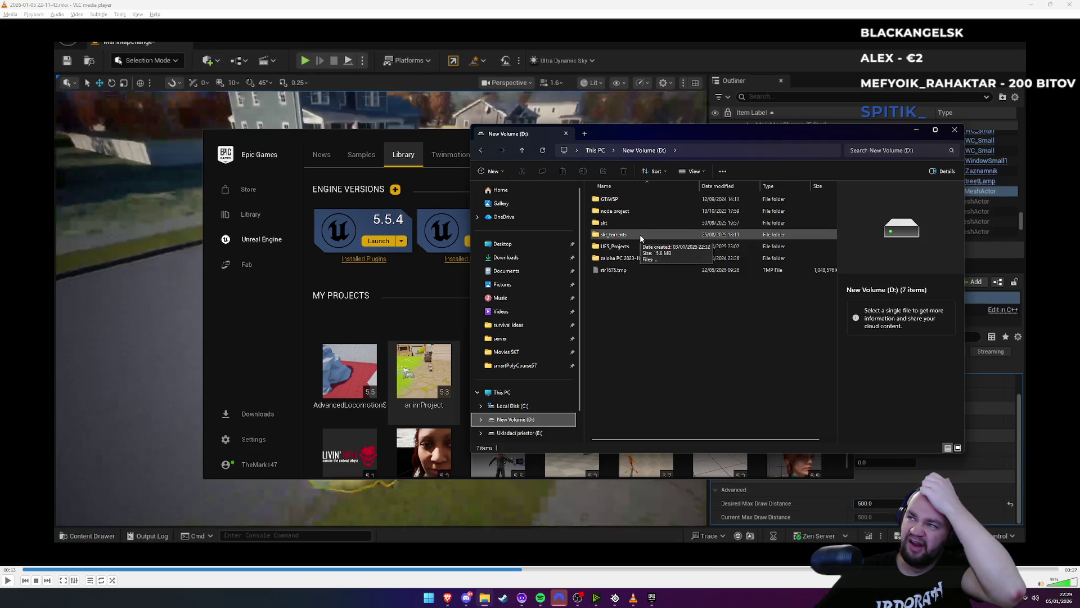
double_click(631, 247)
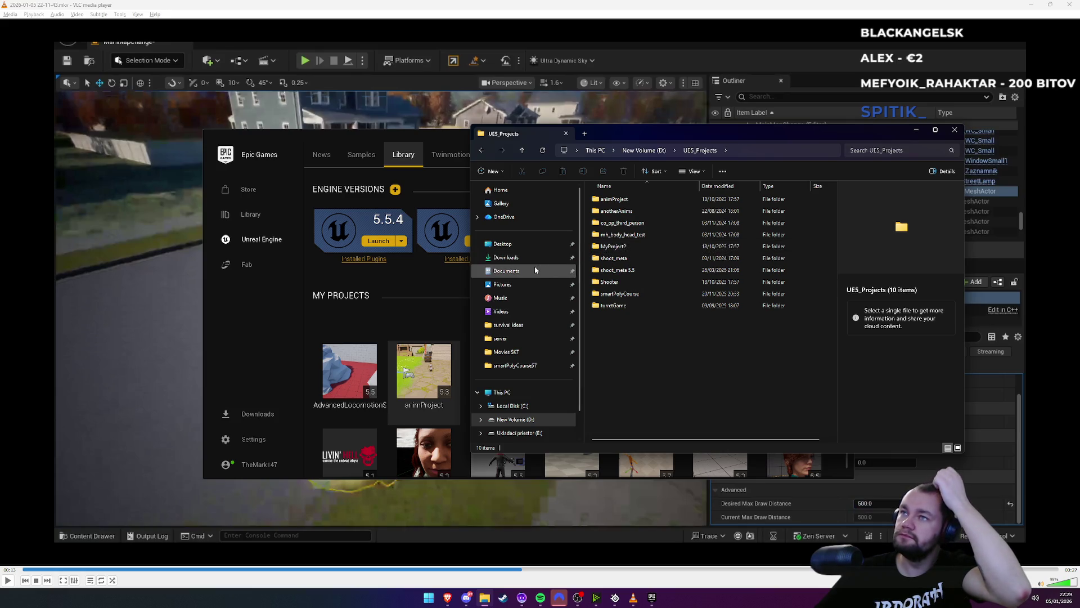
left_click(518, 272)
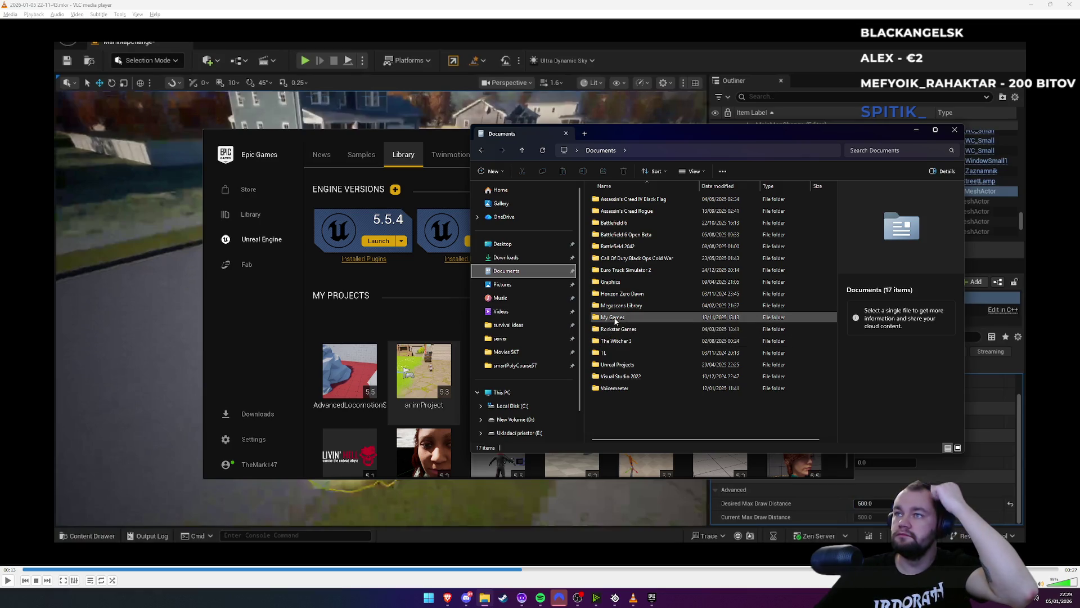
double_click(616, 364)
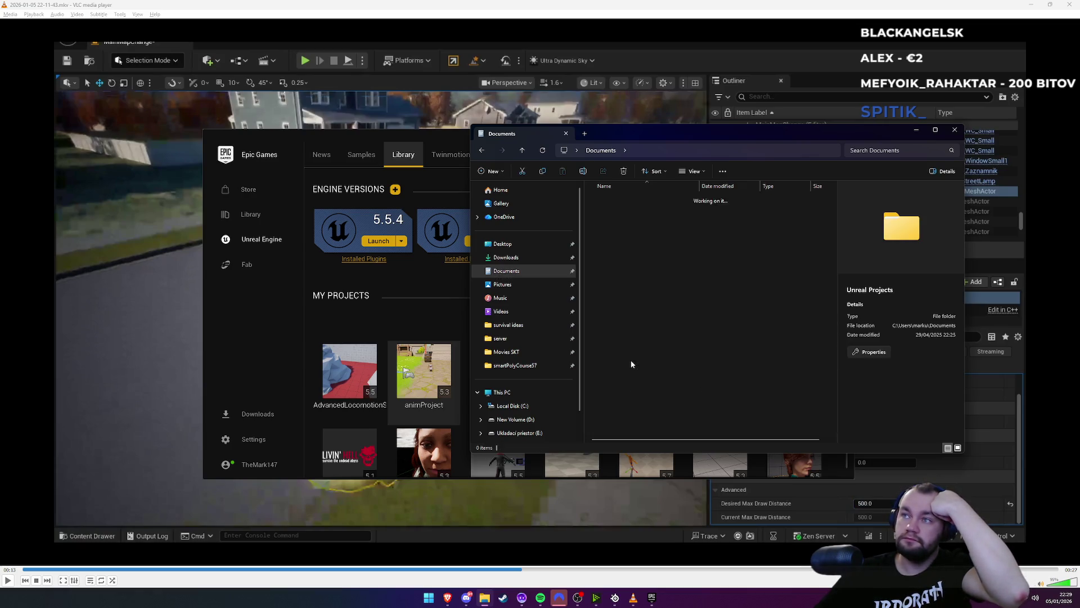
double_click(618, 223)
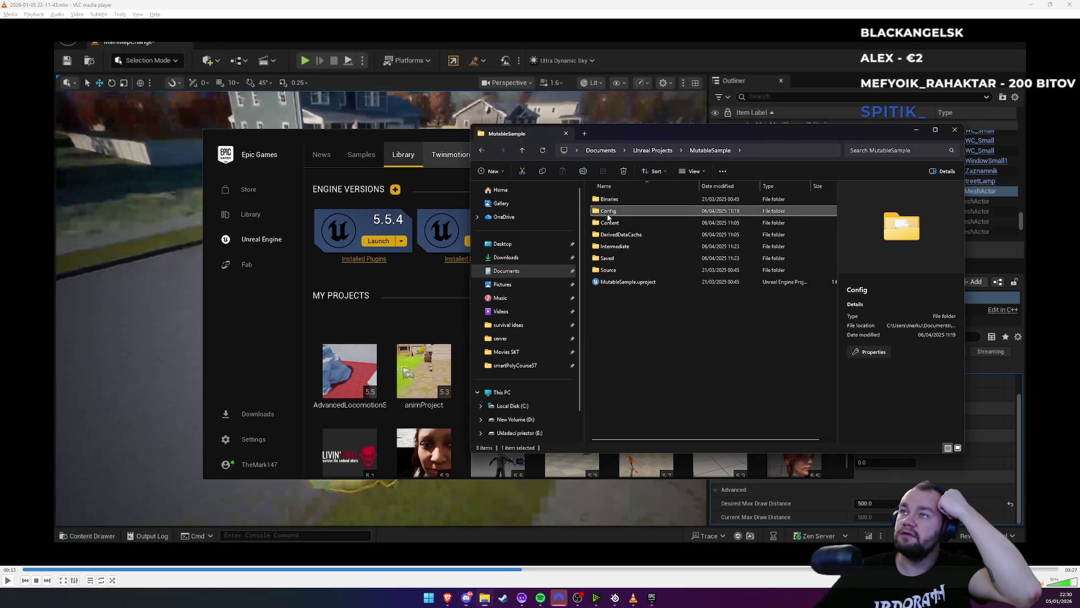
double_click(608, 212)
left_click(620, 235)
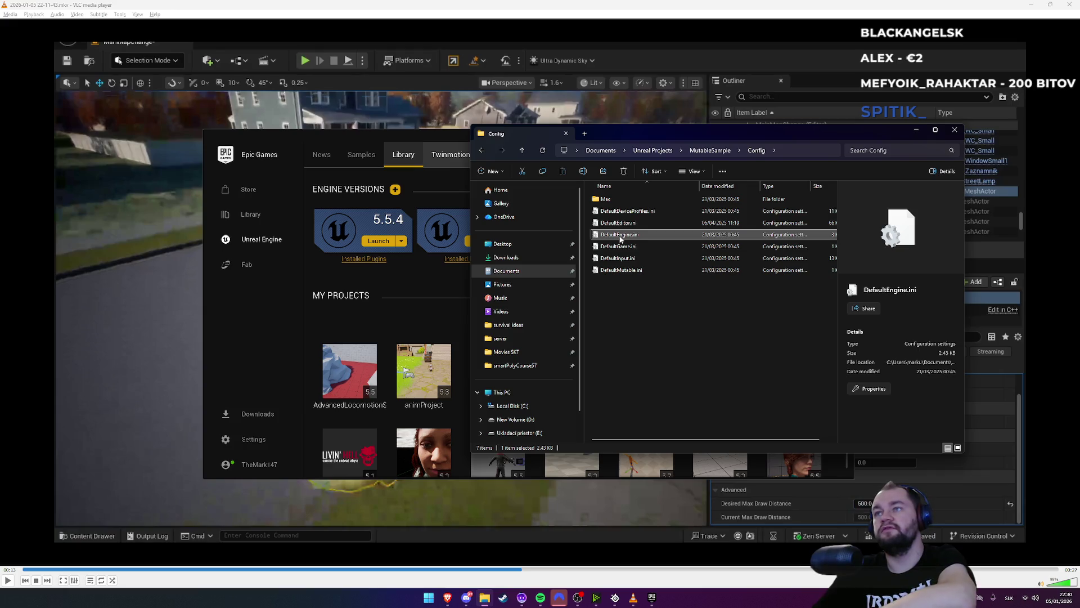
key("Delete")
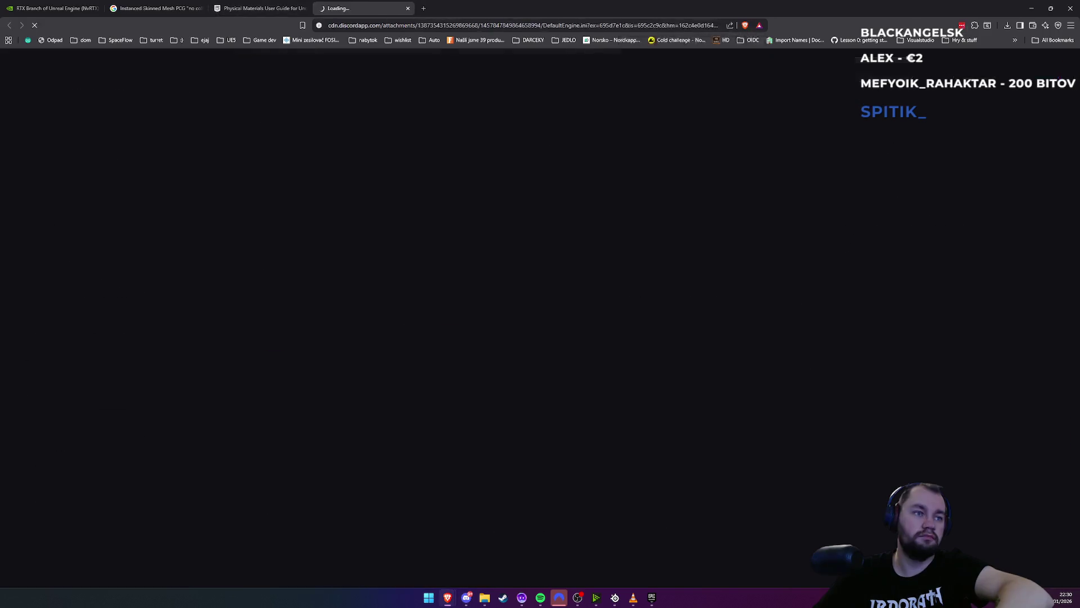
Download the unverified DefaultEngine.ini attachment in Brave
left_click(435, 287)
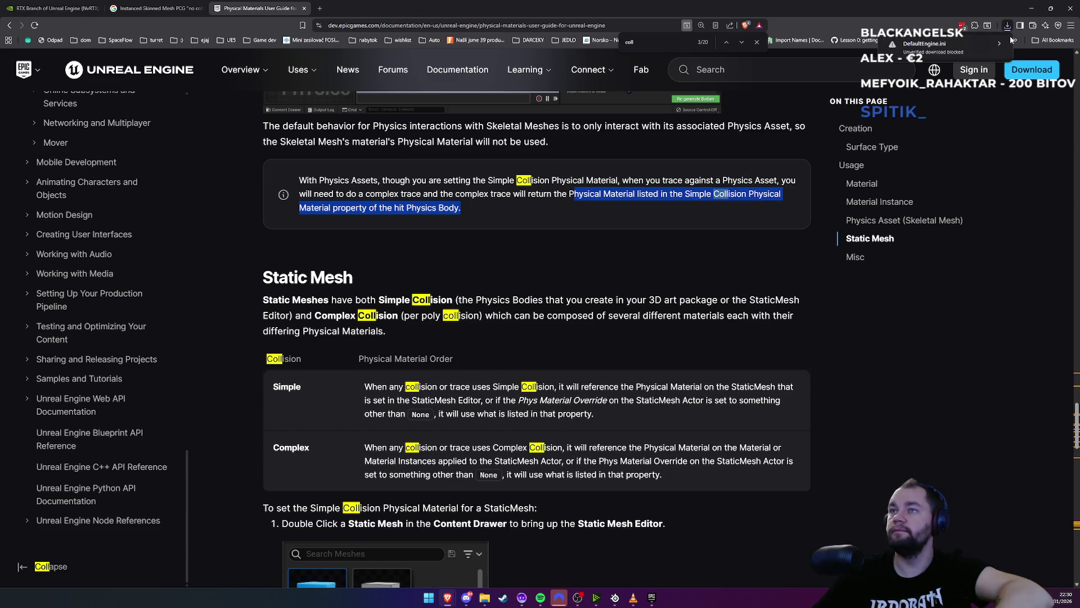
left_click(930, 56)
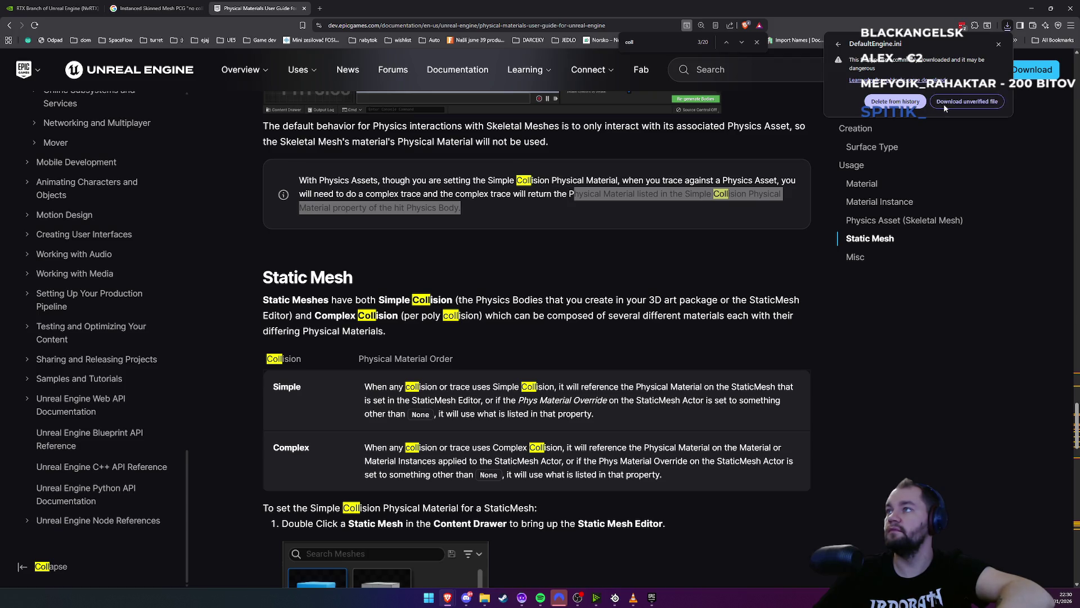
left_click(998, 44)
key("alt+Tab")
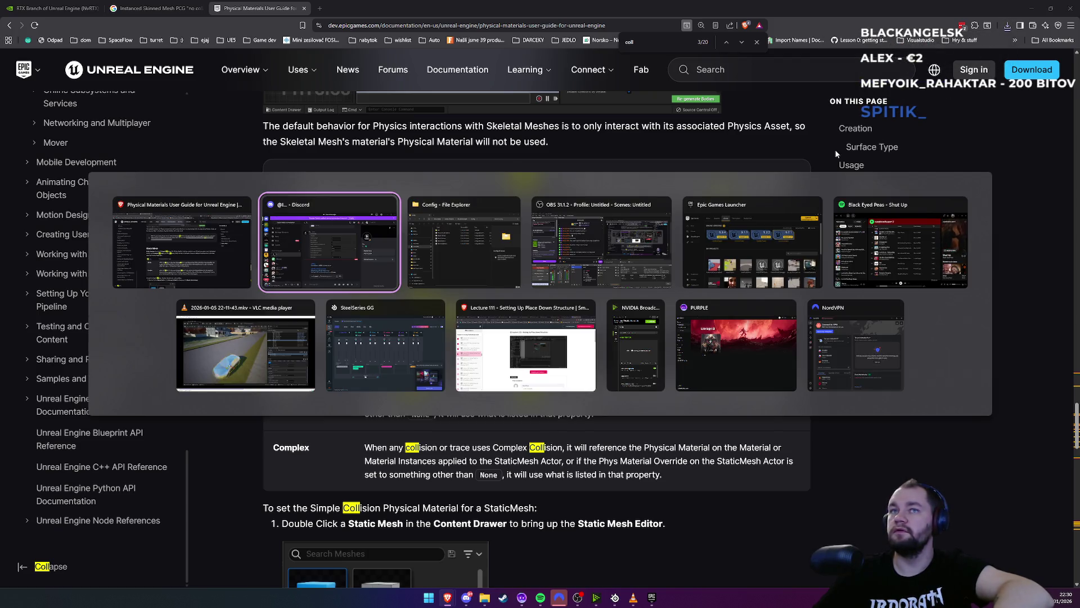
Paste the downloaded DefaultEngine.ini into MutableSample's Config folder and launch MutableSample.uproject
left_click(1007, 27)
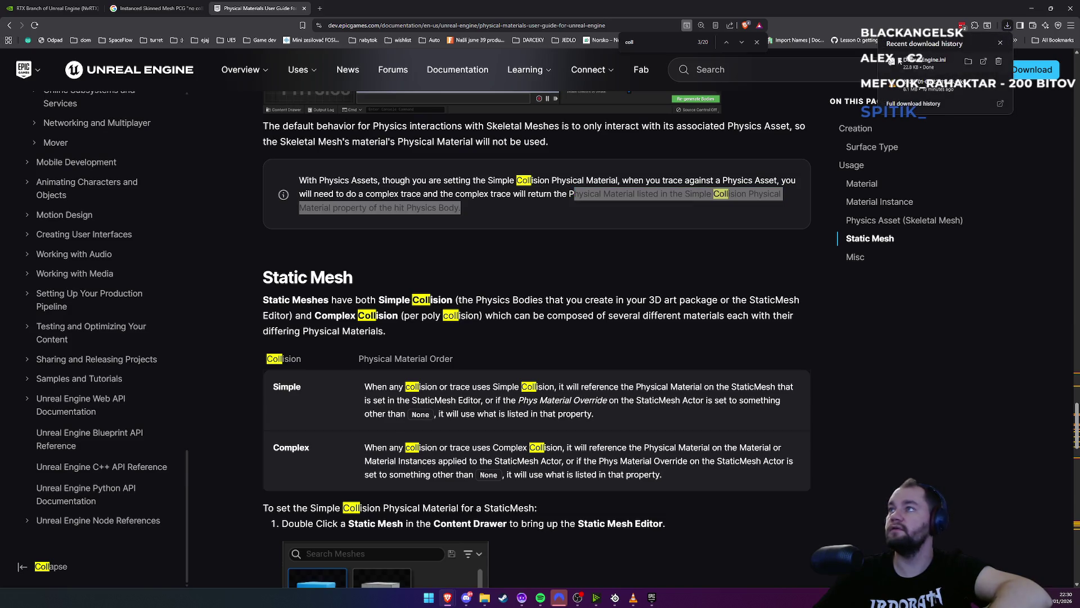
left_click(969, 62)
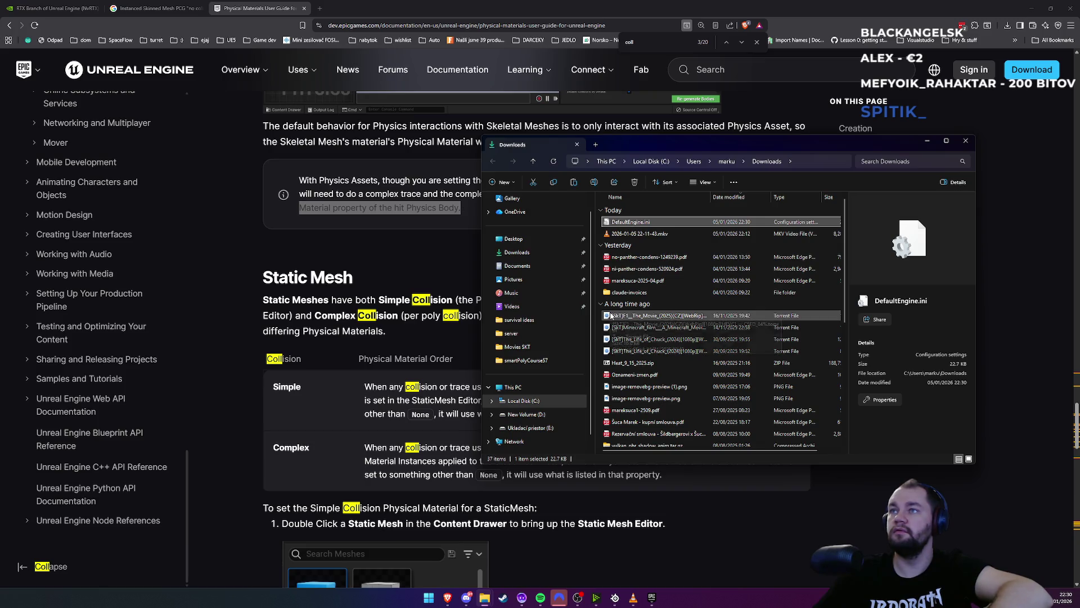
key("alt+Tab")
key("alt+Tab")
key("Tab")
key("Tab")
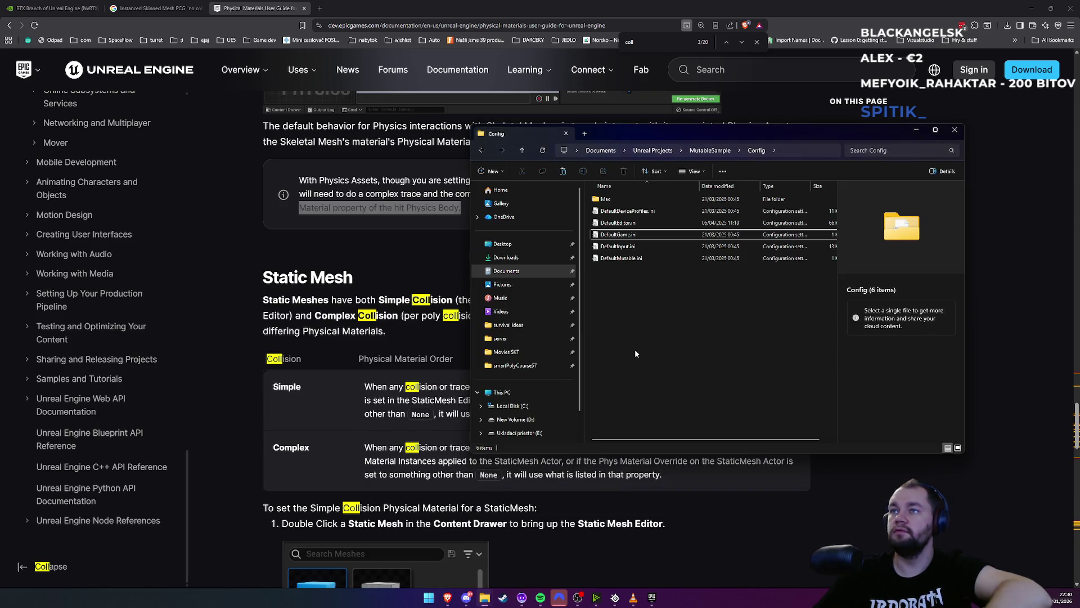
key("ctrl+v")
left_click(710, 150)
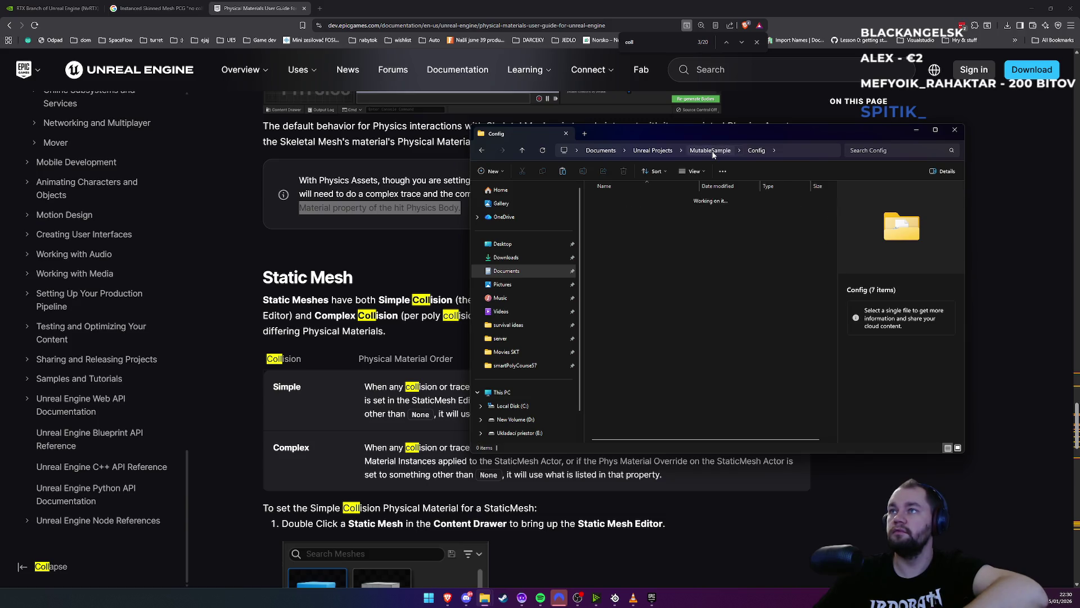
double_click(628, 282)
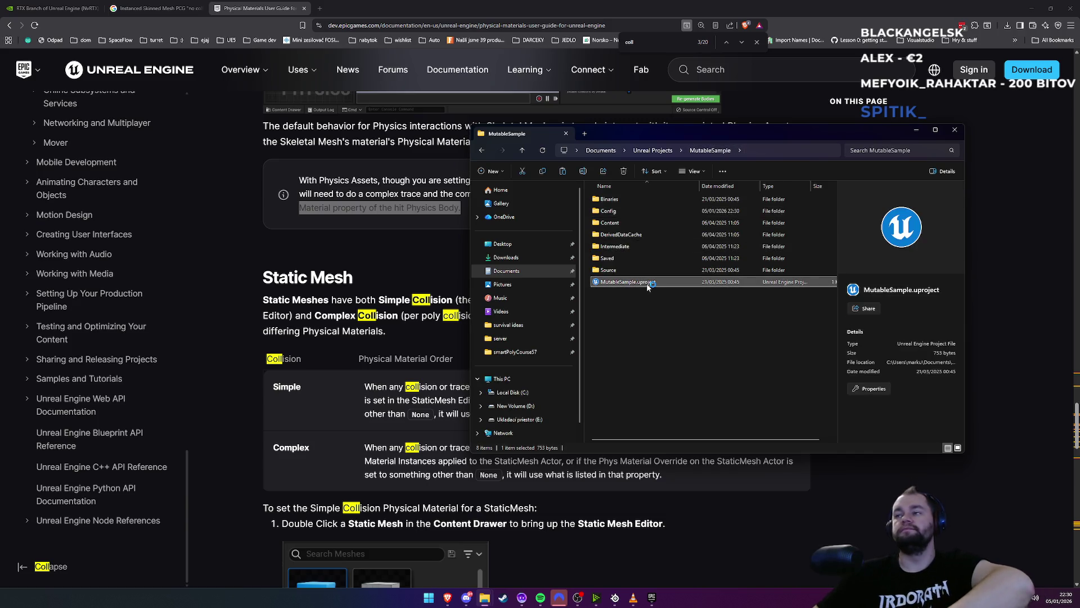
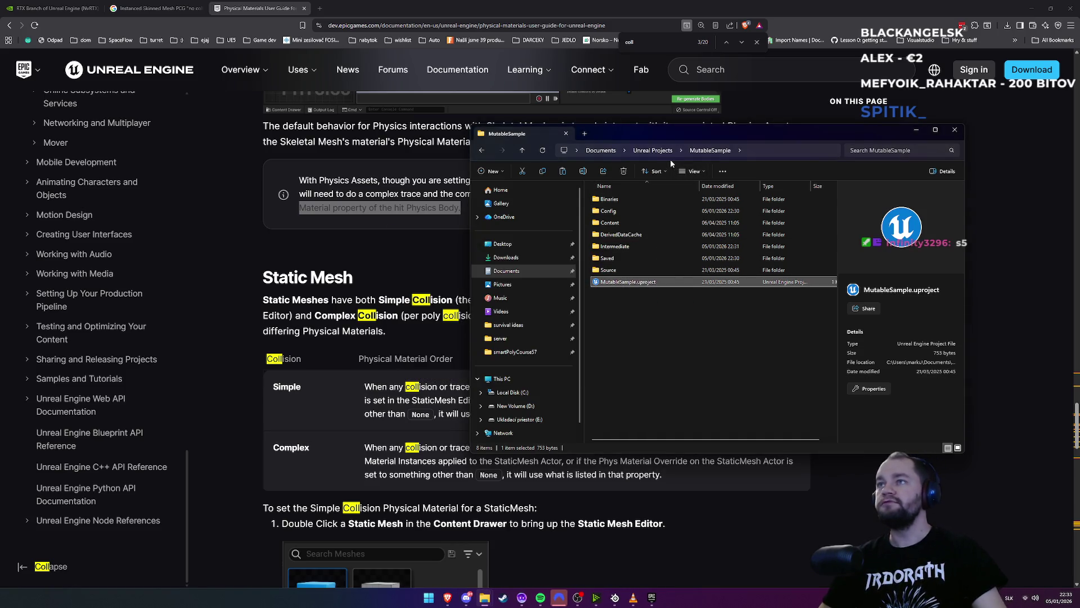
Replace DefaultEngine.ini in the ContentExamples Config folder with the newer 22.7 KB version, then select the project file
left_click(652, 150)
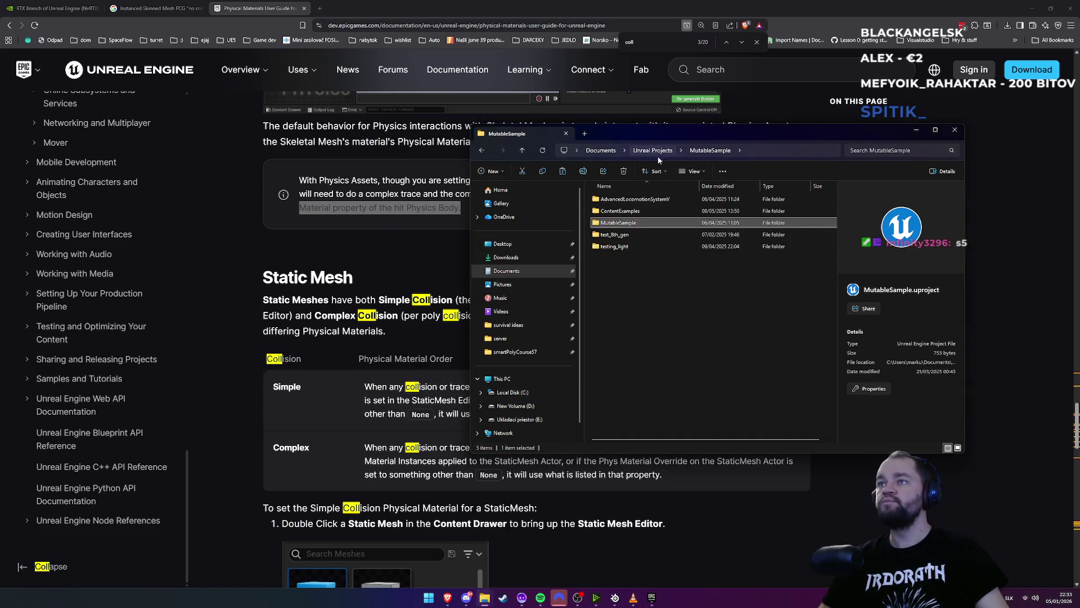
double_click(618, 211)
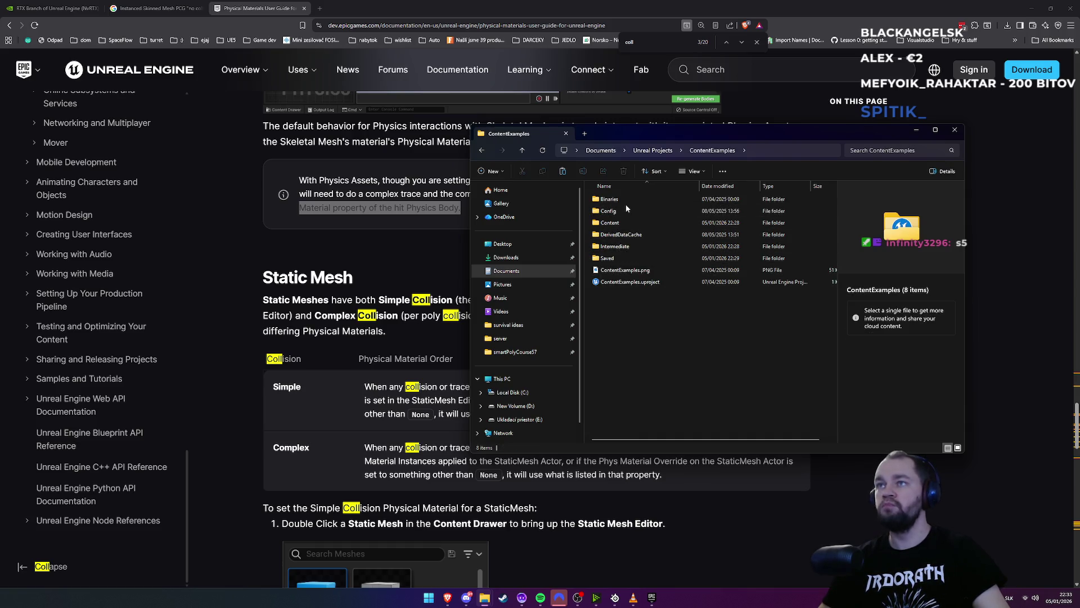
double_click(622, 209)
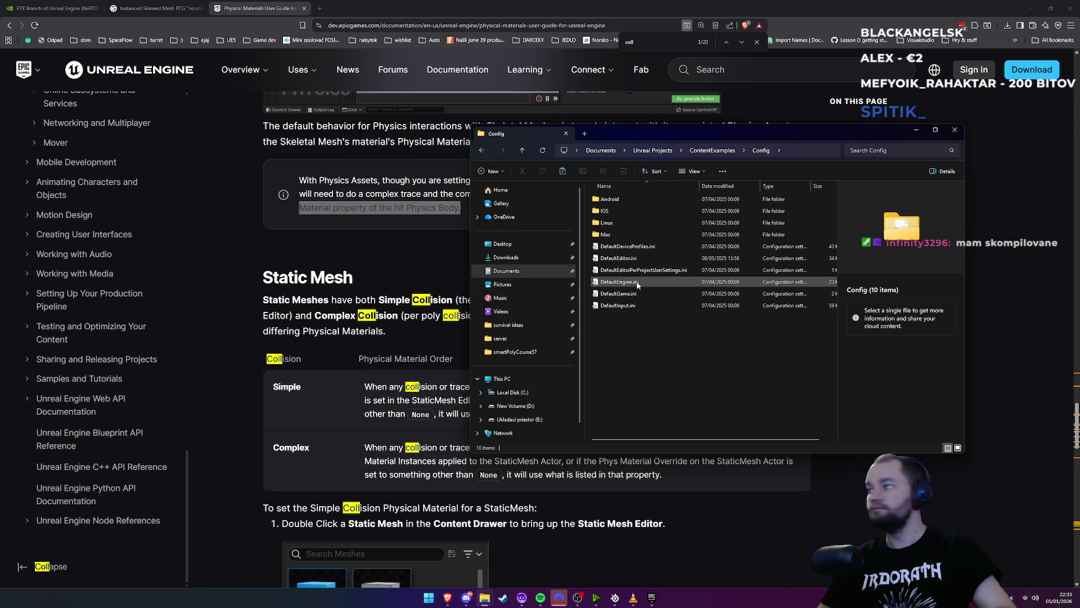
mouse_move(637, 285)
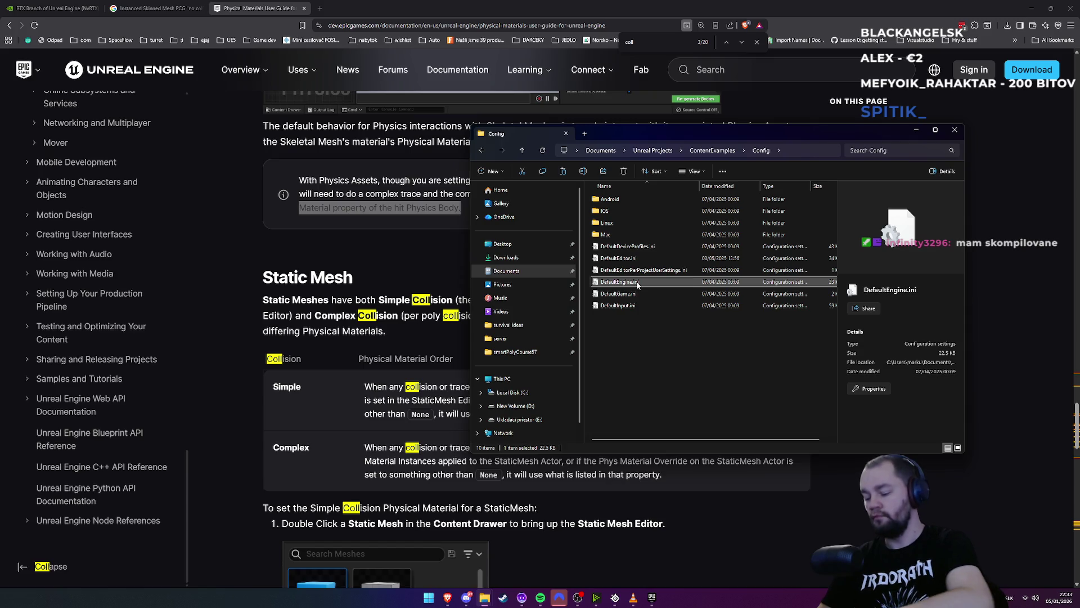
key("Delete")
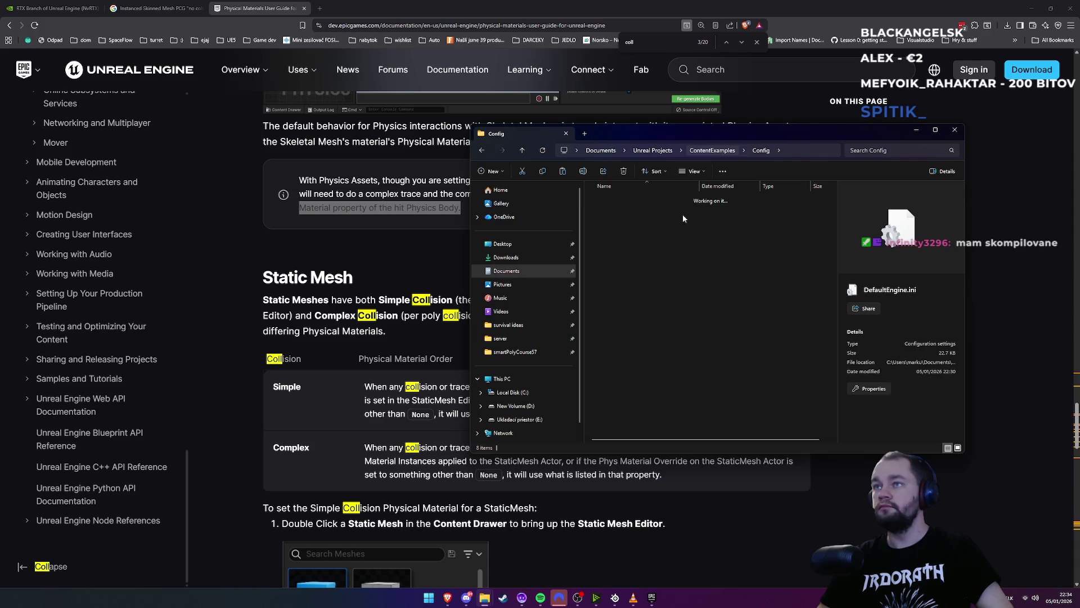
left_click(645, 284)
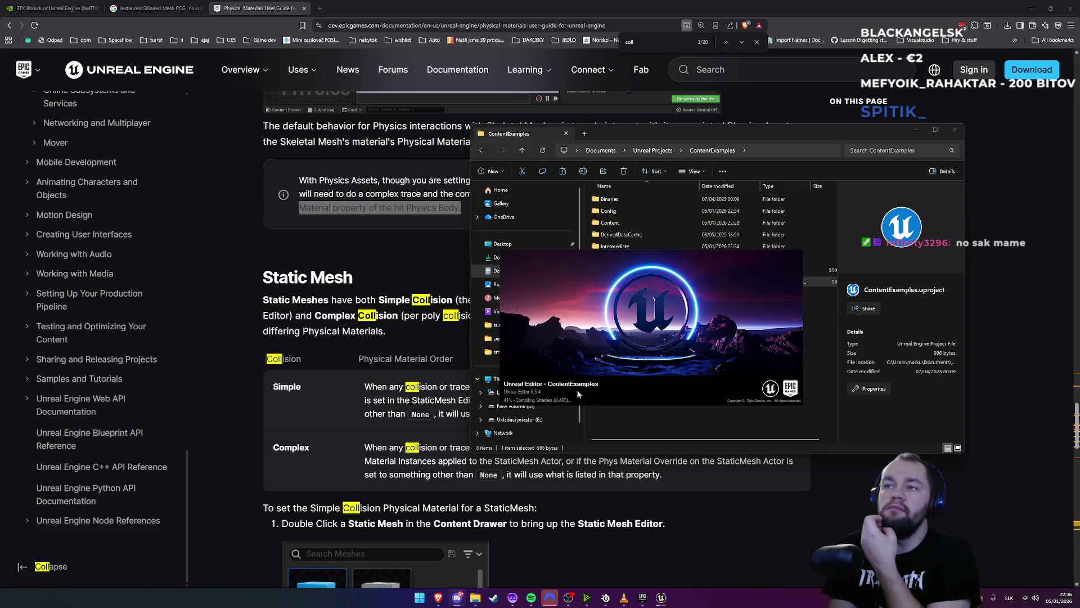
Move the loading splash aside and open the Config folder's DefaultEngine.ini in Notepad
mouse_move(604, 366)
left_mouse_down()
mouse_move(579, 334)
mouse_move(281, 329)
left_mouse_up()
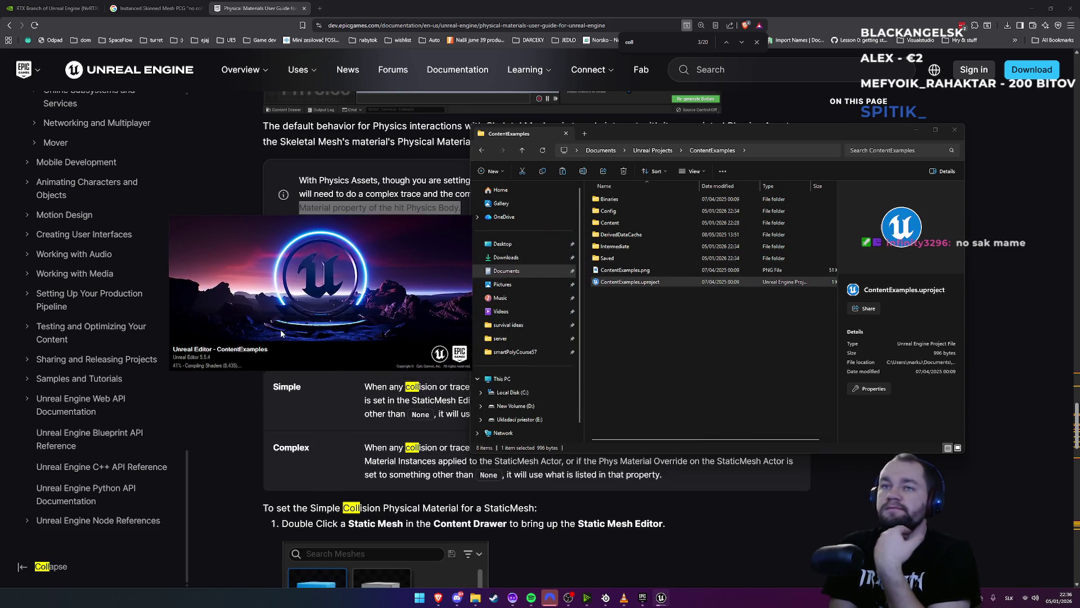
double_click(609, 211)
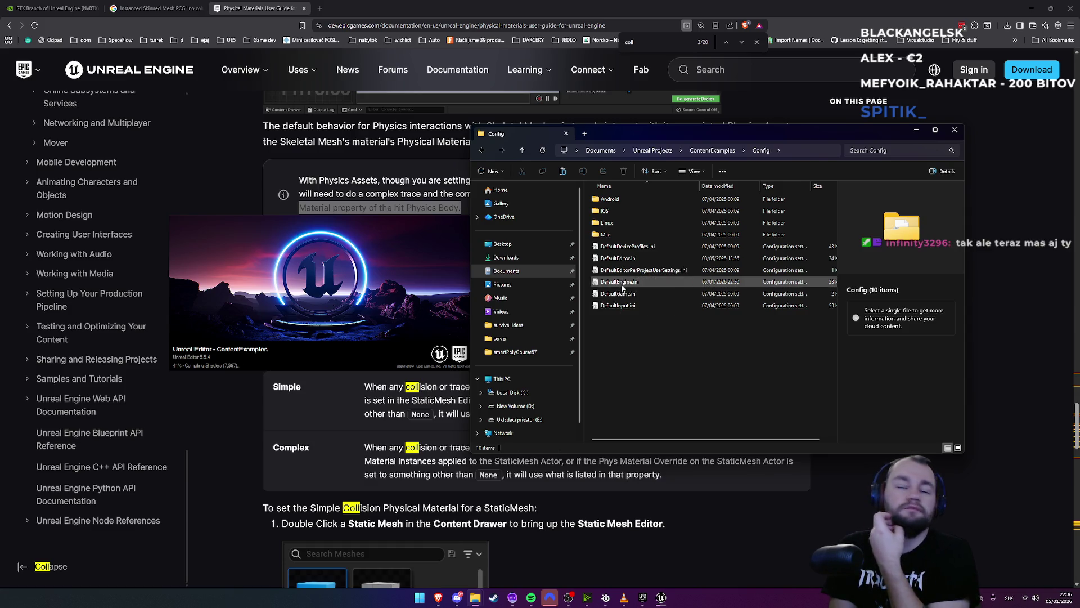
left_click(622, 282)
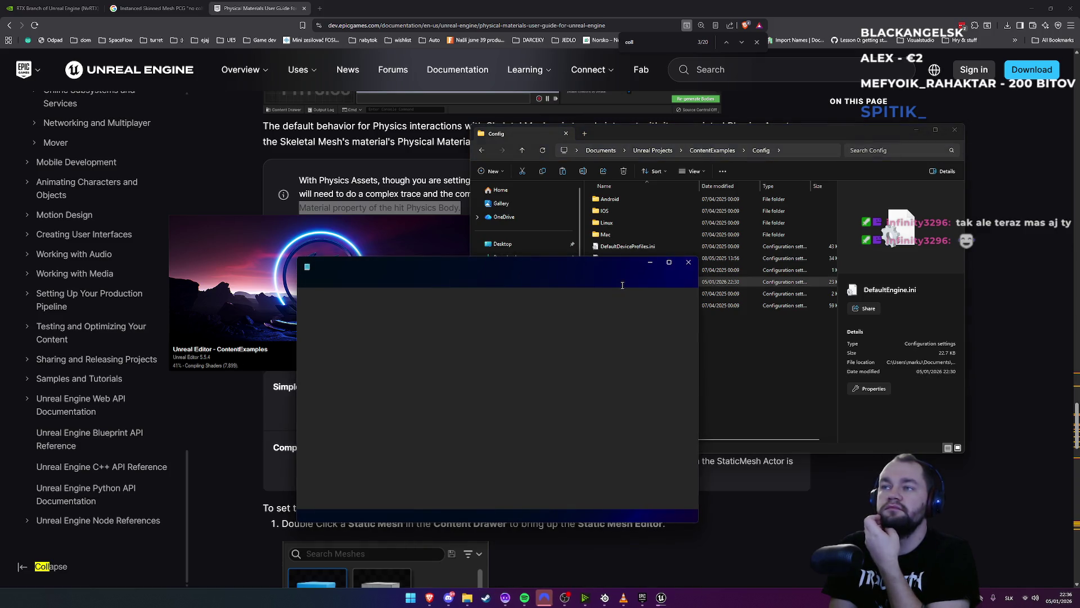
mouse_move(515, 271)
left_mouse_down()
mouse_move(734, 190)
mouse_move(783, 195)
left_mouse_up()
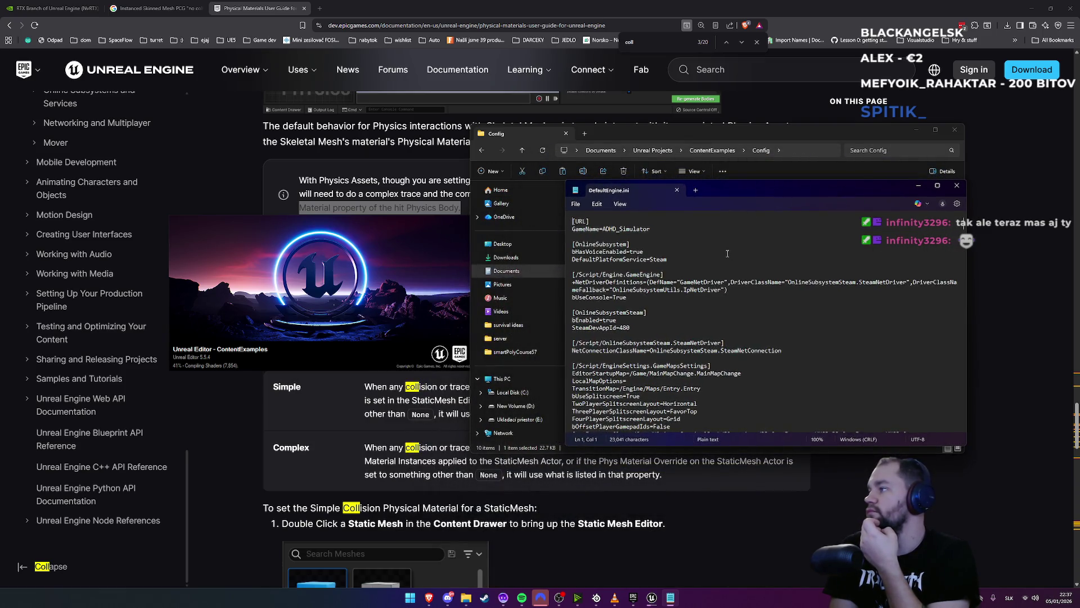
Scroll down through DefaultEngine.ini and bring up Notepad's Find bar
left_click(692, 319)
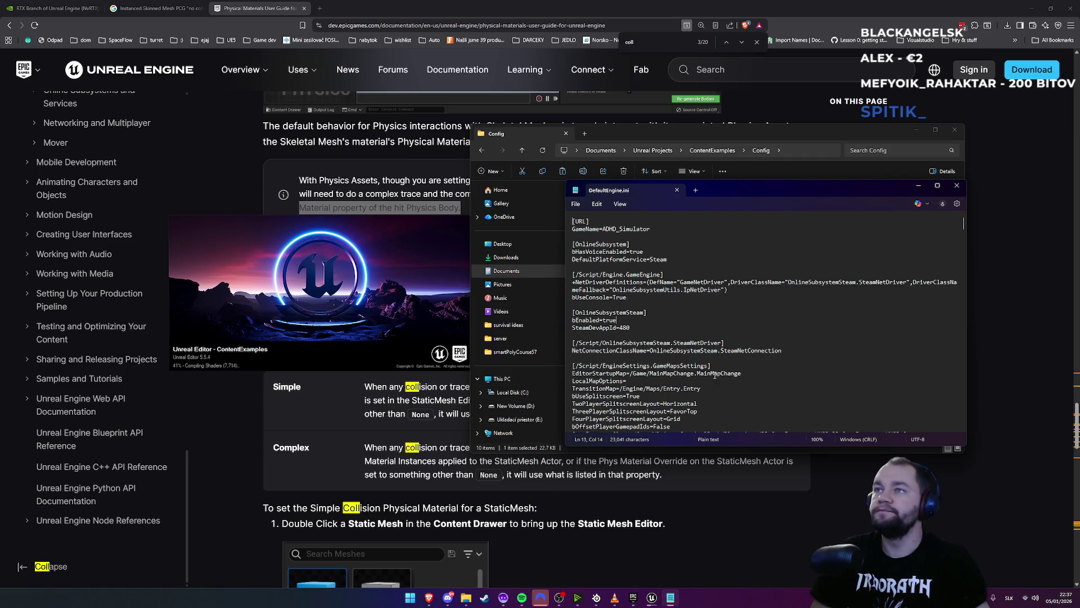
scroll(680, 358, "down", 9)
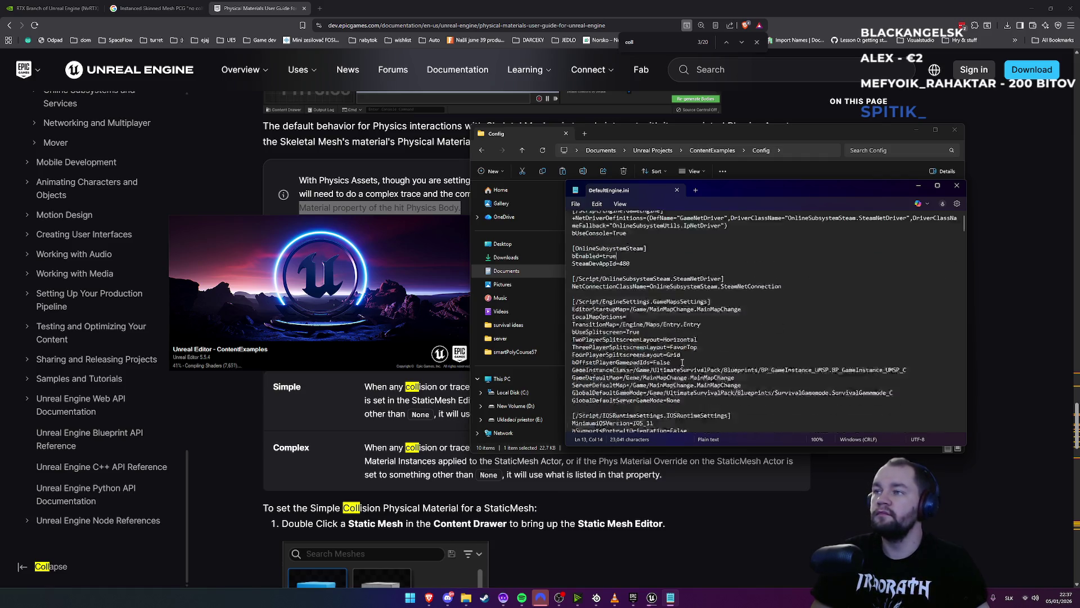
left_click(701, 324)
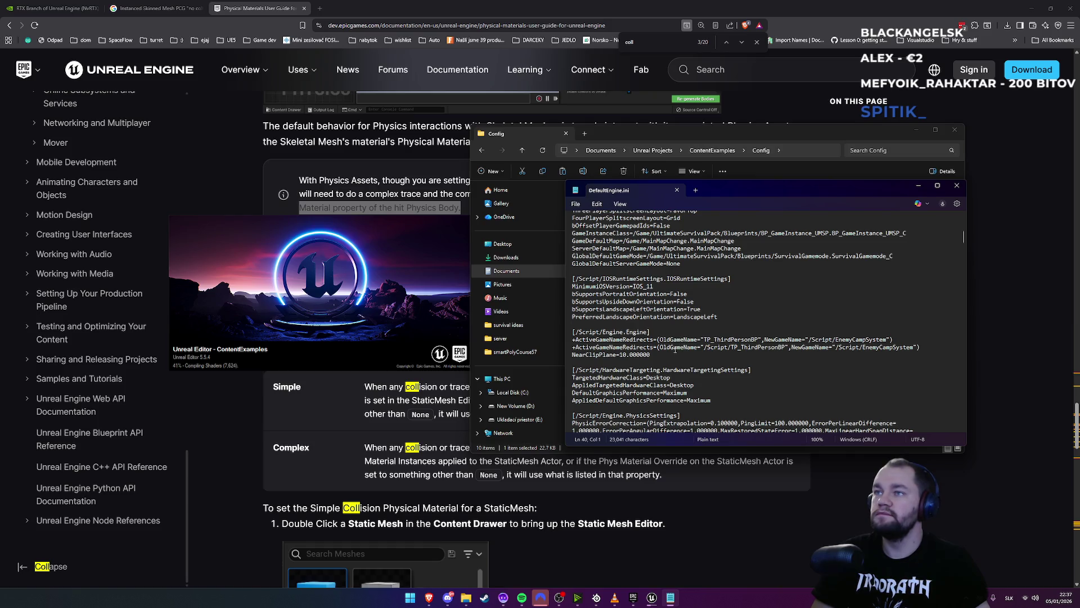
key("ctrl+f")
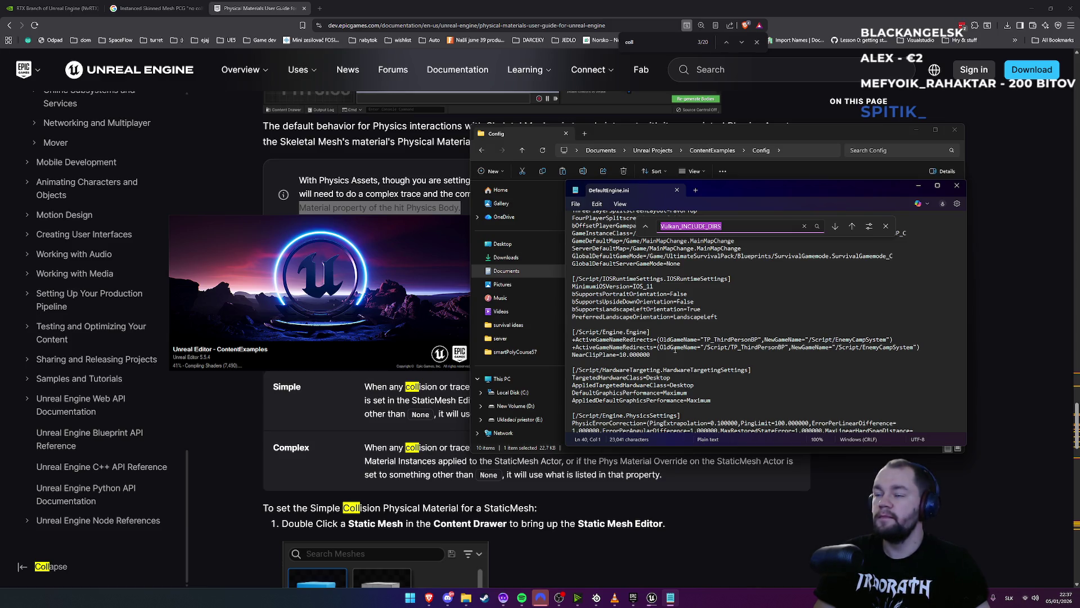
Search DefaultEngine.ini for 'cu' to look for cull settings
key("BackSpace")
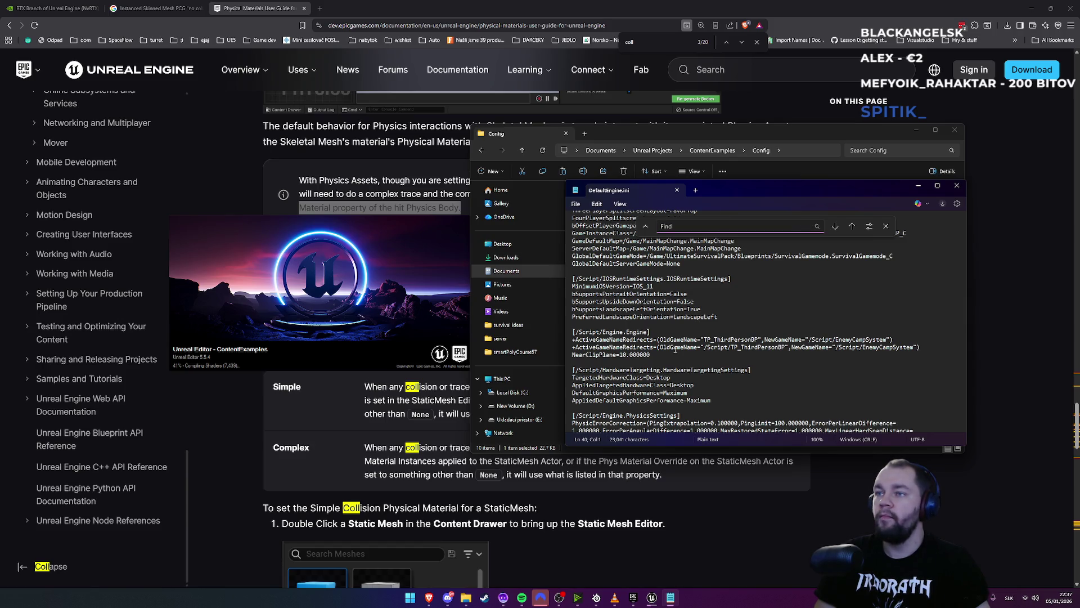
type("cull")
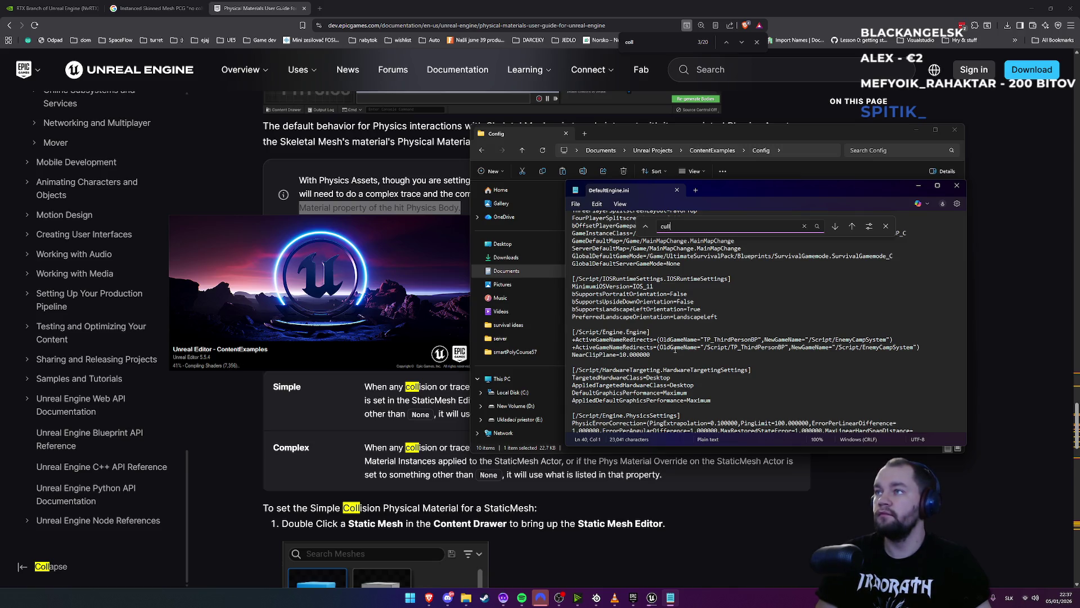
key("Return")
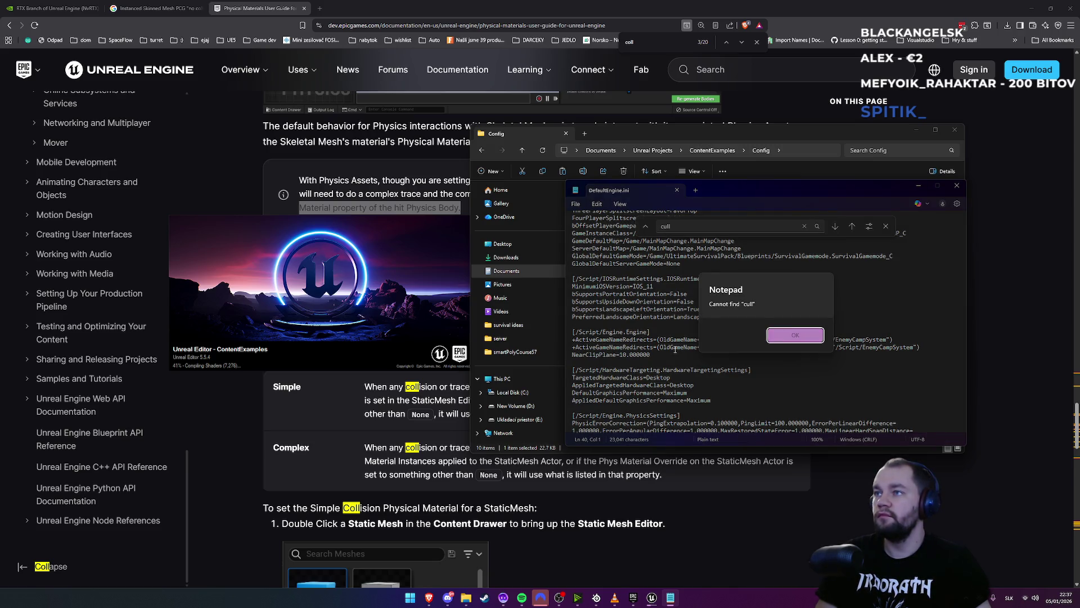
key("Return")
Step through 'distance' matches down to r.GenerateMeshDistanceFields=True in RendererSettings
key("BackSpace")
key("BackSpace")
key("BackSpace")
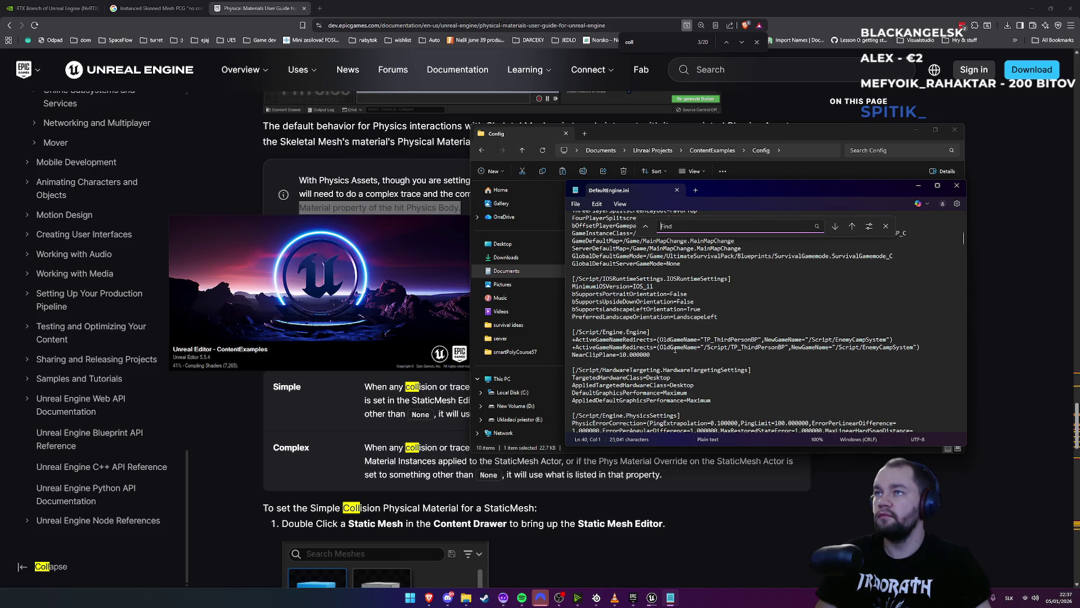
type("distance")
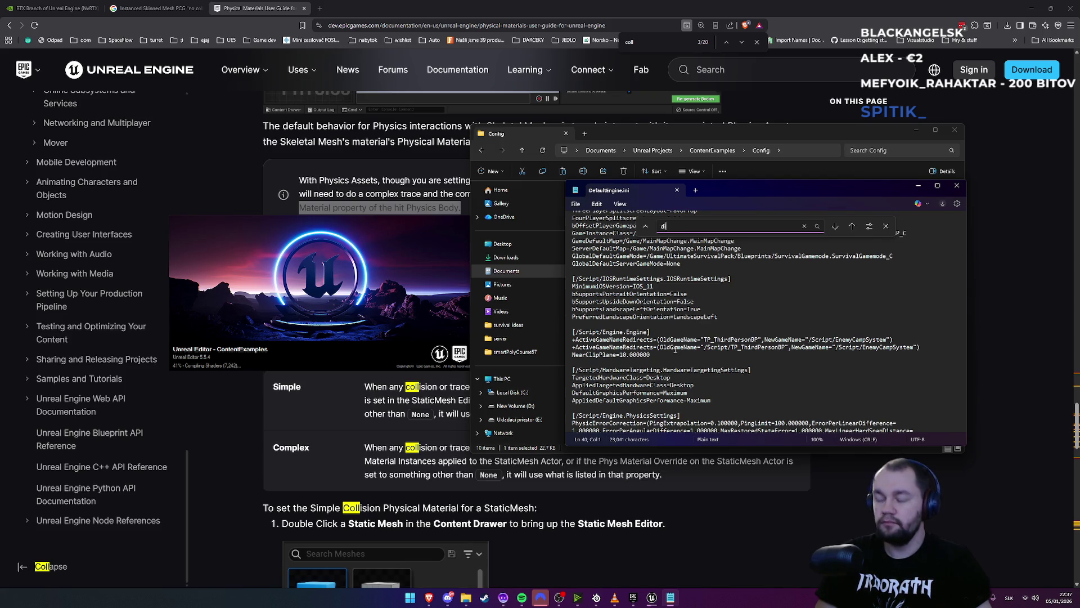
key("Return")
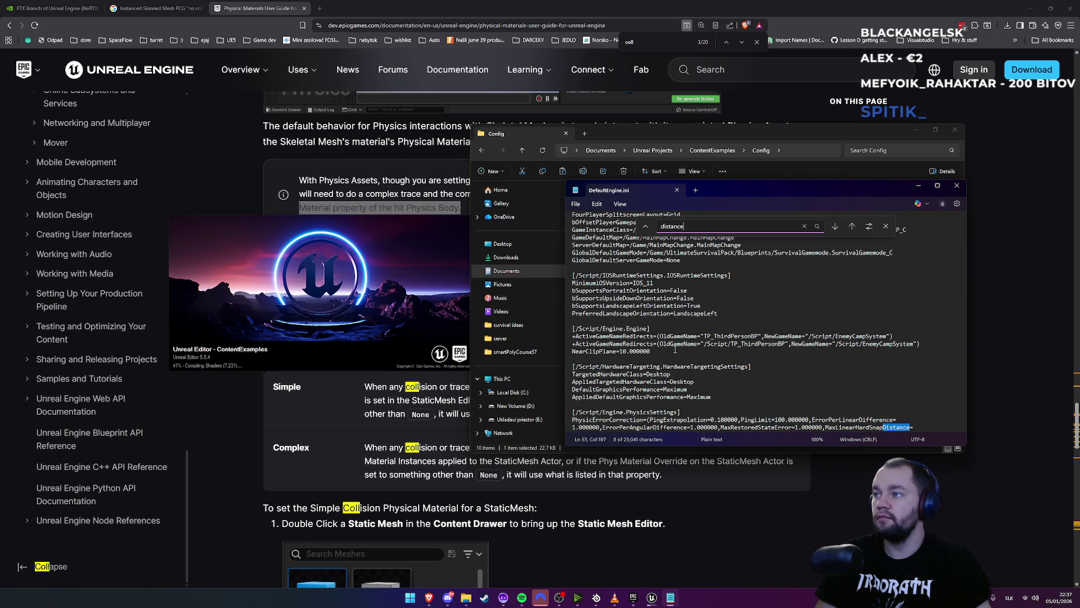
scroll(739, 347, "down", 1)
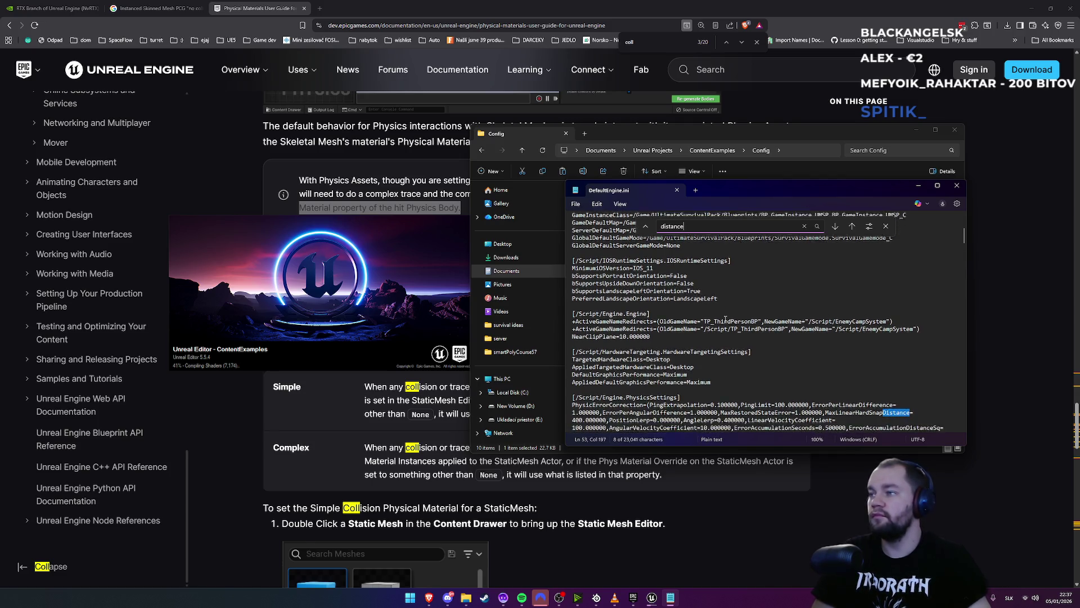
left_click(838, 231)
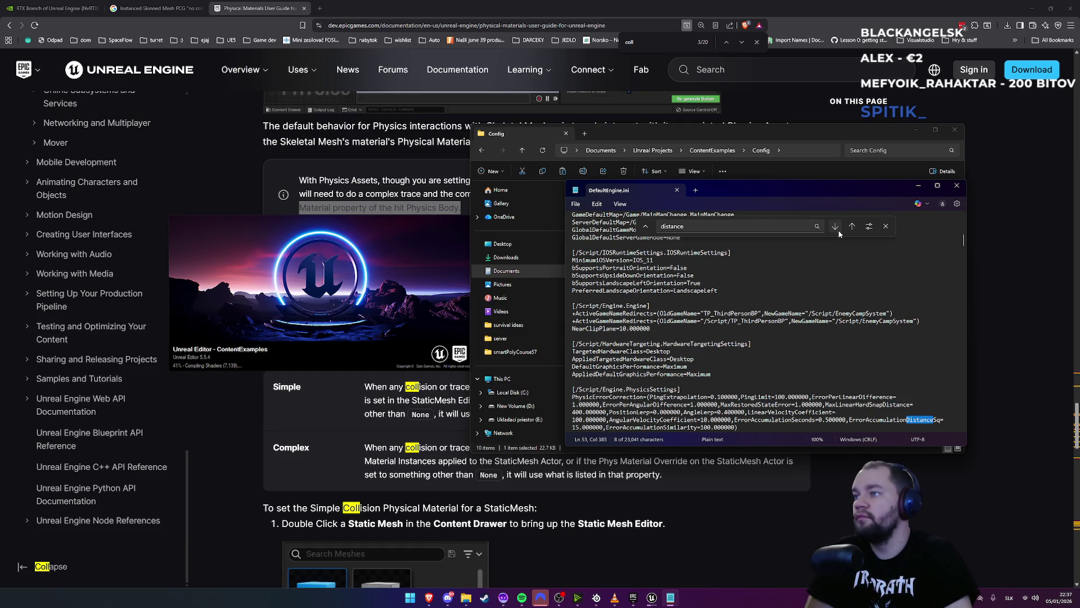
left_click(838, 230)
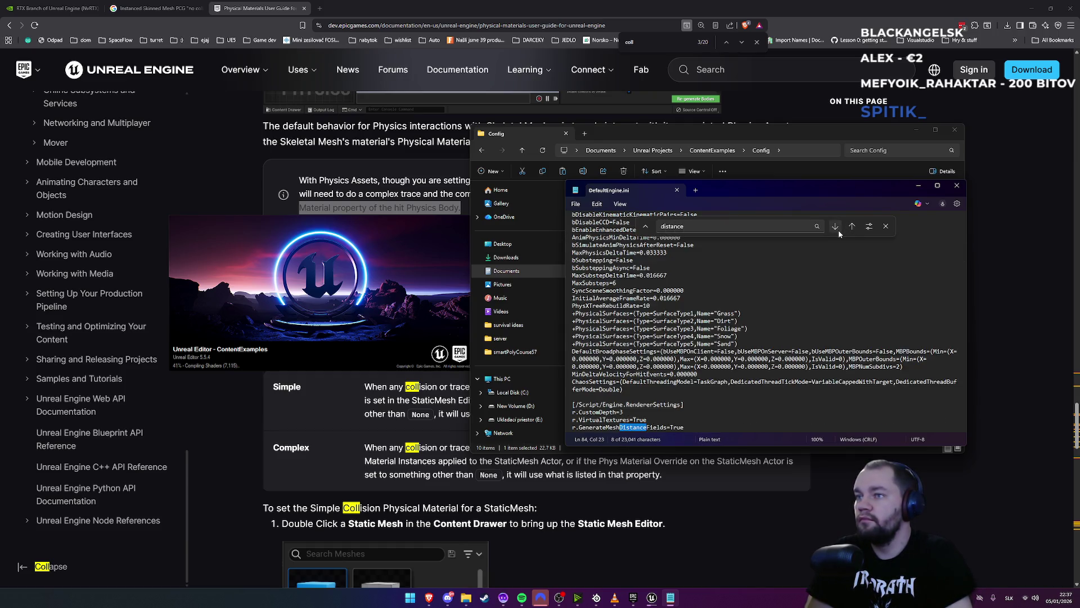
left_click(838, 232)
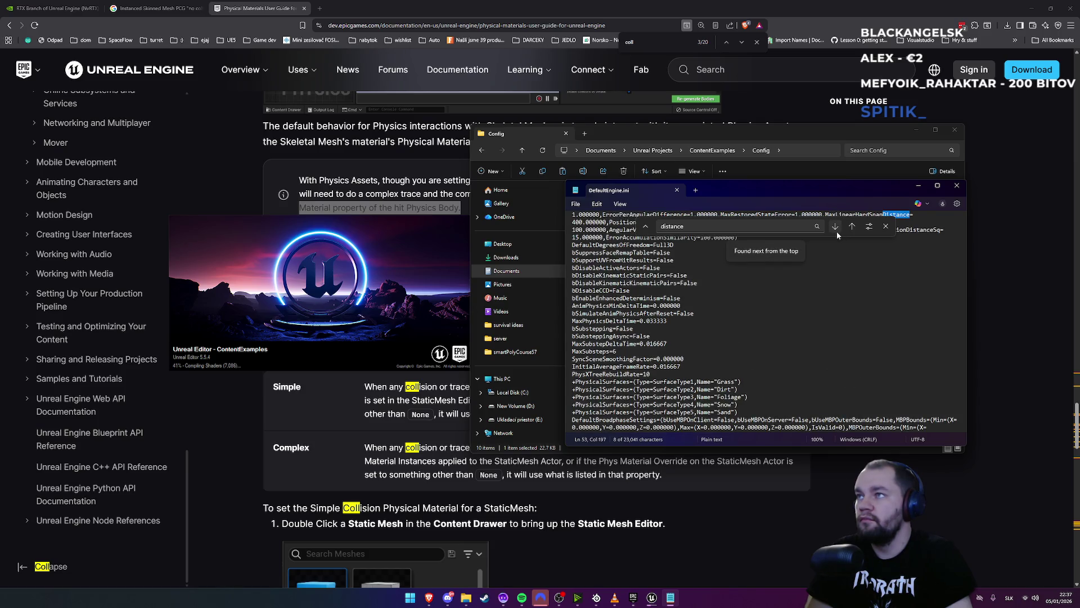
left_click(838, 229)
scroll(823, 238, "up", 1)
left_click(836, 228)
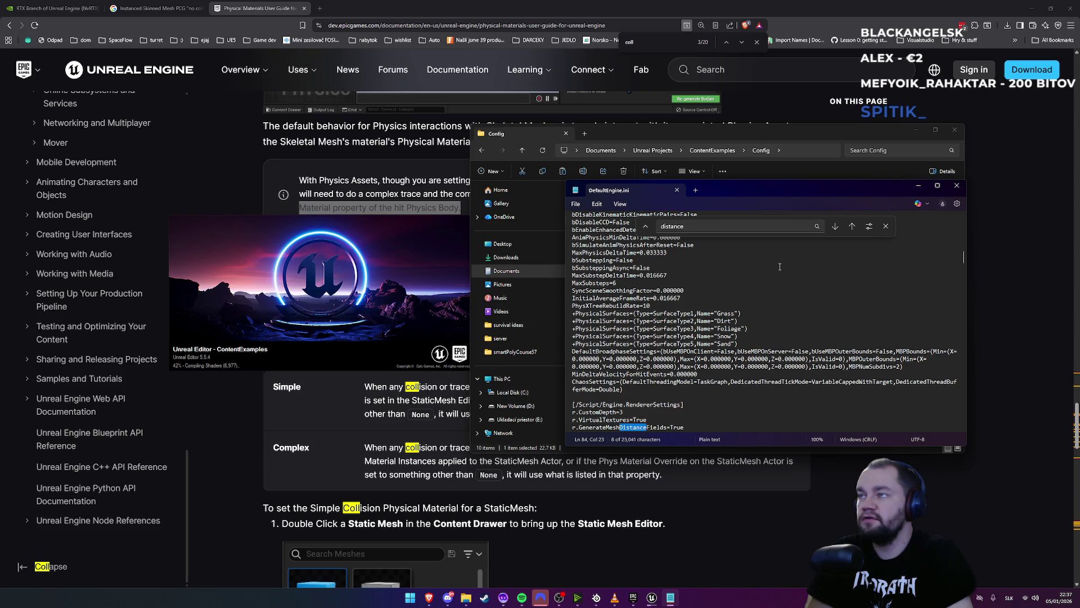
left_click(835, 227)
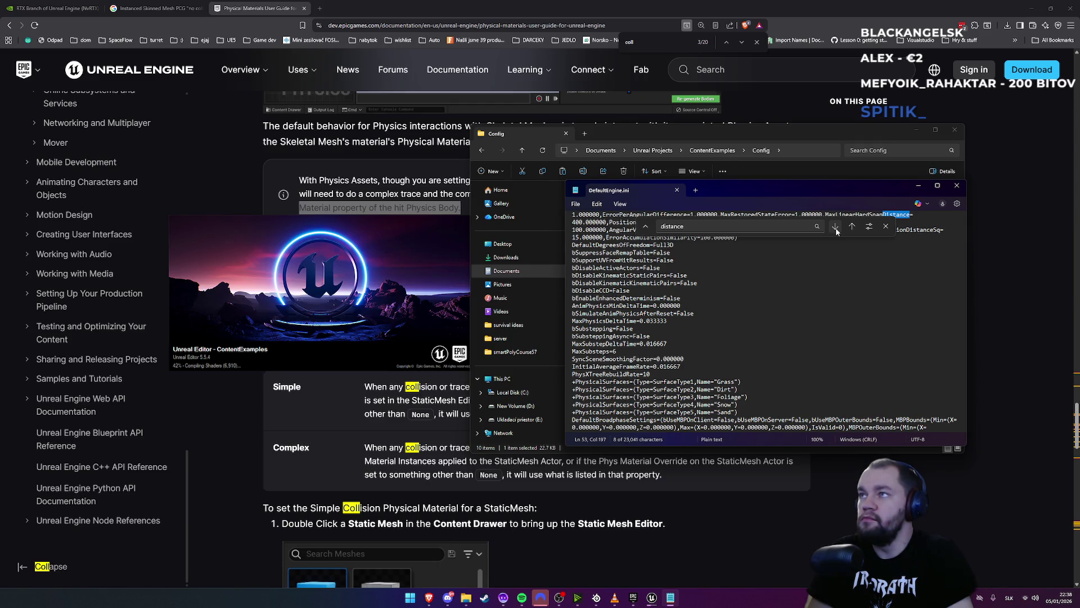
left_click(836, 227)
left_click(835, 227)
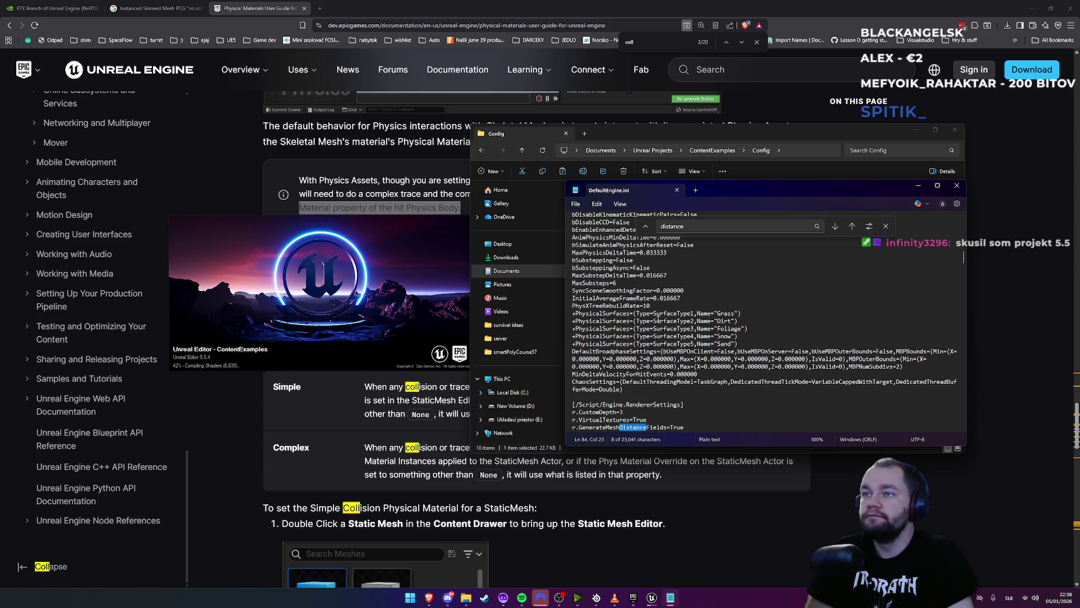
scroll(633, 350, "down", 2)
scroll(634, 350, "down", 1)
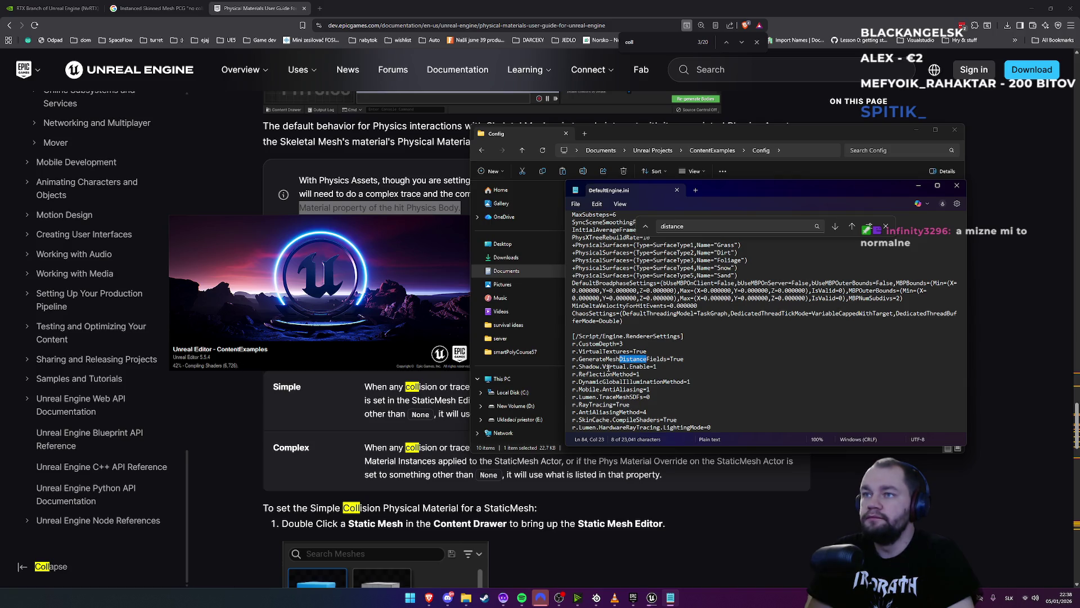
scroll(605, 370, "down", 2)
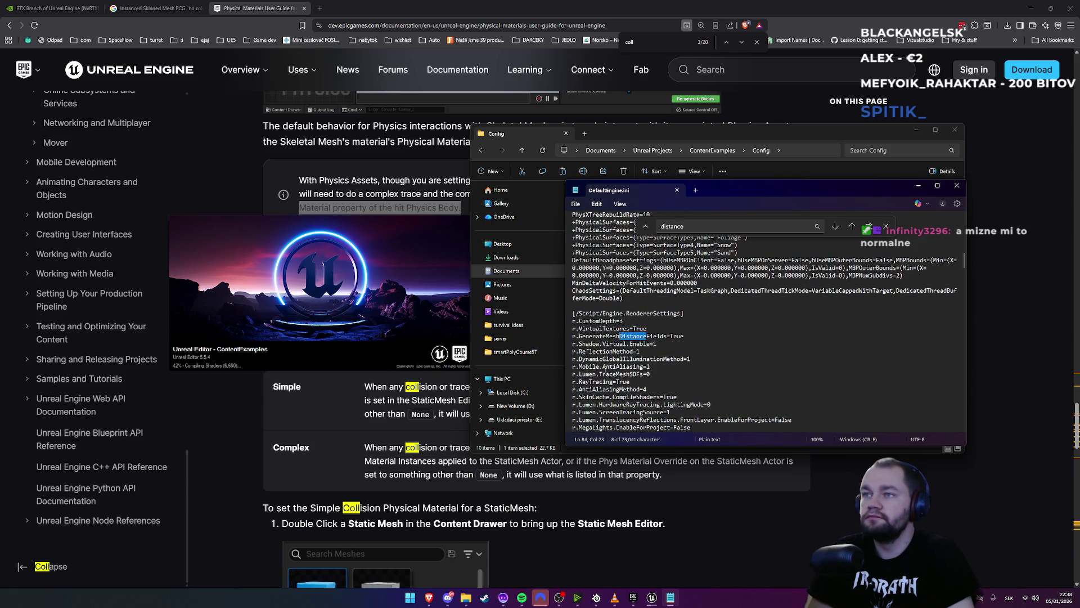
scroll(604, 371, "down", 3)
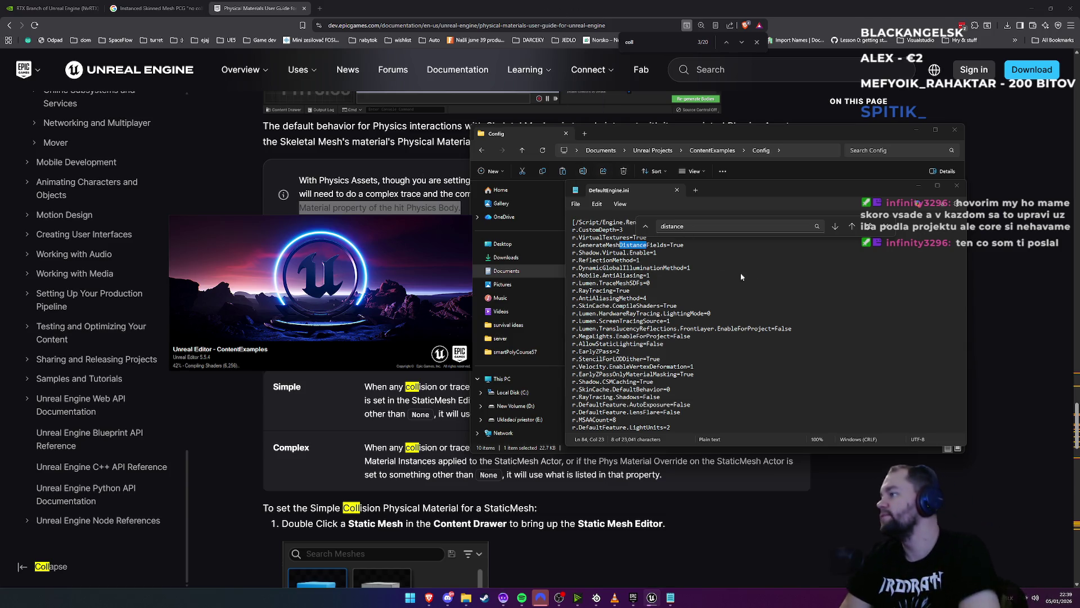
scroll(805, 315, "down", 4)
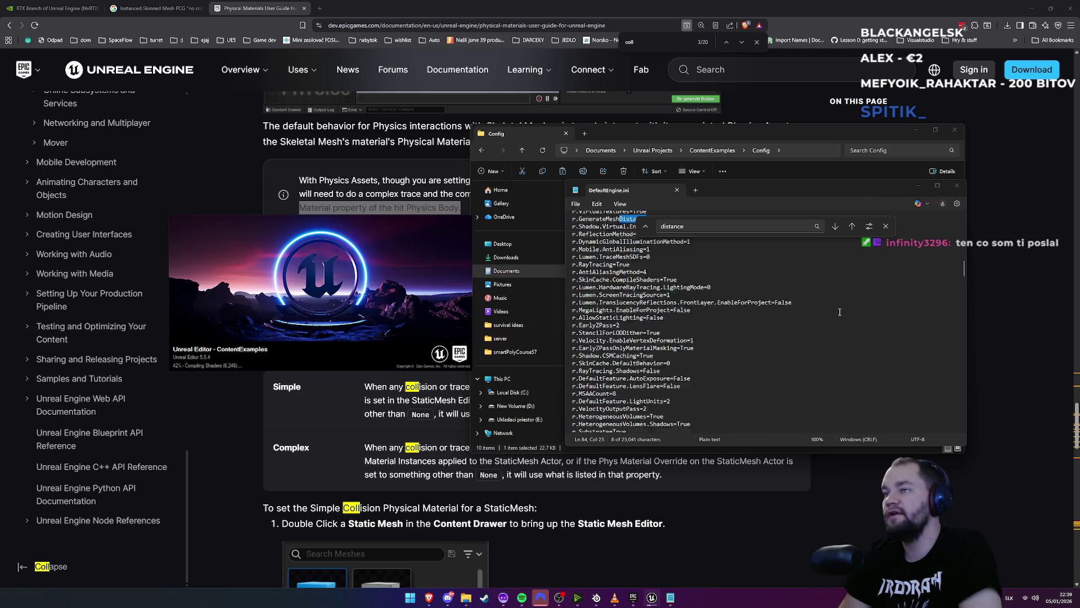
scroll(799, 330, "down", 1)
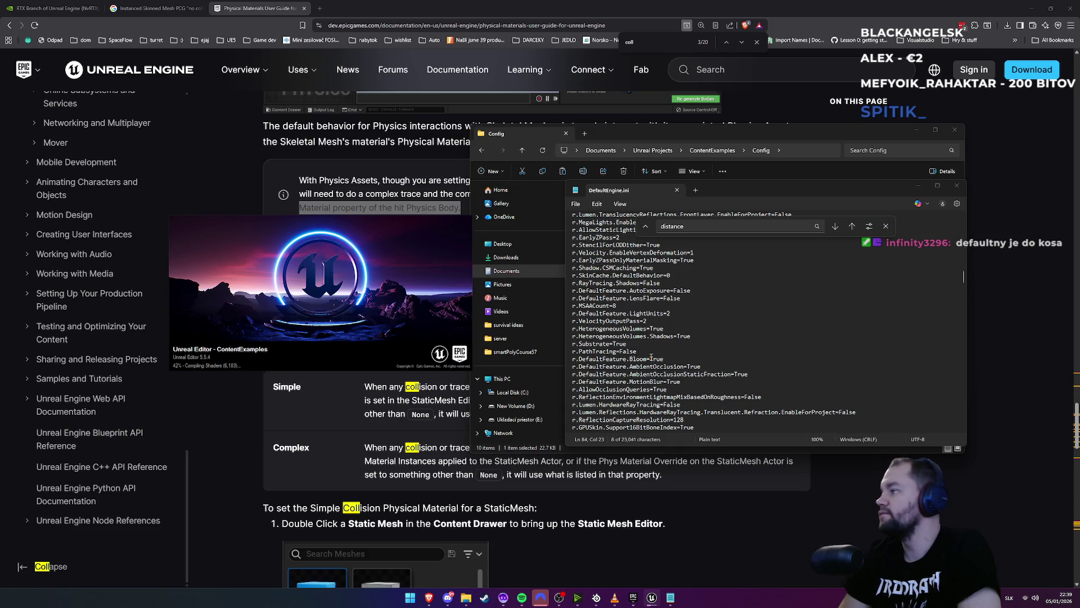
scroll(651, 358, "down", 4)
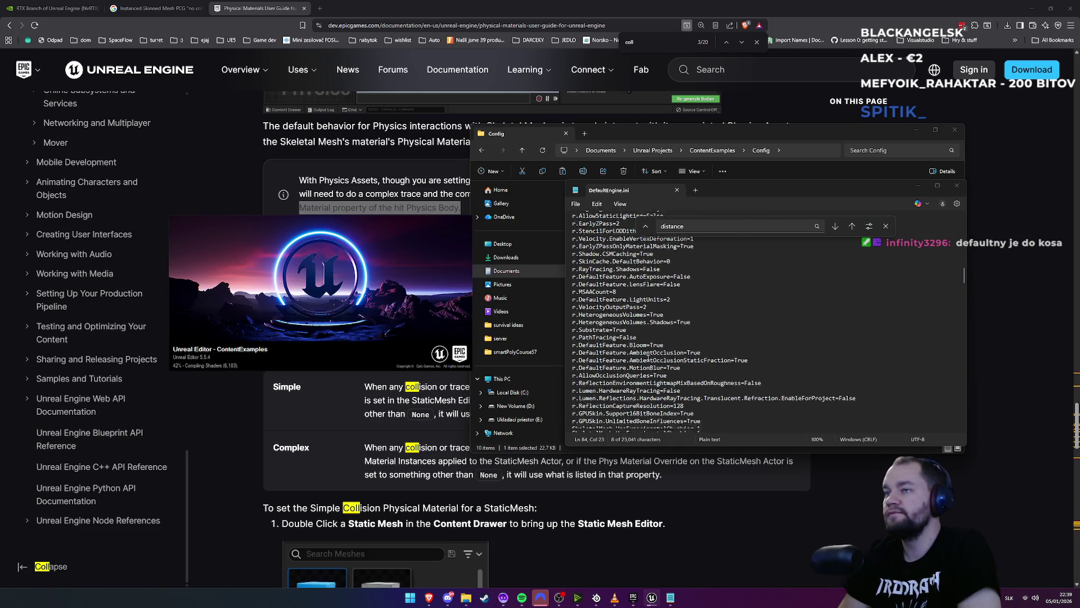
Close the search, read DefaultEngine.ini to its end, and open a new browser tab
left_click(886, 226)
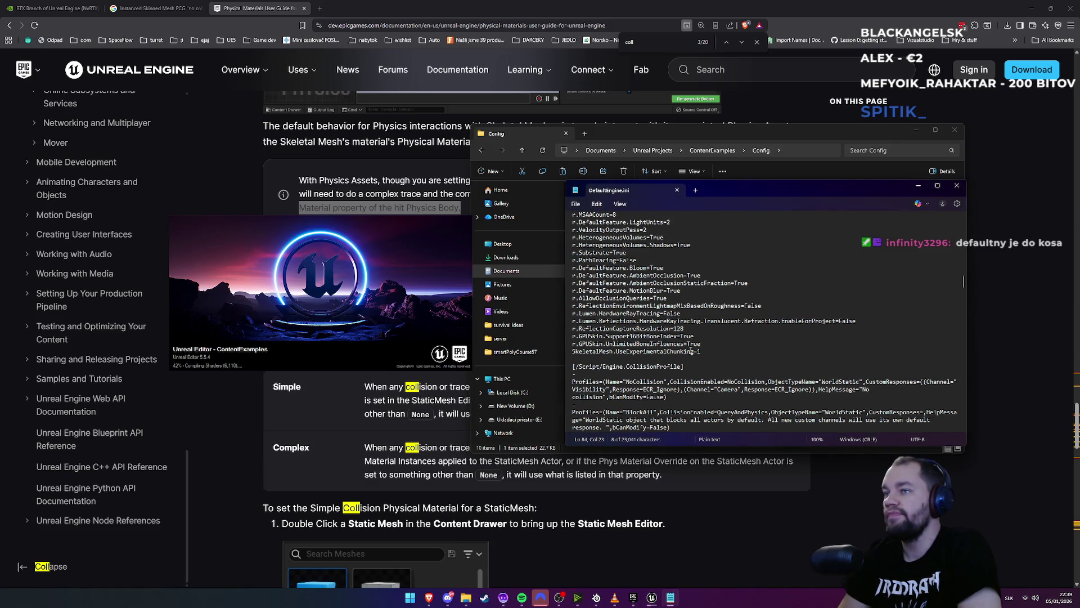
scroll(691, 350, "down", 2)
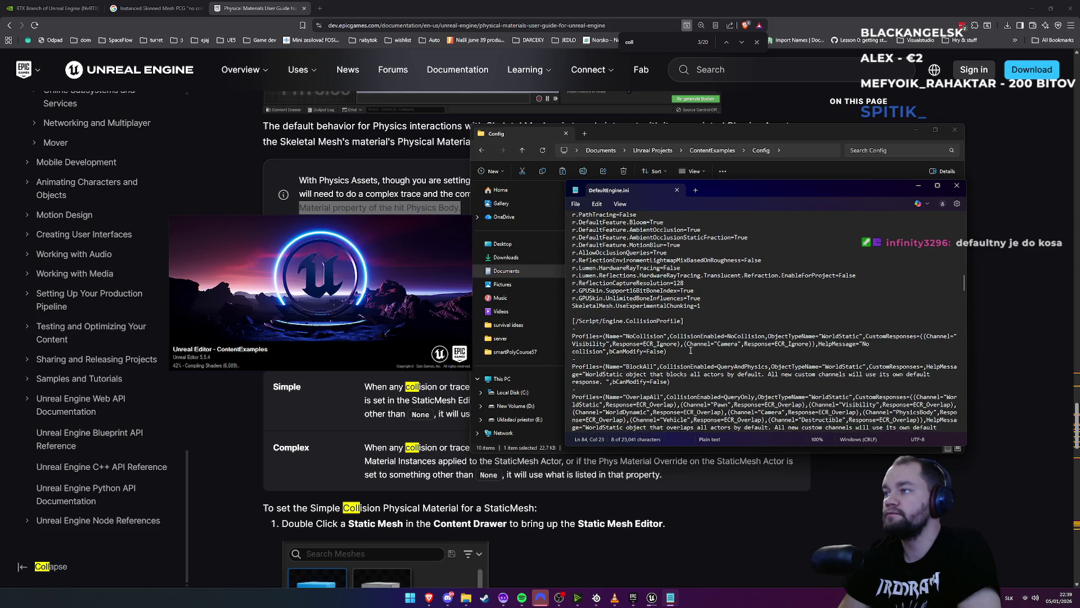
scroll(691, 351, "down", 1)
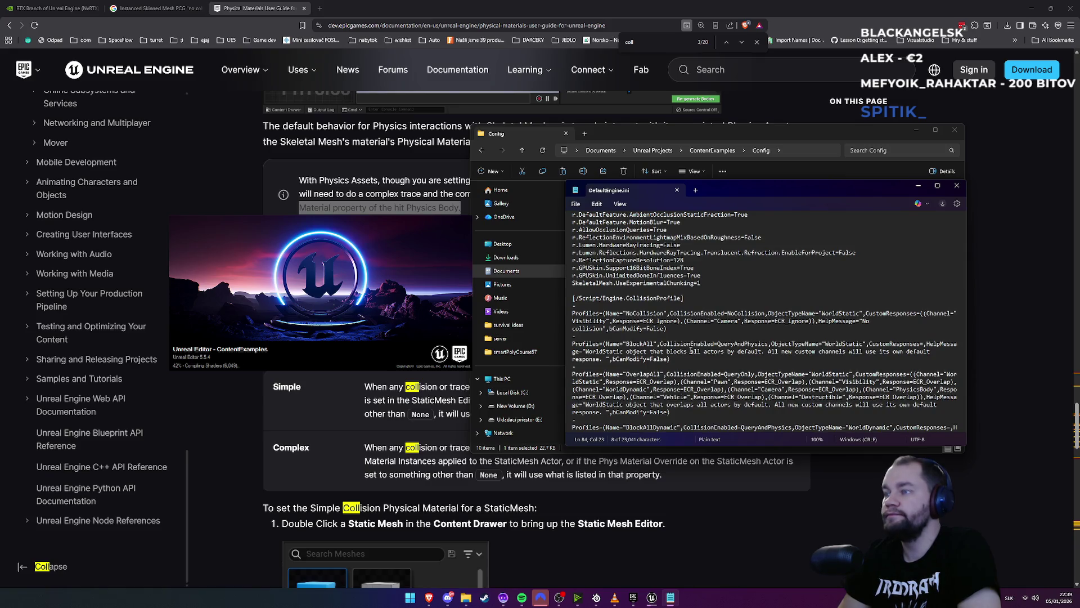
scroll(691, 350, "down", 4)
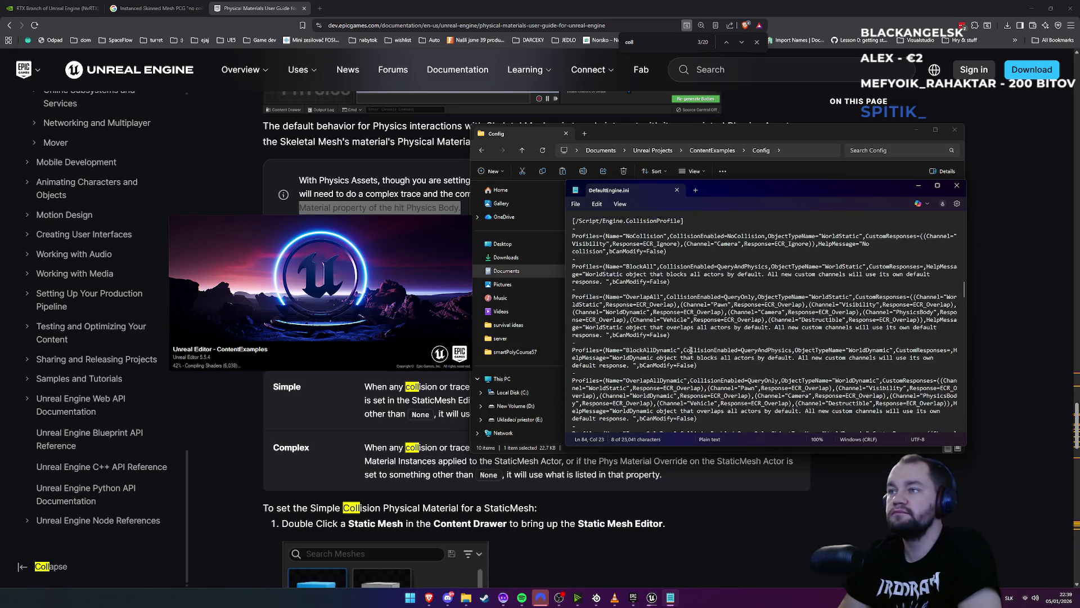
left_click(689, 351)
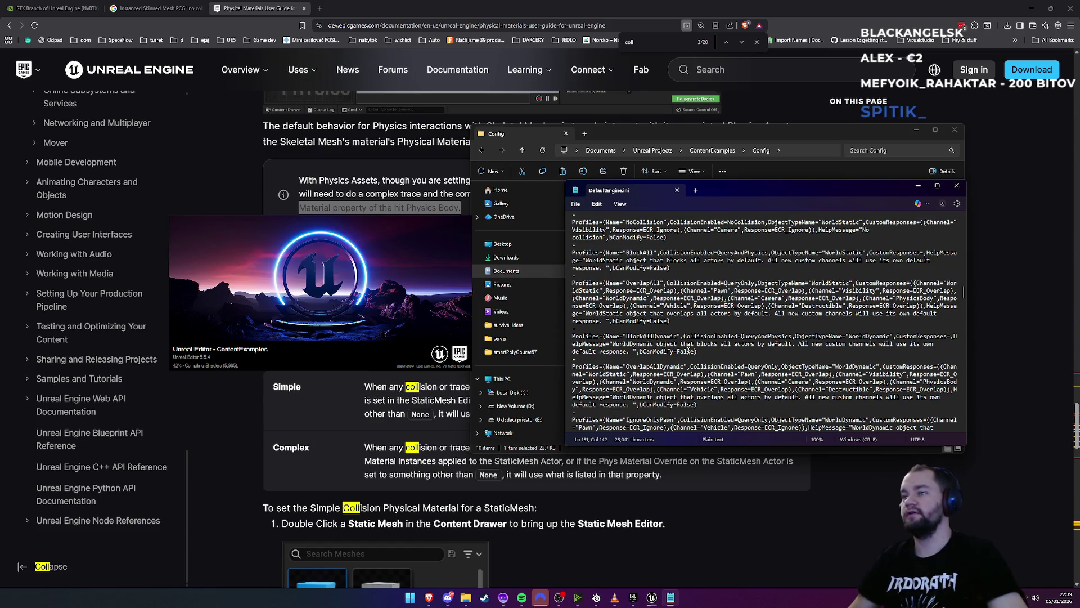
key("ctrl+a")
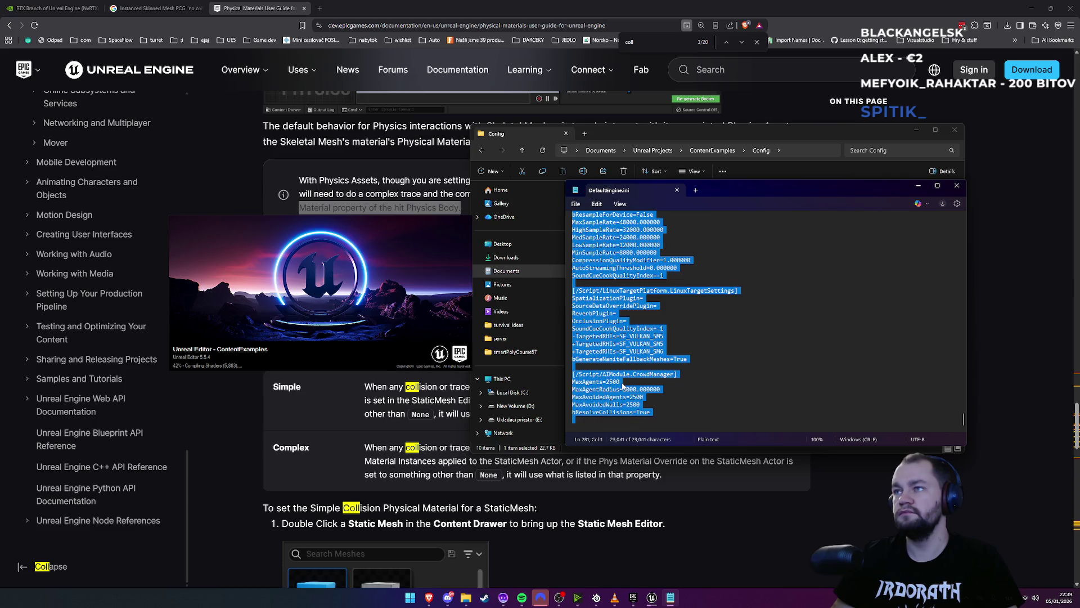
left_click(623, 385)
left_click(320, 9)
Go to a new Claude chat page
type("cu")
key("BackSpace")
key("BackSpace")
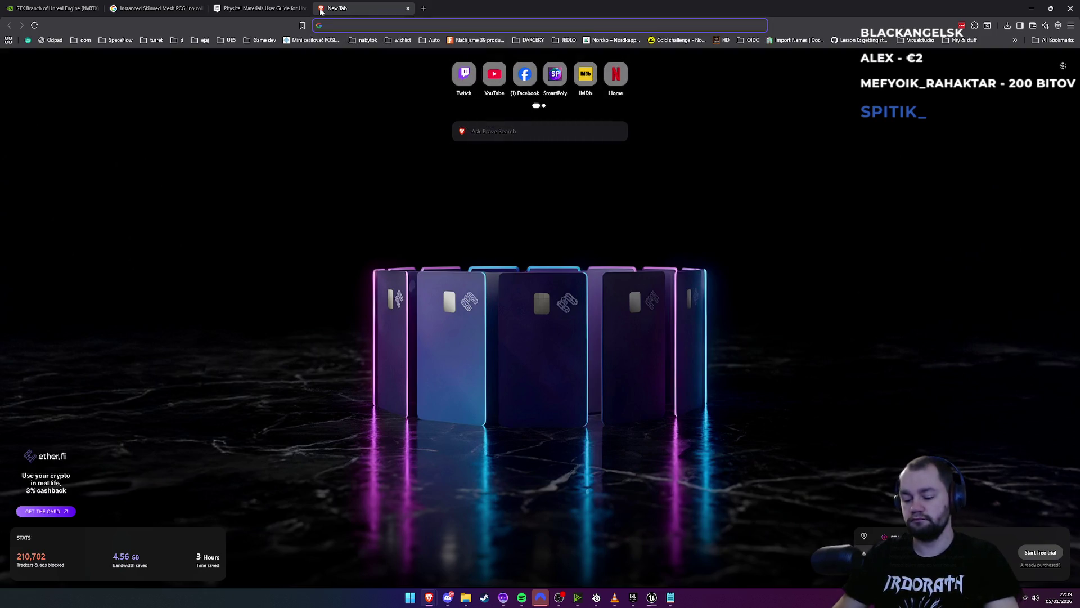
type("claude.ai/new")
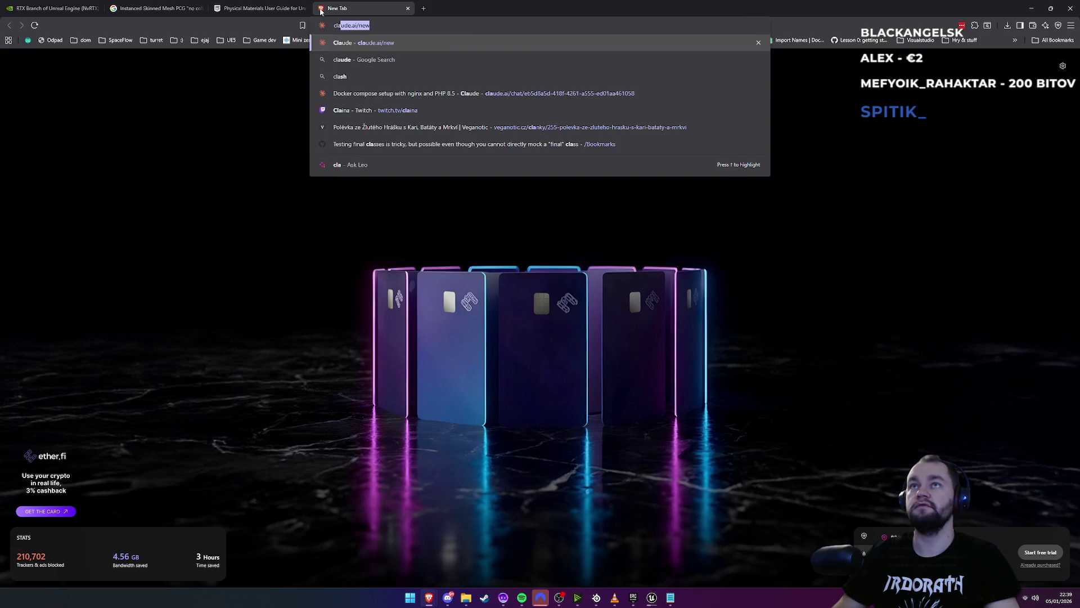
key("Return")
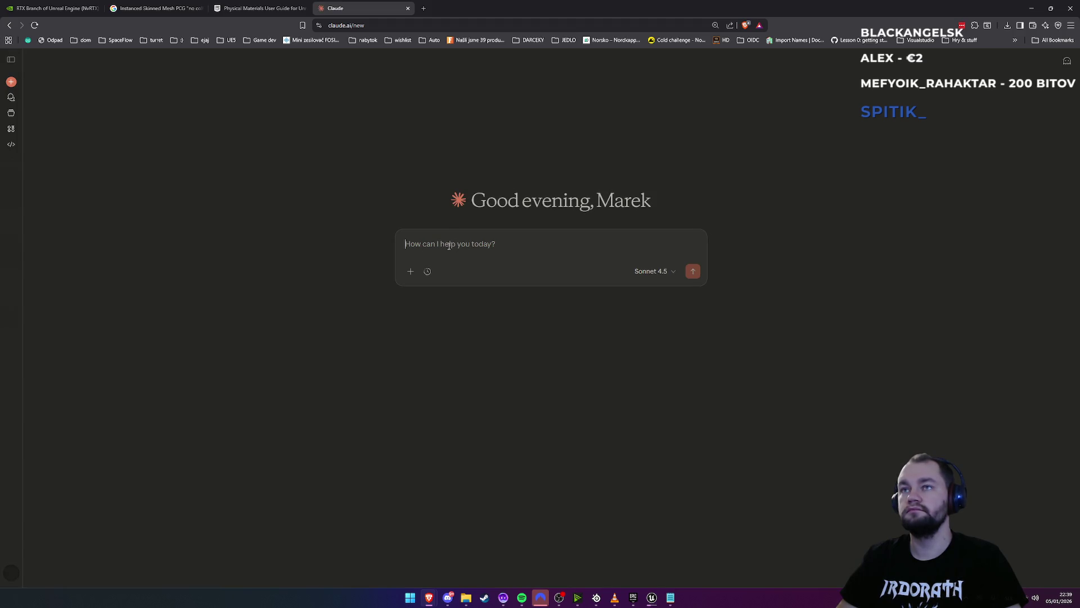
Attach DefaultEngine.ini from Downloads and start the prompt 'what here in'
left_click(410, 276)
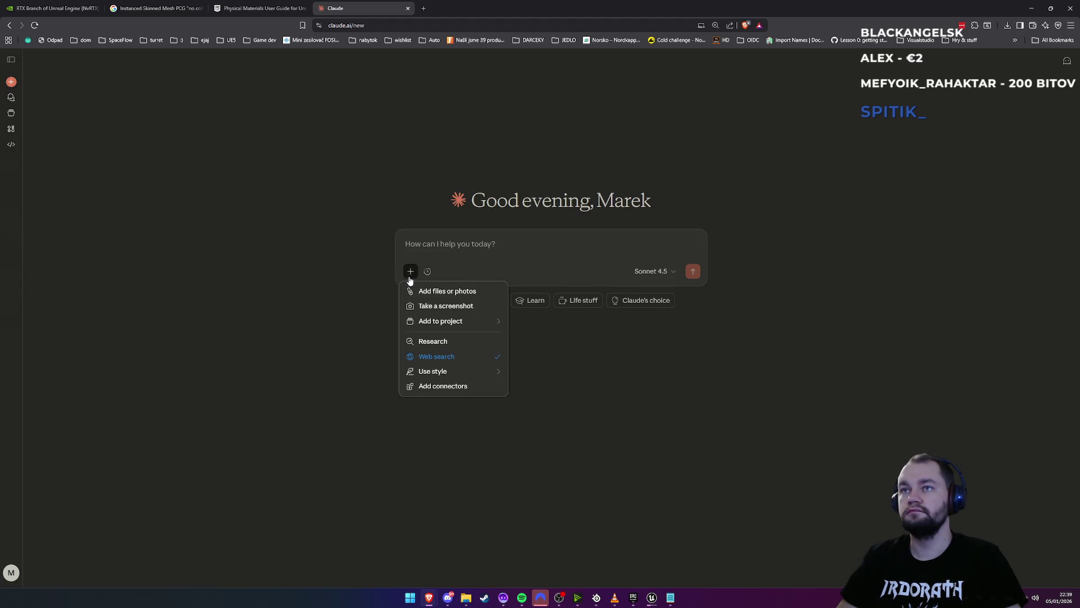
left_click(458, 296)
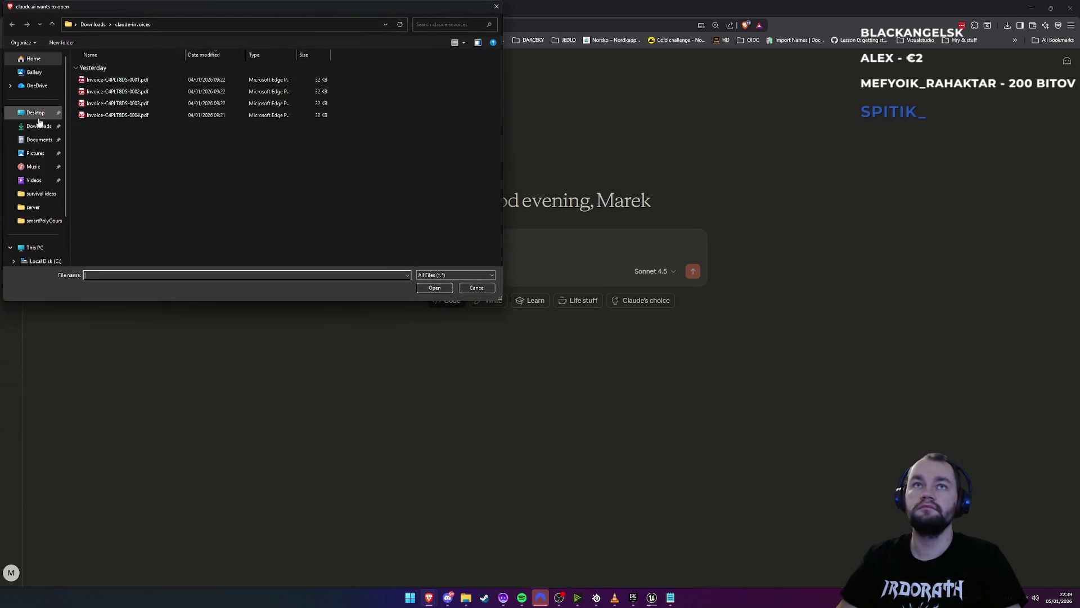
left_click(35, 112)
left_click(38, 126)
left_click(109, 80)
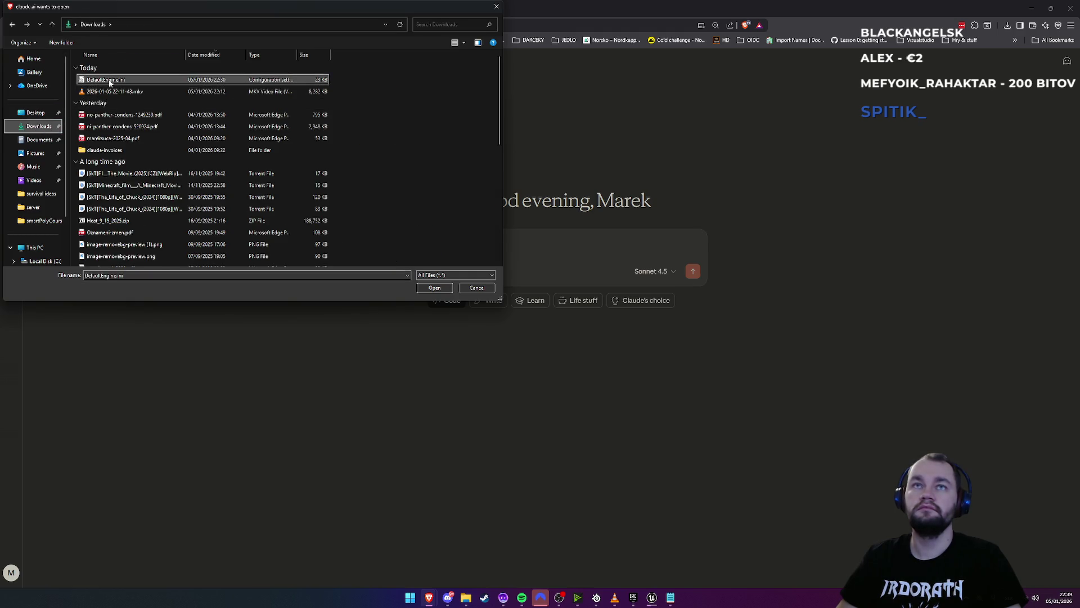
double_click(108, 80)
type("what here")
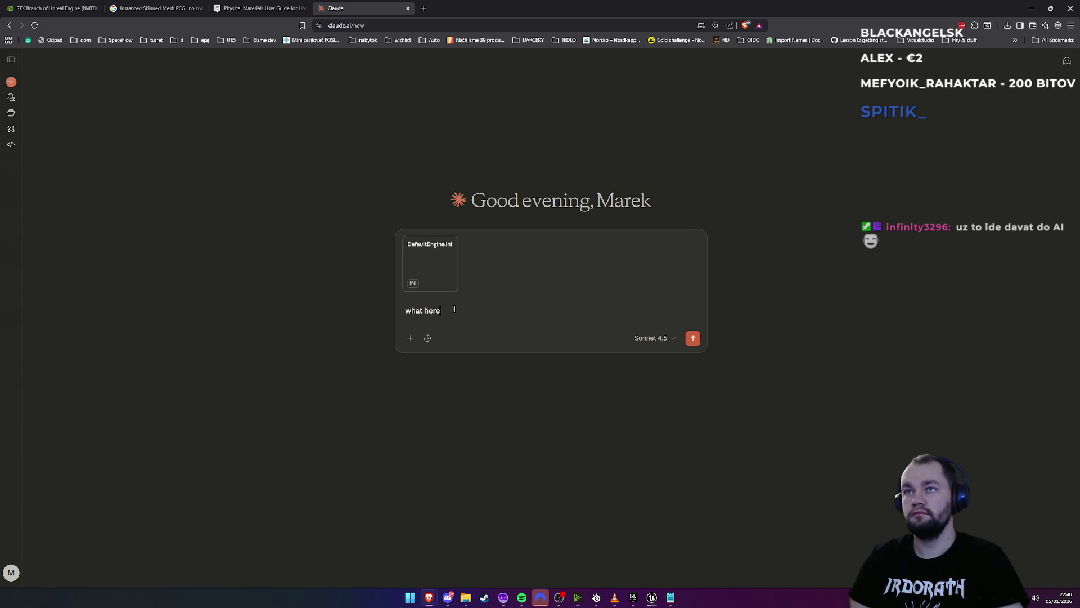
type(" in")
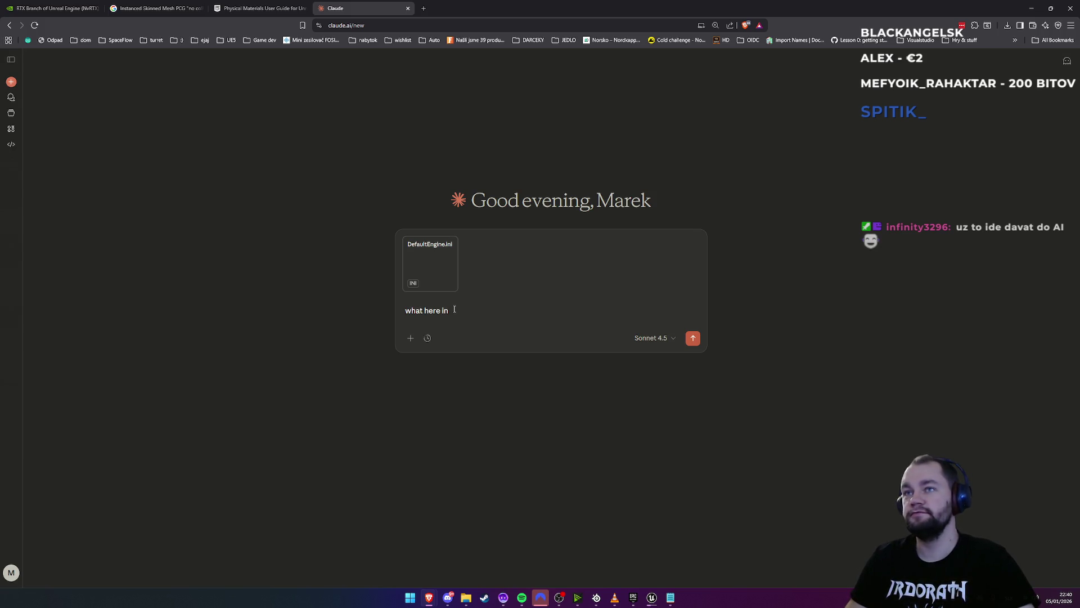
Send the question about which config settings affect skeletal mesh LOD and max drawing distance
type("this unreal engine config could")
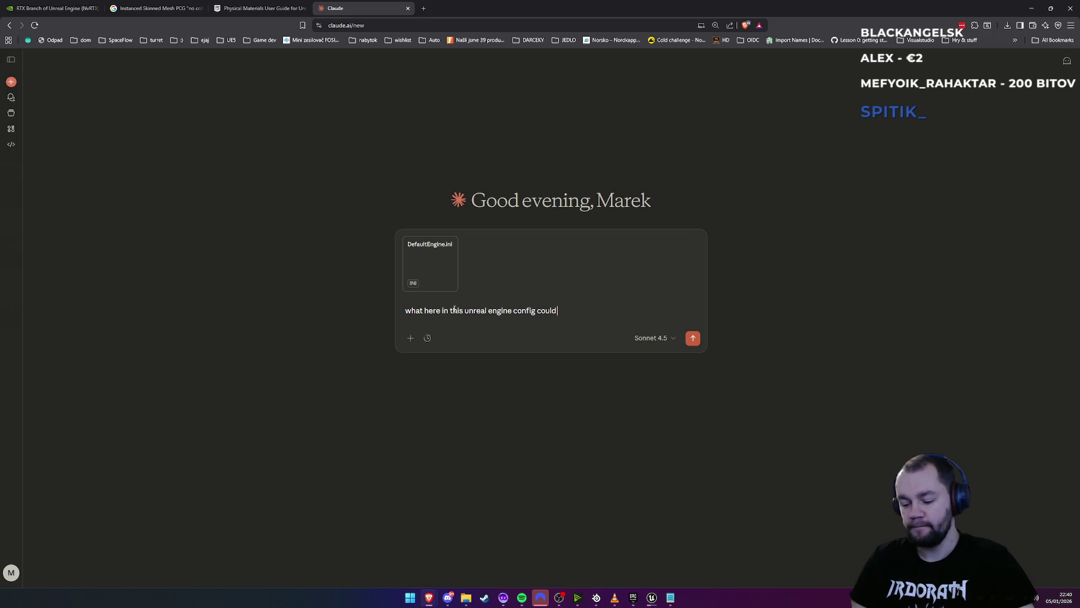
type(" make differen")
type("ces in")
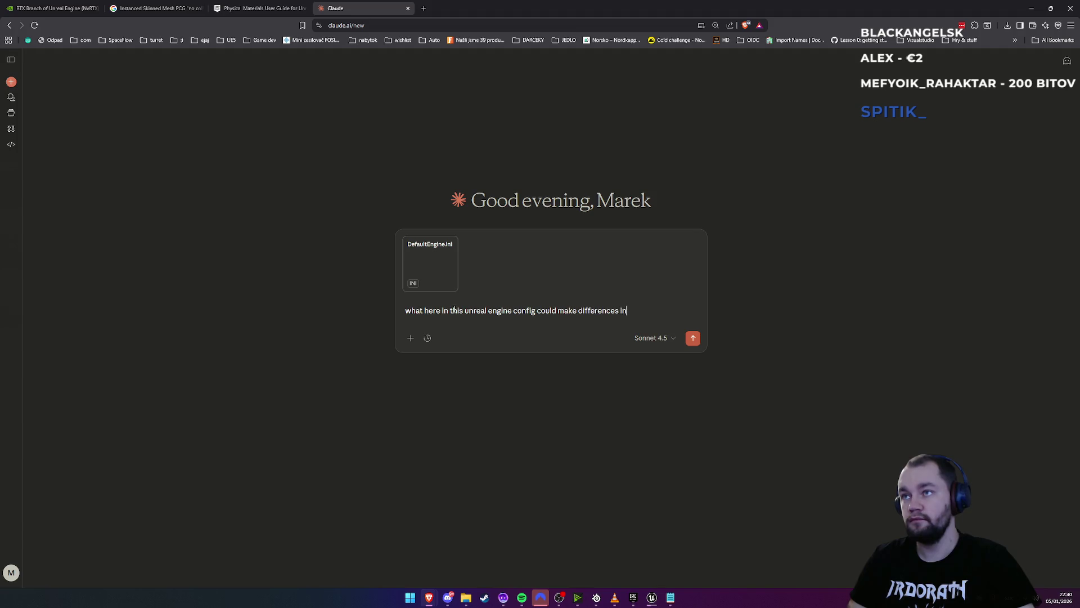
type(" LOD for ")
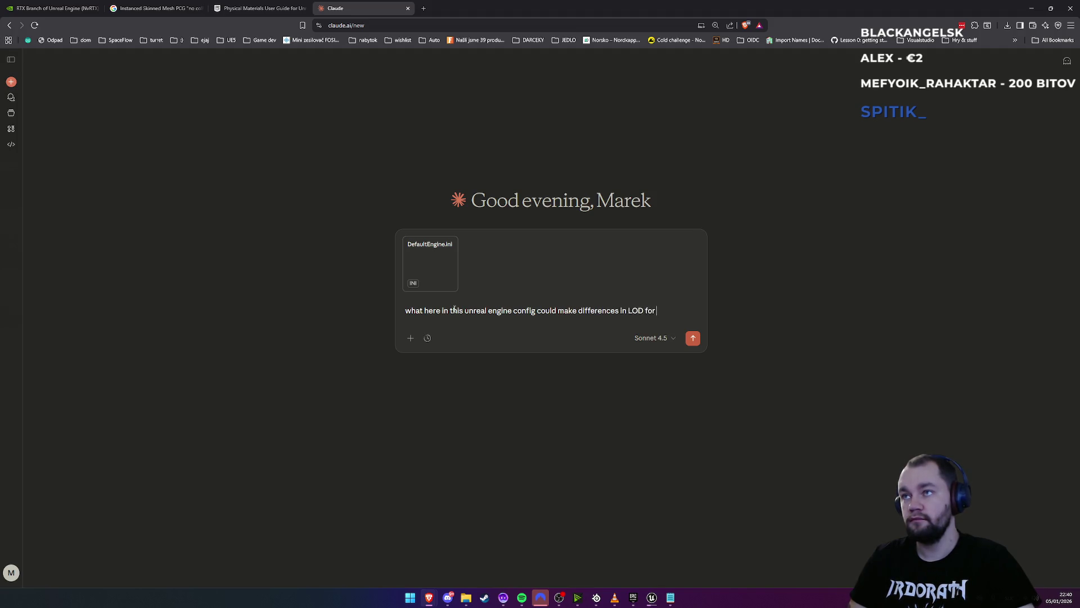
type("skeletal mes")
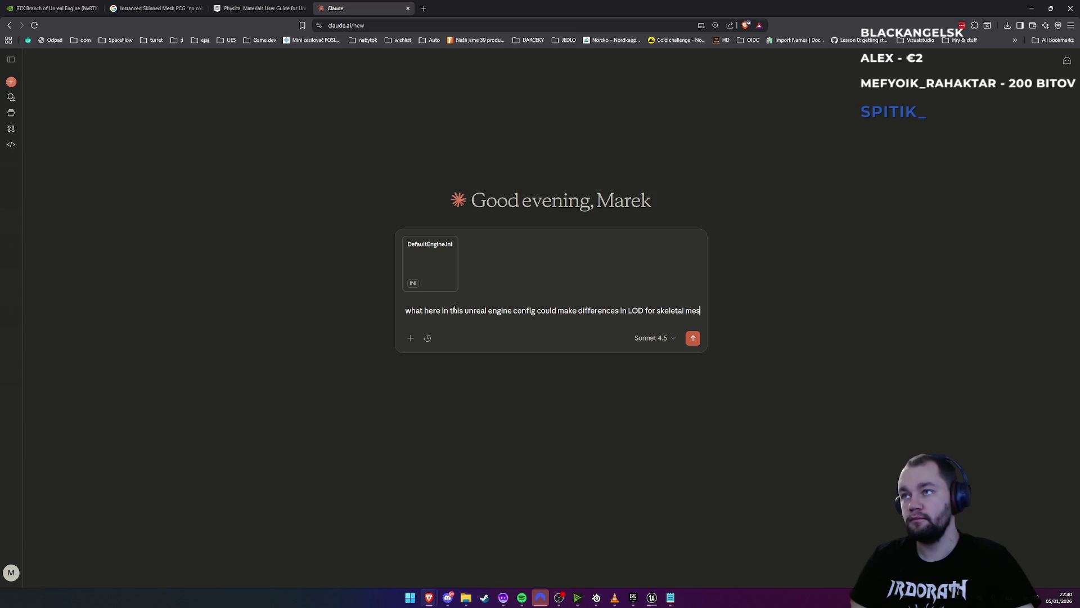
type("hes and drawi")
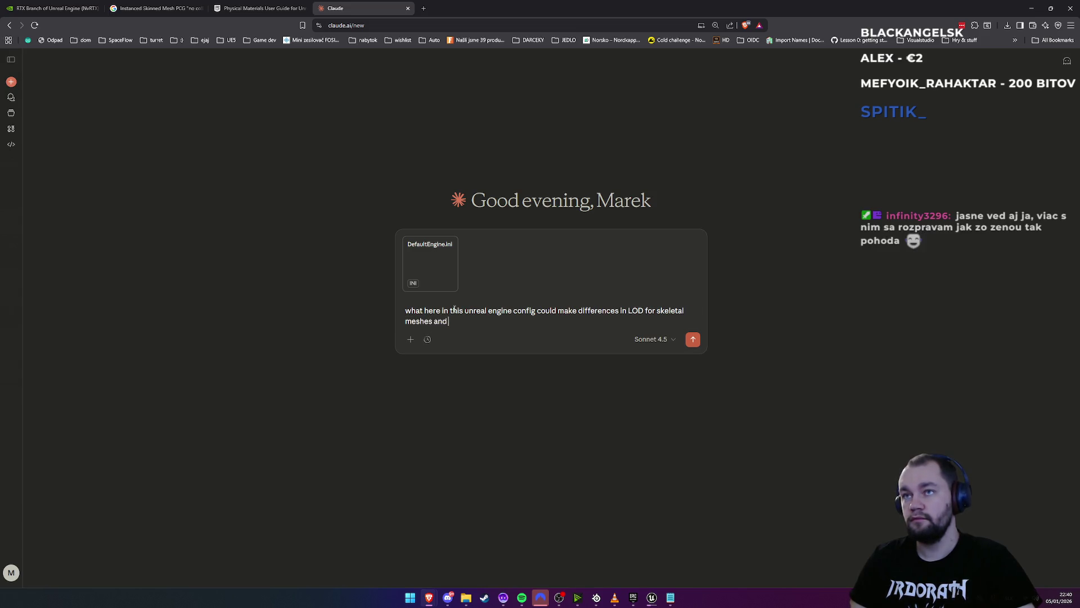
key("BackSpace")
key("BackSpace")
key("BackSpace")
type("max drawing distance")
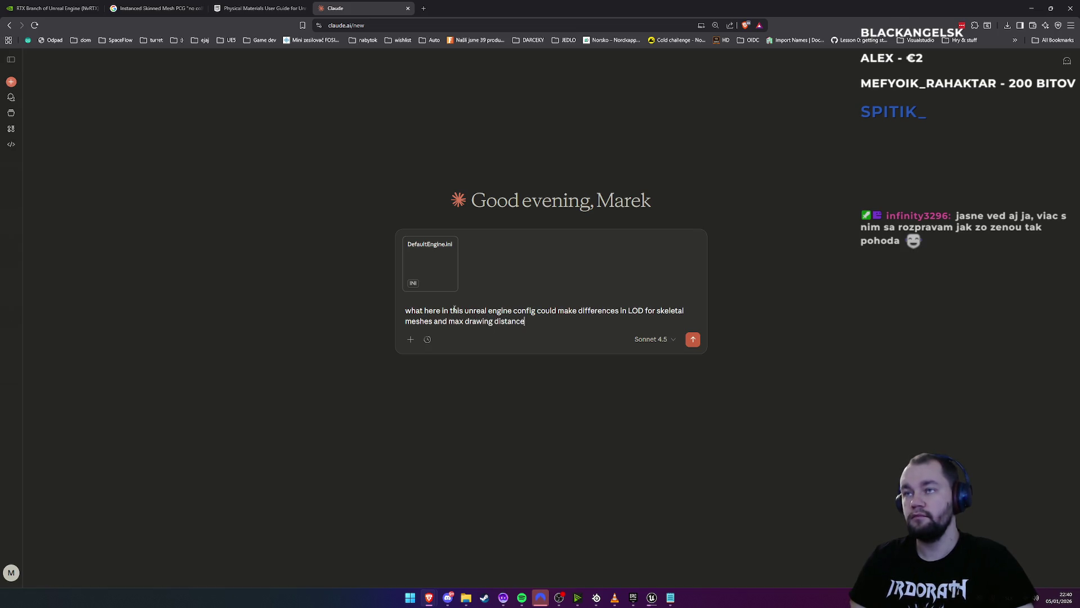
key("Return")
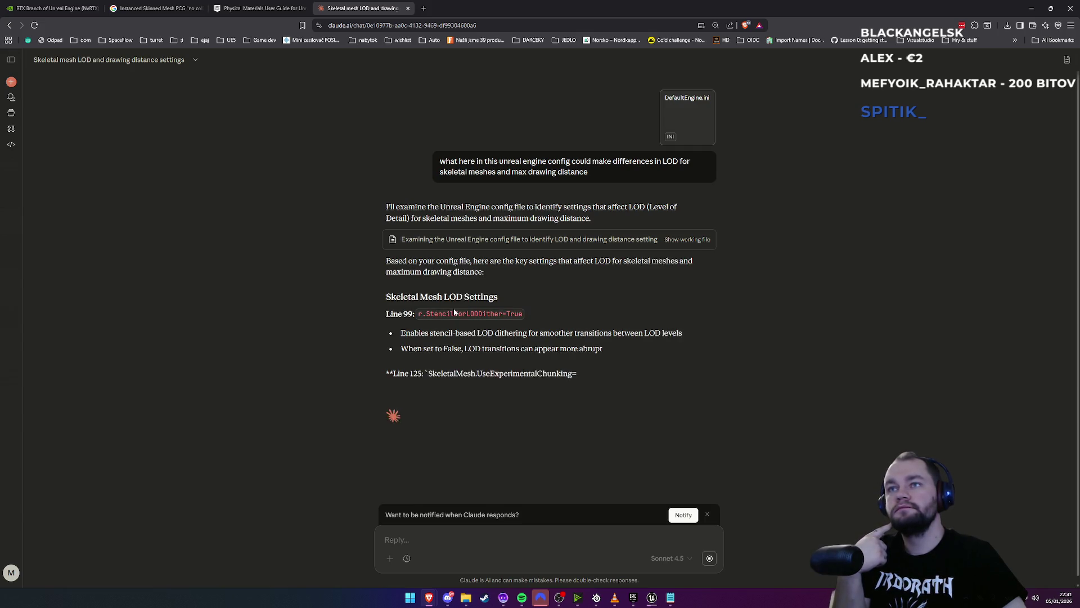
Read the reply's LOD part, highlighting UseExperimentalChunking, StencilForLODDither and UnlimitedBoneInfluences
scroll(450, 324, "down", 1)
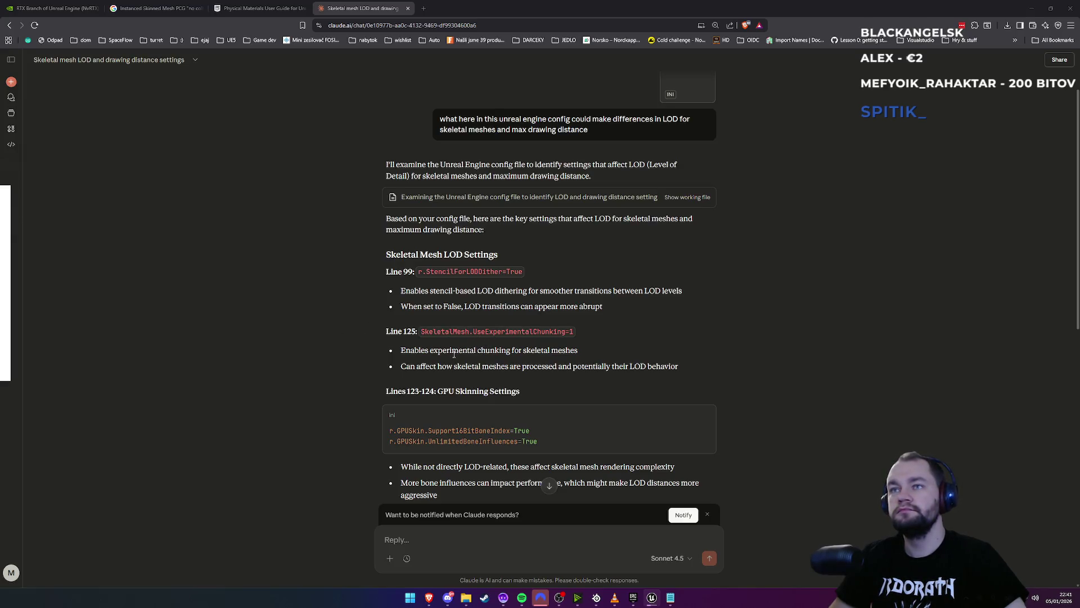
left_click_drag(451, 353, 567, 354)
left_click_drag(416, 366, 520, 367)
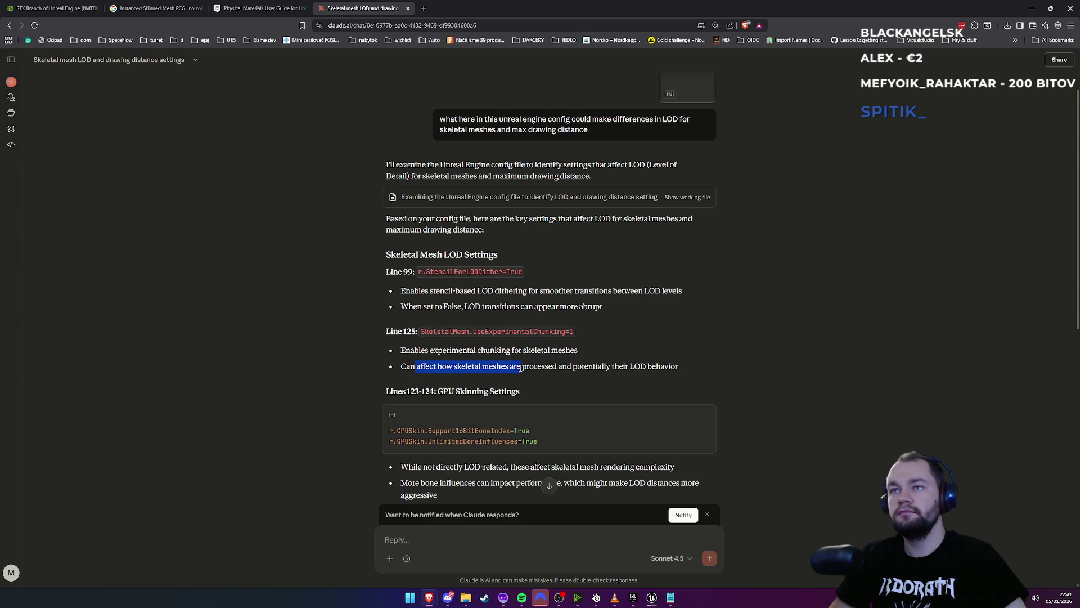
double_click(495, 331)
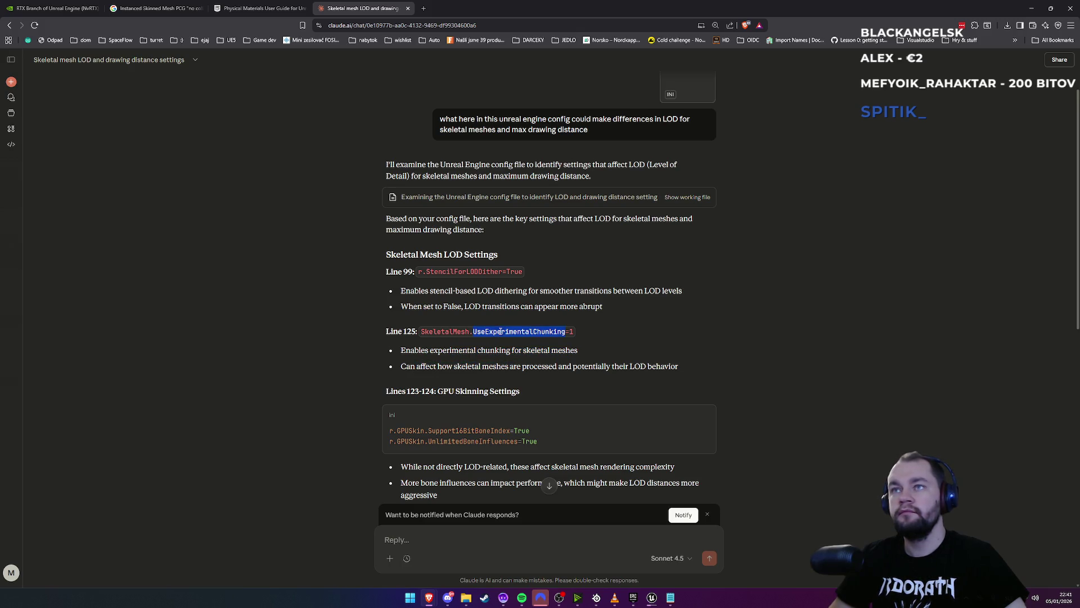
double_click(464, 271)
scroll(490, 361, "down", 1)
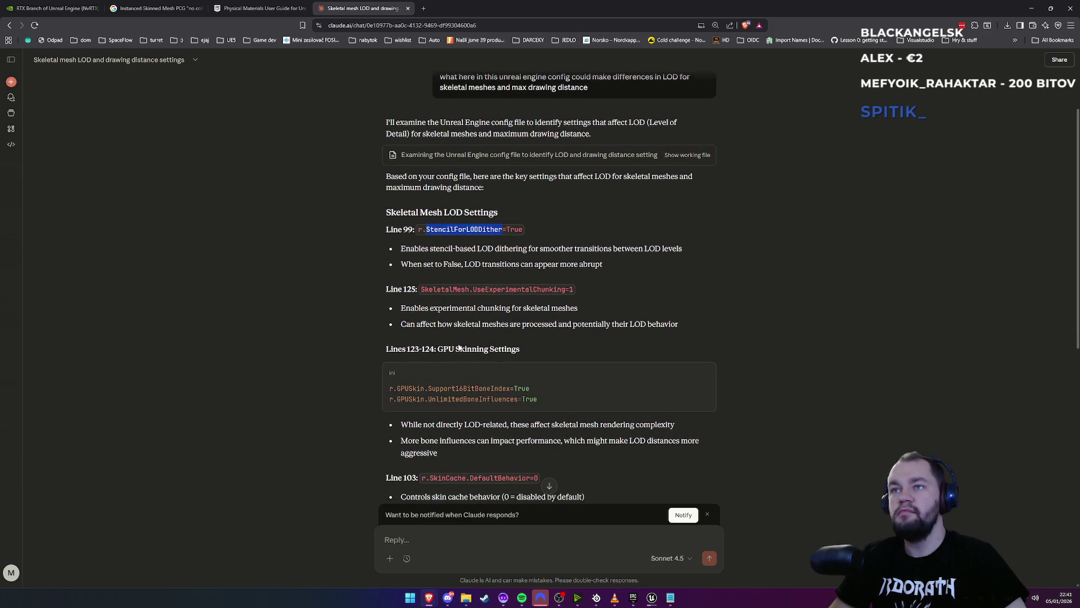
double_click(448, 400)
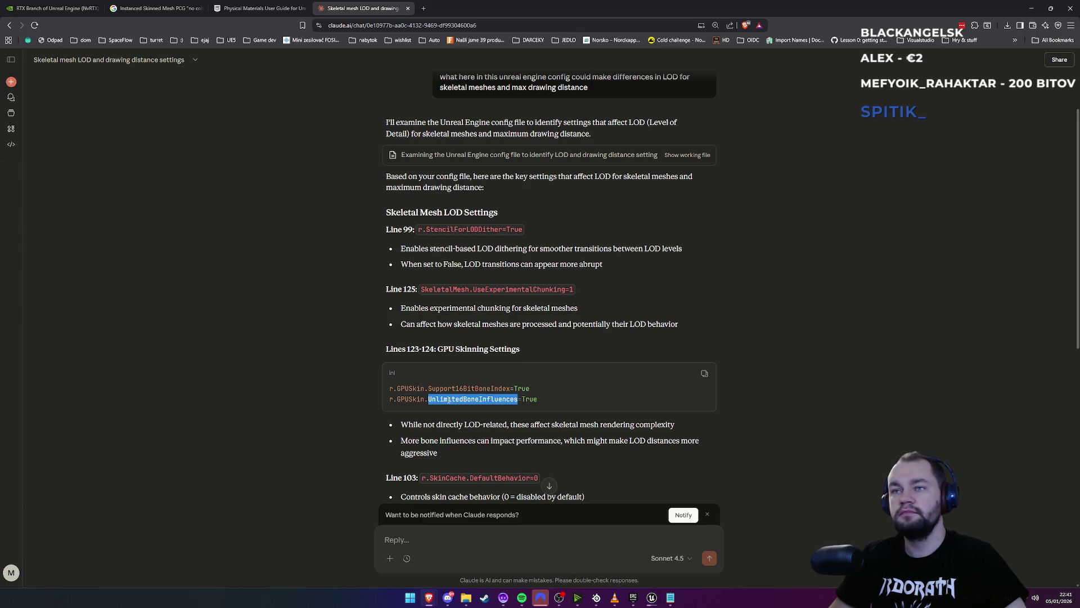
Continue to the drawing-distance section (NearClipPlane=10) and the suggested r.SkeletalMeshLODBias and r.ForceLOD additions
scroll(448, 399, "down", 2)
left_click_drag(429, 394, 506, 393)
scroll(469, 440, "down", 1)
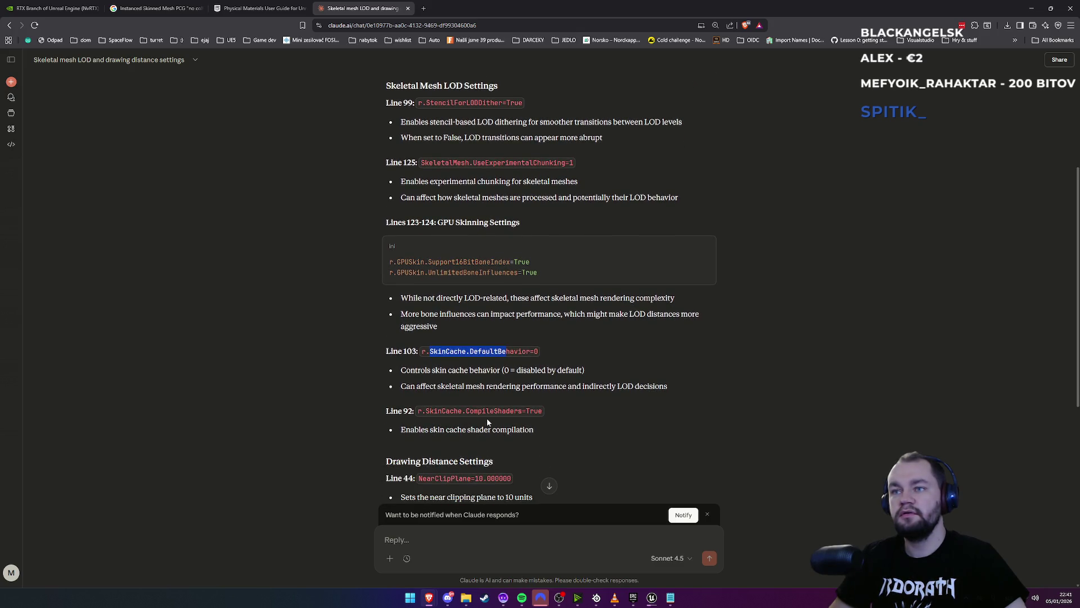
scroll(488, 422, "down", 1)
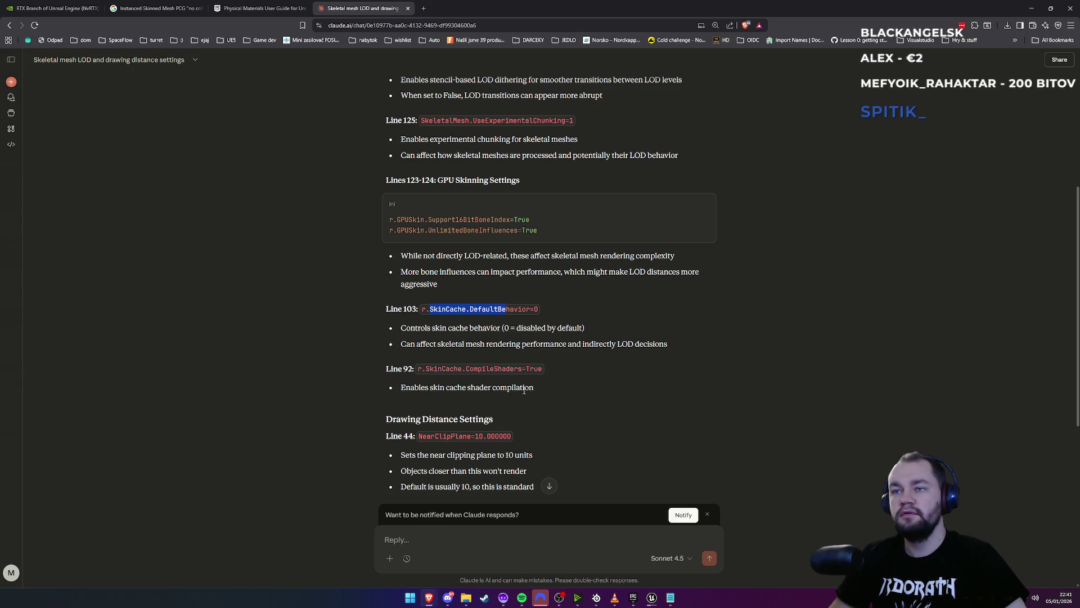
scroll(428, 428, "down", 1)
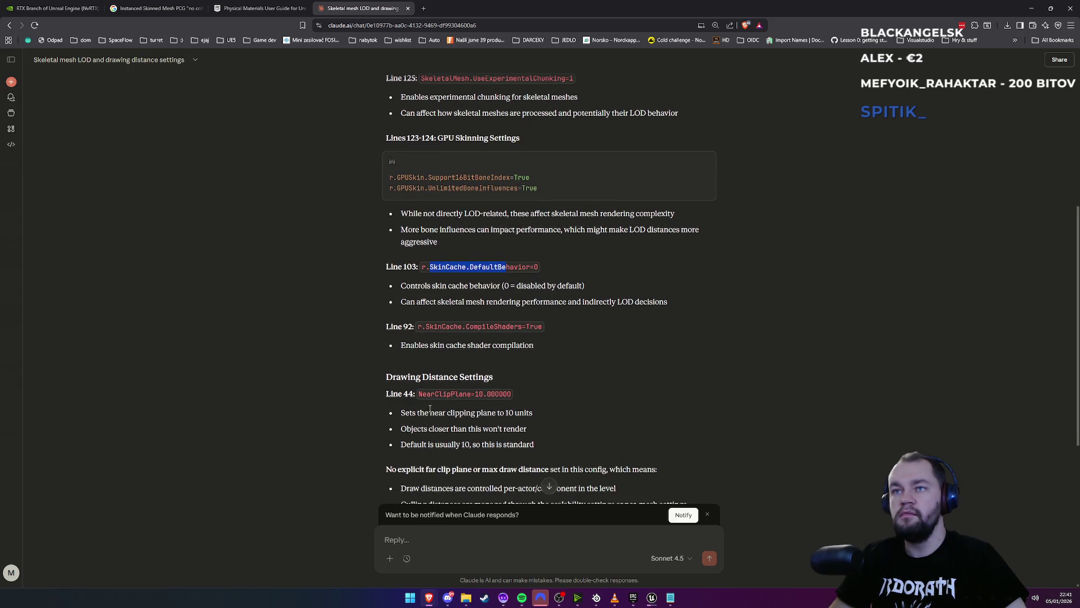
double_click(430, 393)
scroll(462, 366, "down", 2)
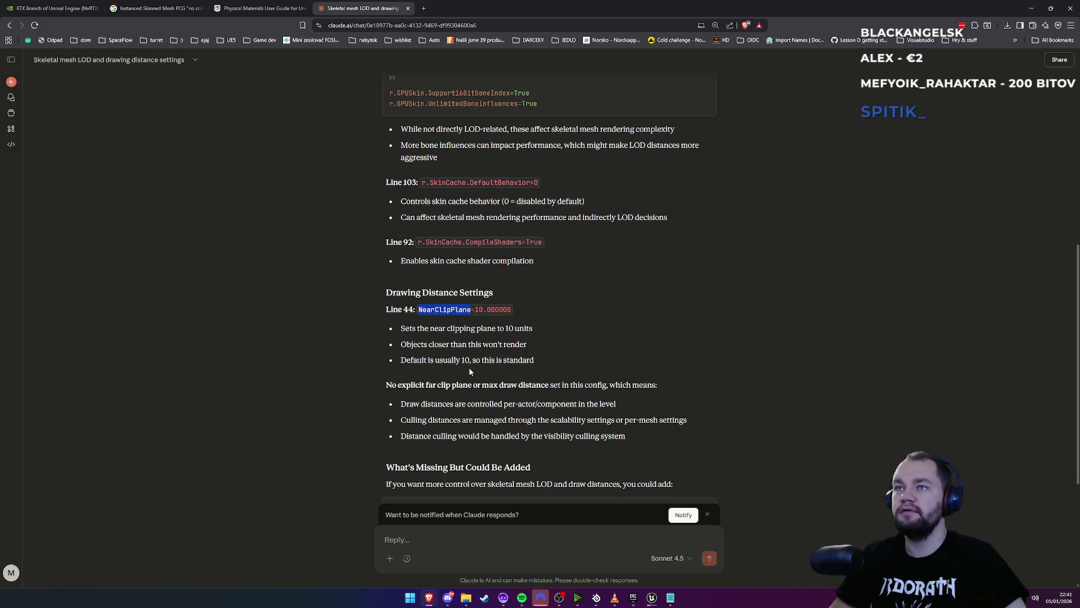
scroll(470, 371, "down", 1)
scroll(470, 368, "down", 2)
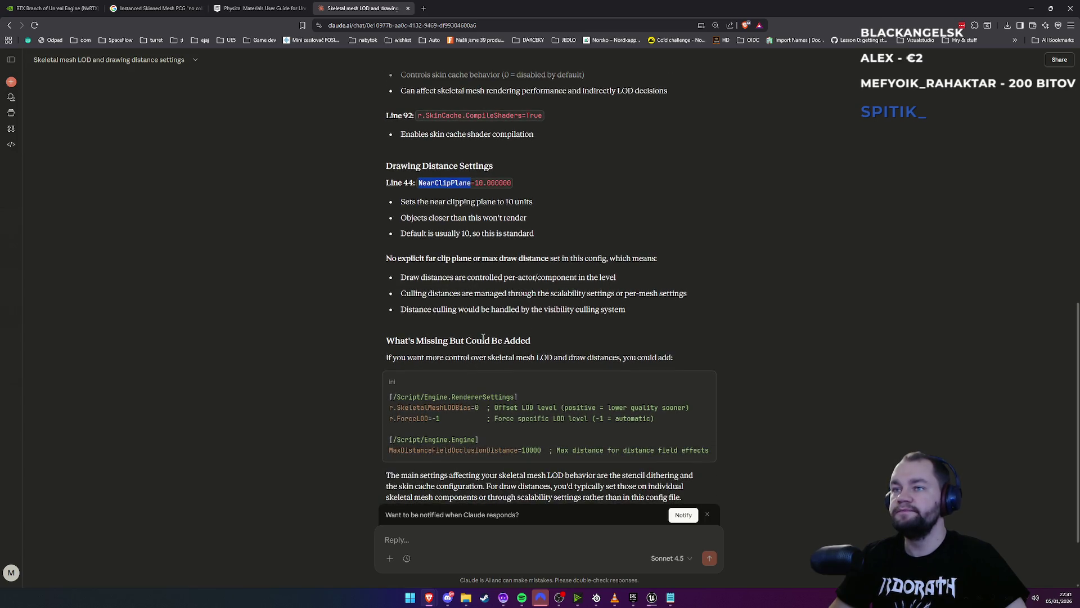
double_click(448, 185)
triple_click(448, 184)
double_click(448, 184)
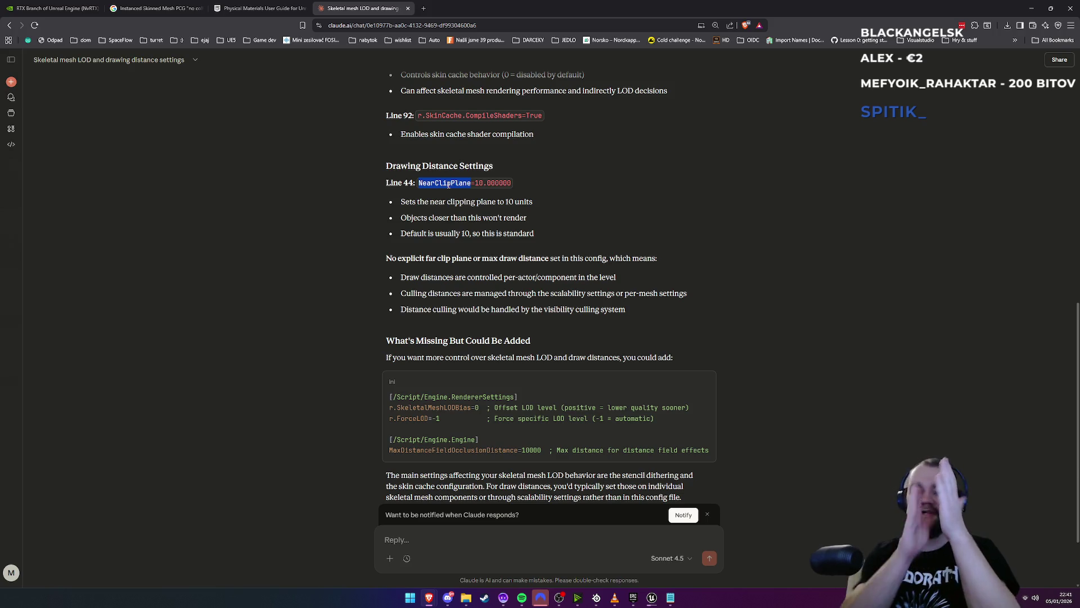
mouse_move(450, 218)
left_mouse_down()
mouse_move(528, 220)
mouse_move(410, 218)
mouse_move(543, 221)
left_mouse_up()
left_click(409, 218)
left_click(544, 221)
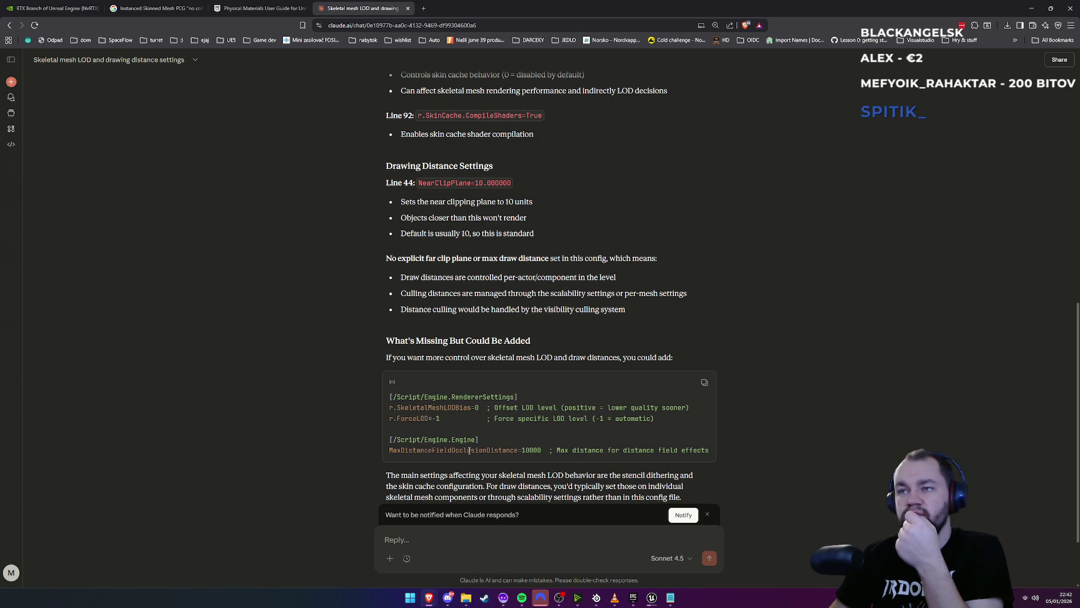
scroll(467, 451, "down", 2)
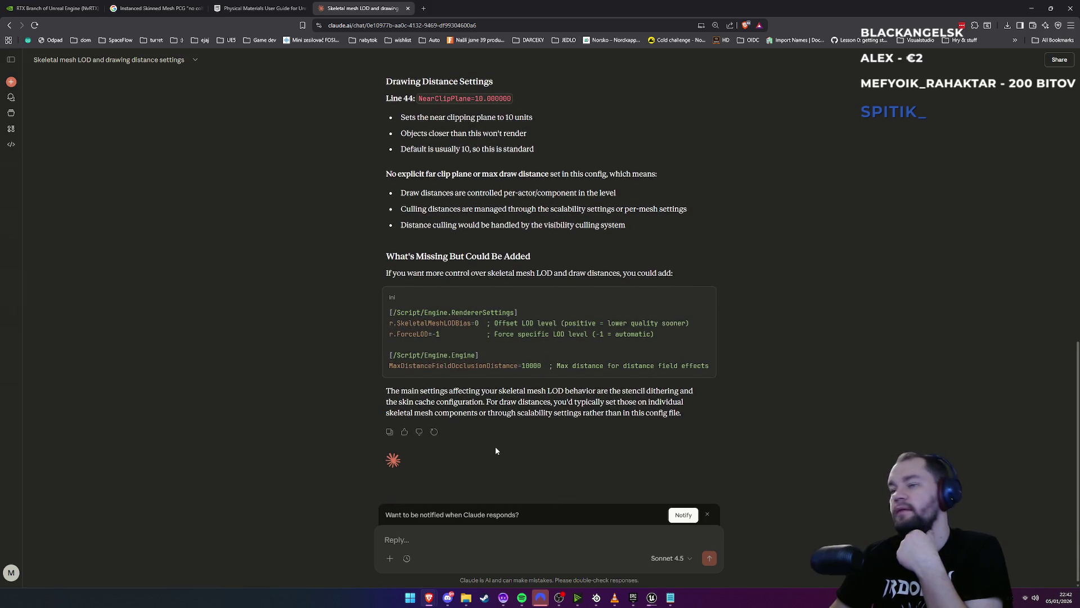
scroll(447, 390, "up", 3)
scroll(448, 390, "up", 5)
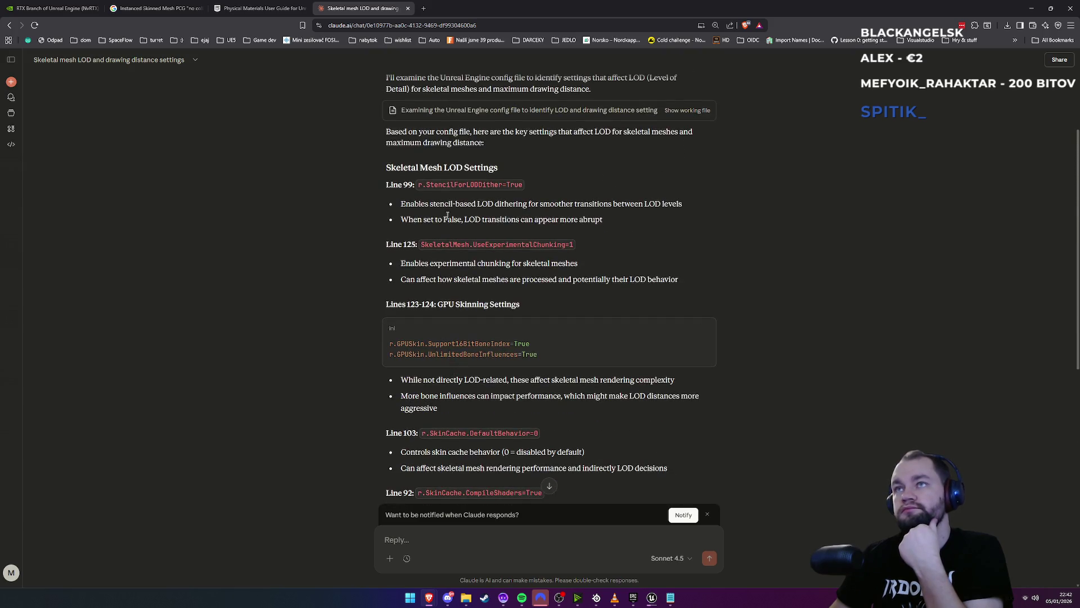
triple_click(487, 246)
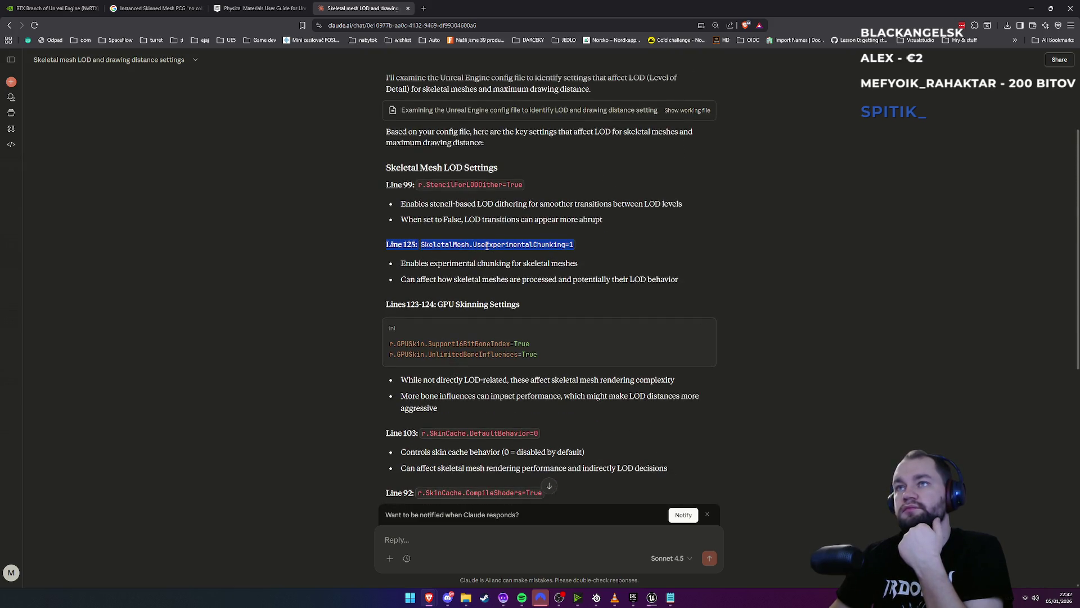
triple_click(467, 184)
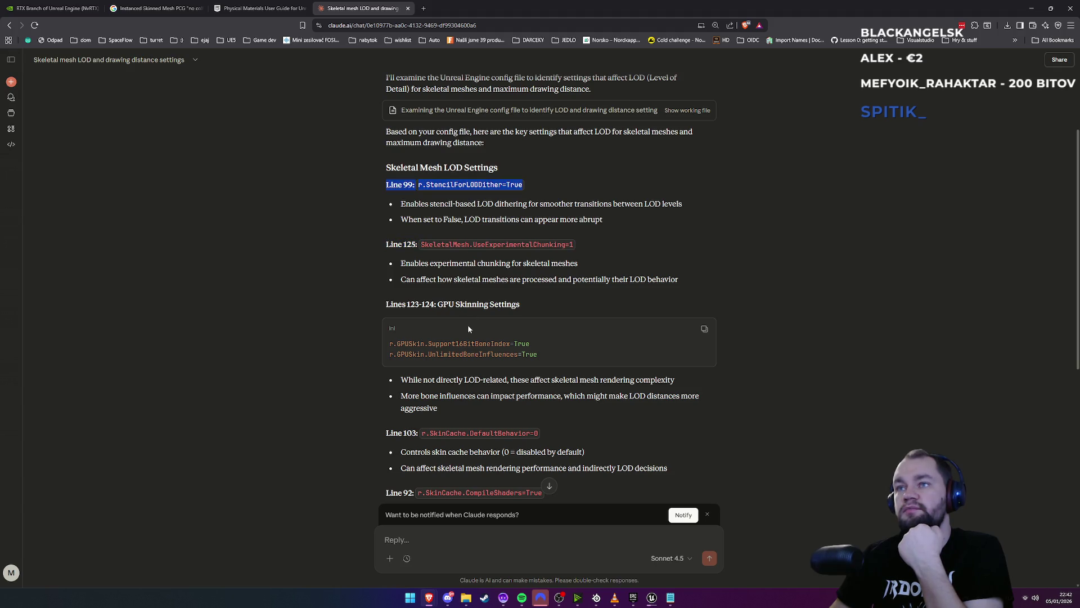
scroll(469, 342, "down", 2)
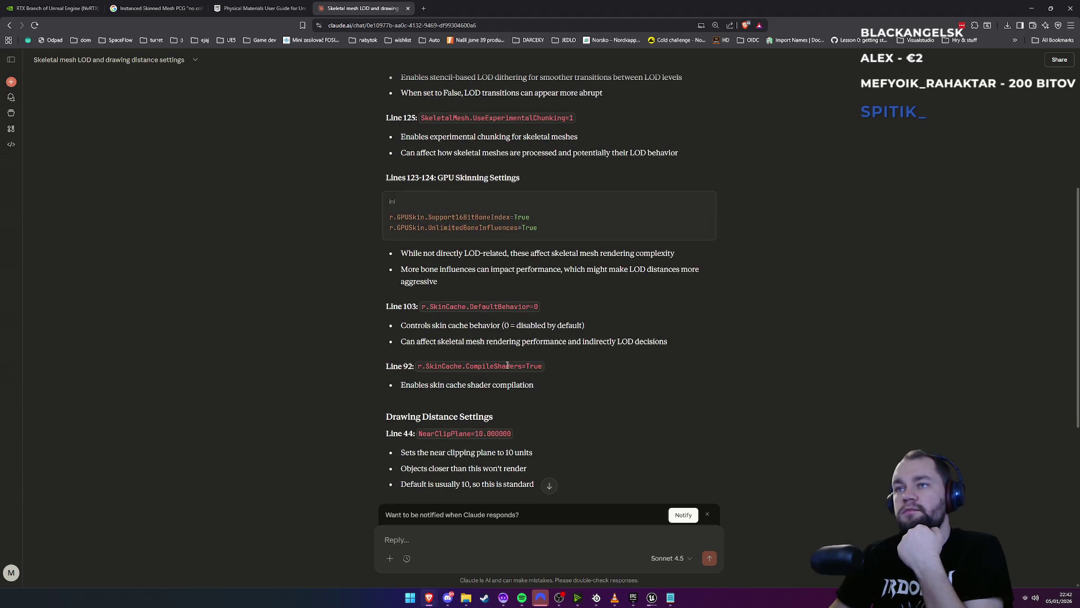
scroll(475, 403, "down", 5)
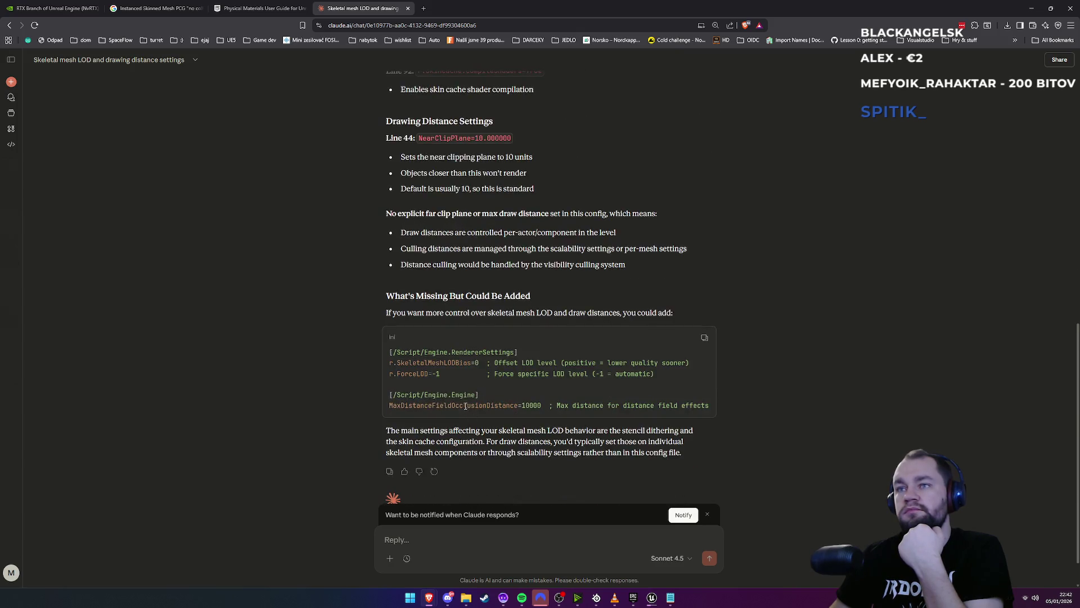
double_click(433, 365)
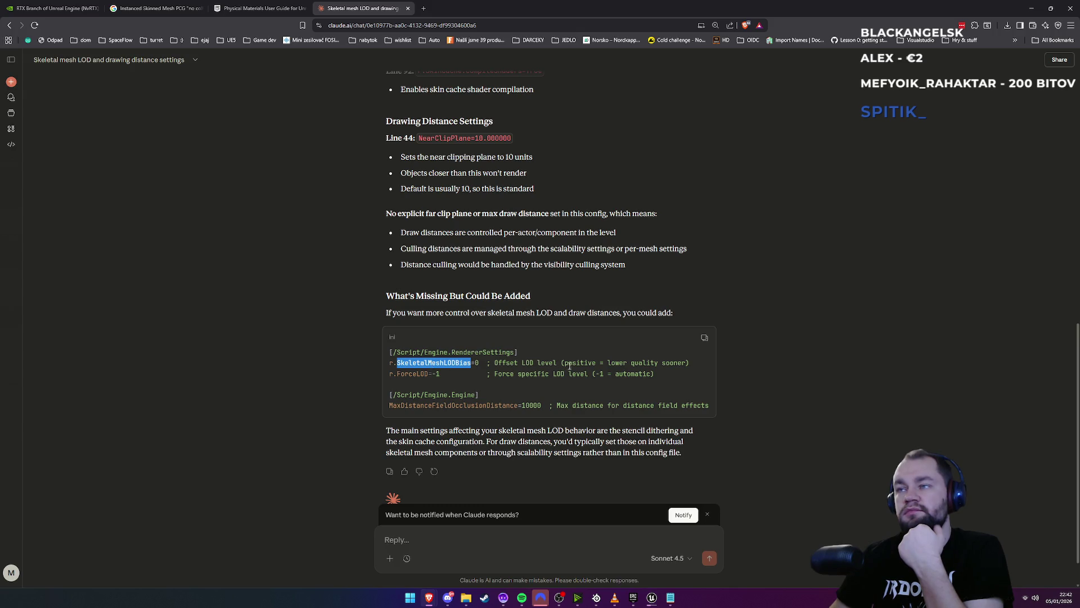
left_click_drag(603, 364, 685, 365)
left_click(676, 371)
triple_click(456, 365)
triple_click(449, 374)
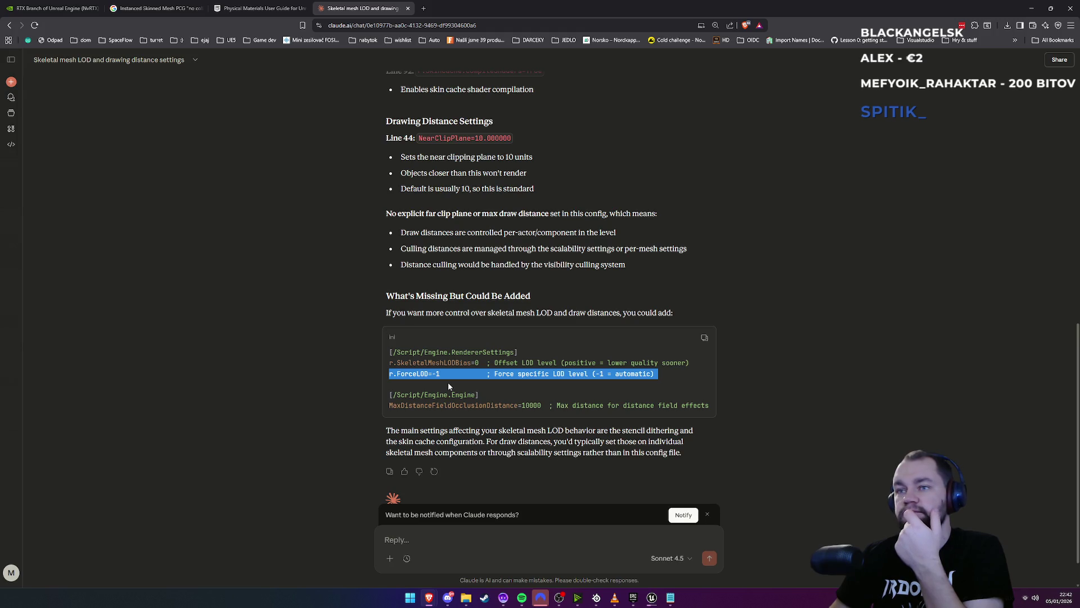
scroll(448, 383, "down", 1)
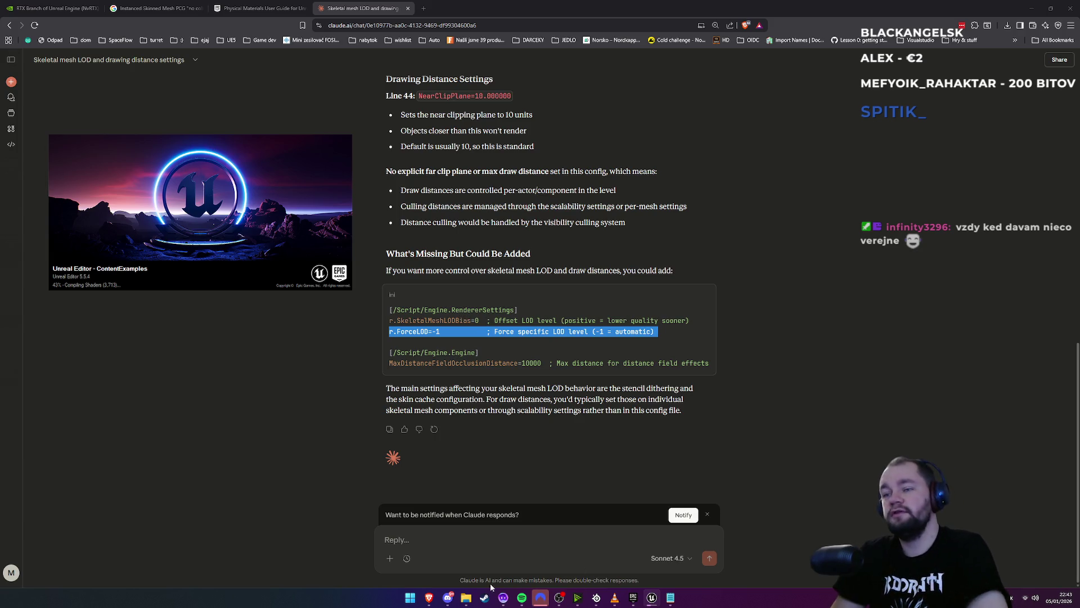
Bring the browser back to the Physical Materials documentation page
mouse_move(428, 597)
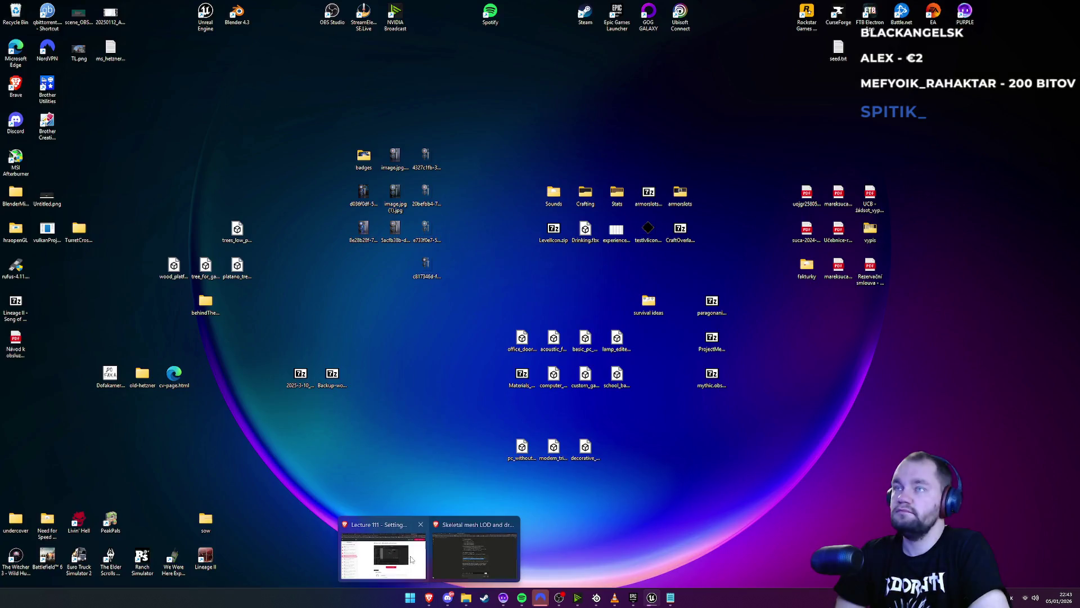
left_click(474, 557)
left_click(261, 6)
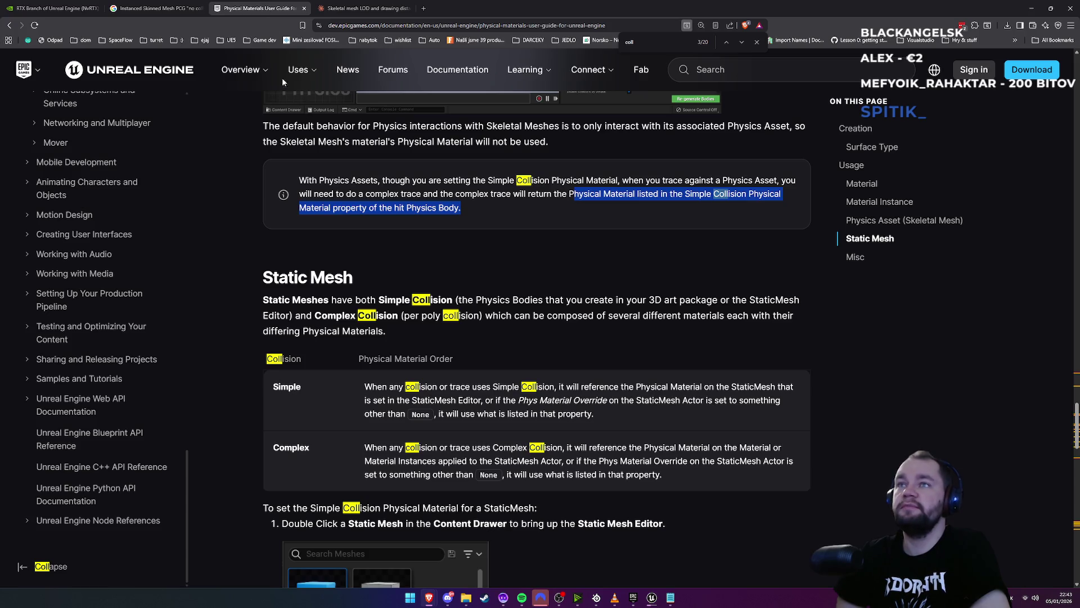
left_click(464, 230)
Scroll the guide to the Misc section, then return to the physic material override collision results
scroll(549, 309, "down", 5)
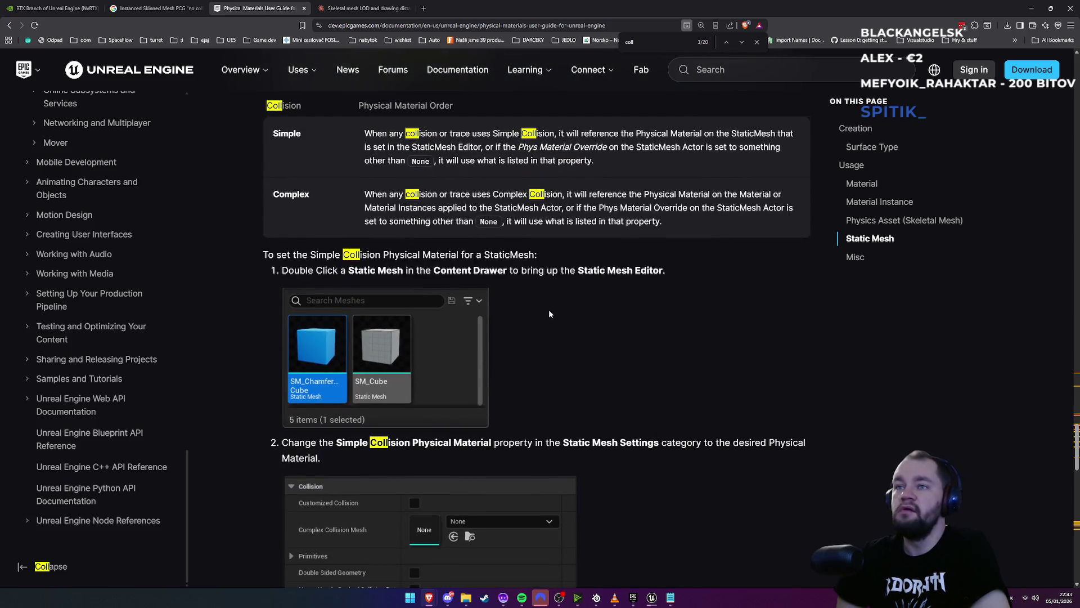
scroll(549, 314, "down", 3)
scroll(549, 316, "down", 5)
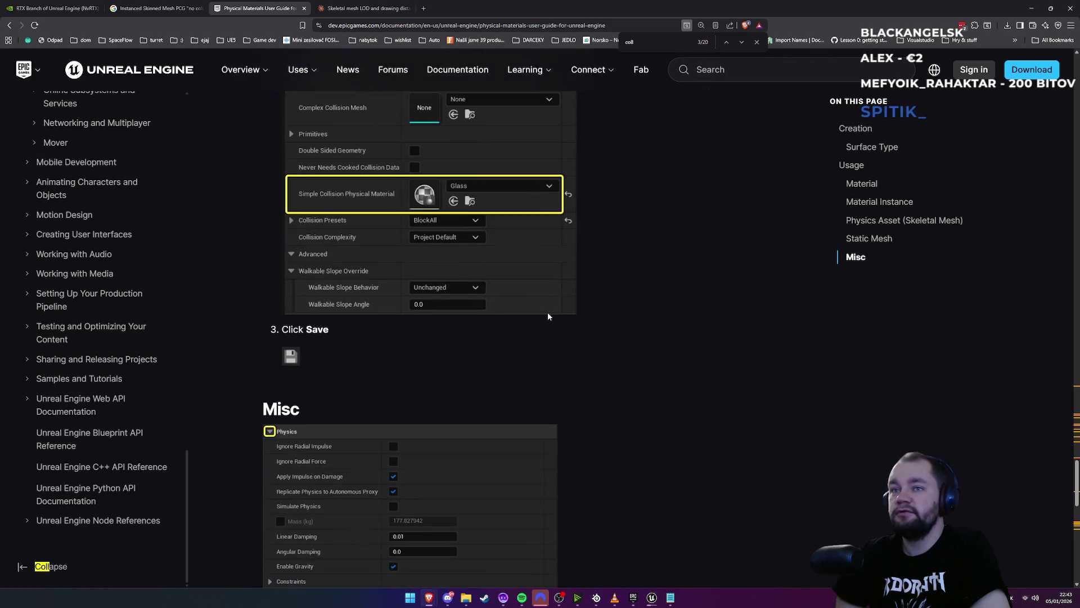
scroll(548, 317, "down", 5)
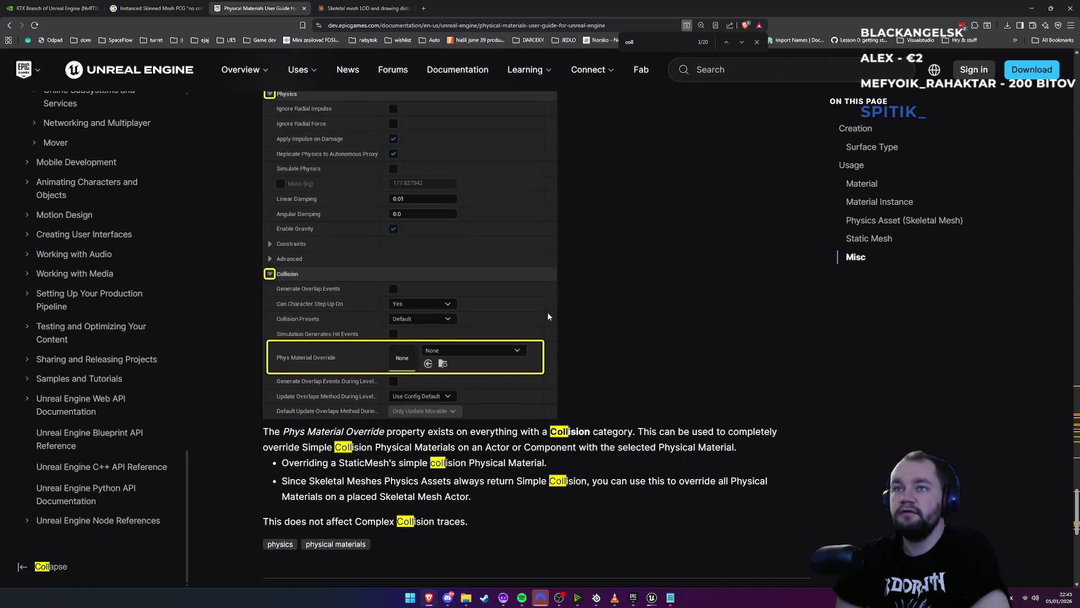
scroll(547, 316, "down", 4)
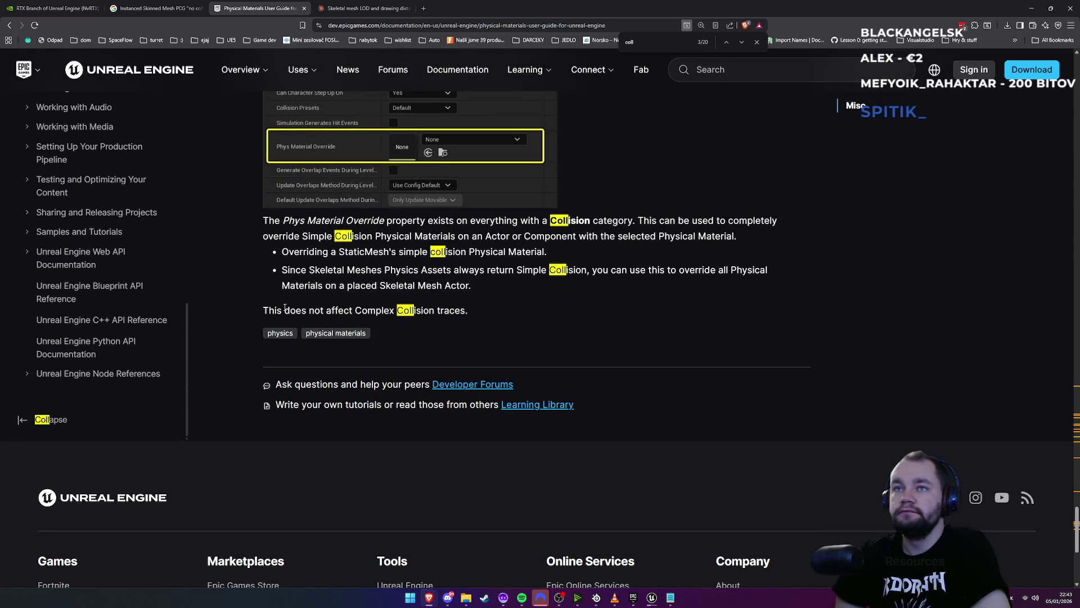
left_click(9, 26)
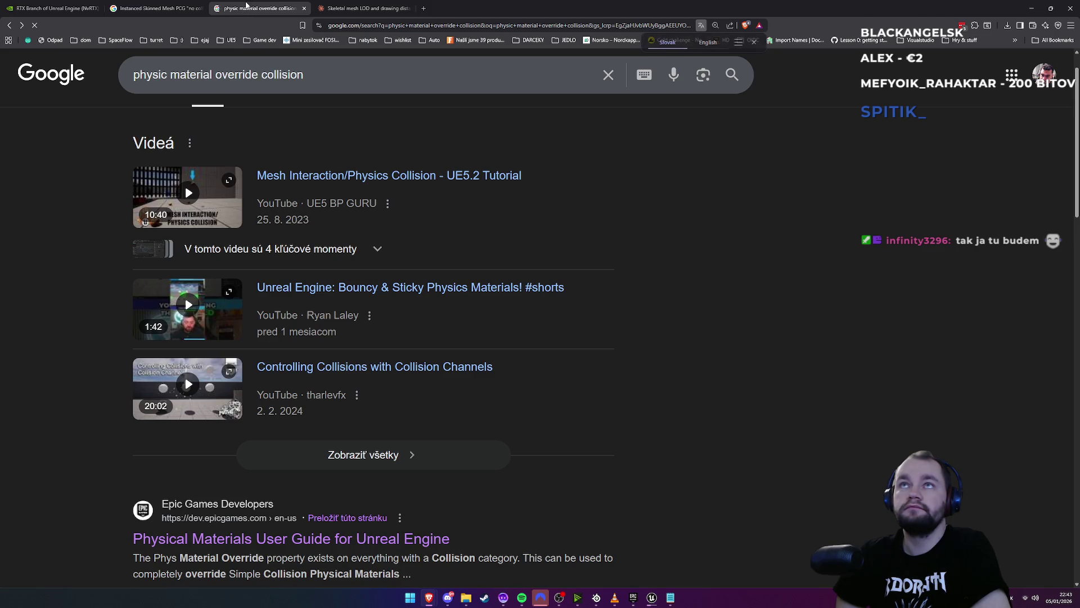
Close the physic material override tab and preview the World Building Guide image in the Instanced Skinned Mesh PCG results
middle_click(246, 5)
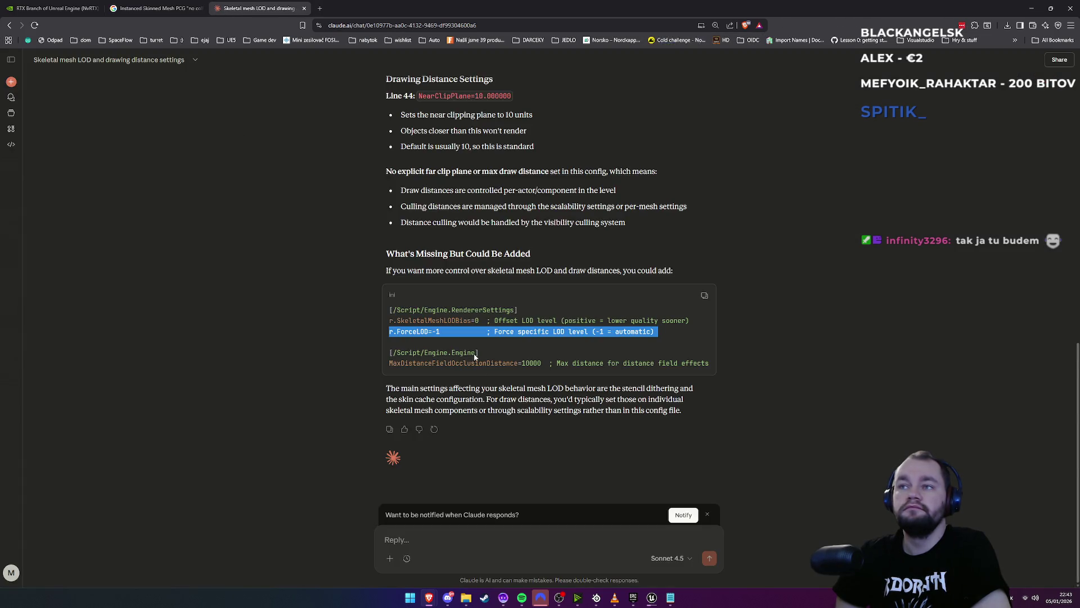
left_click(176, 5)
scroll(250, 403, "down", 10)
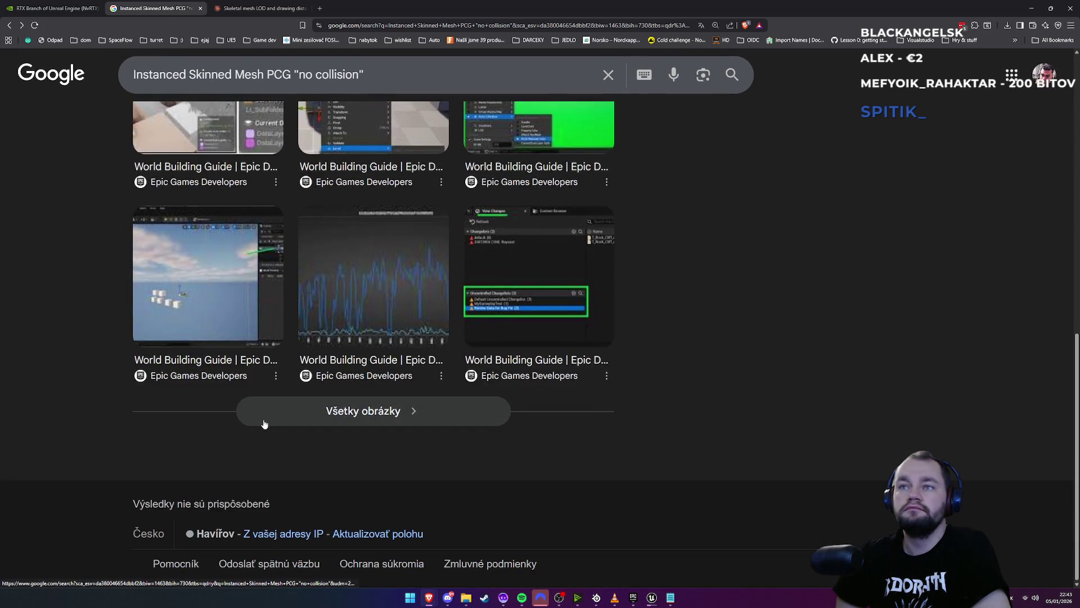
left_click(522, 267)
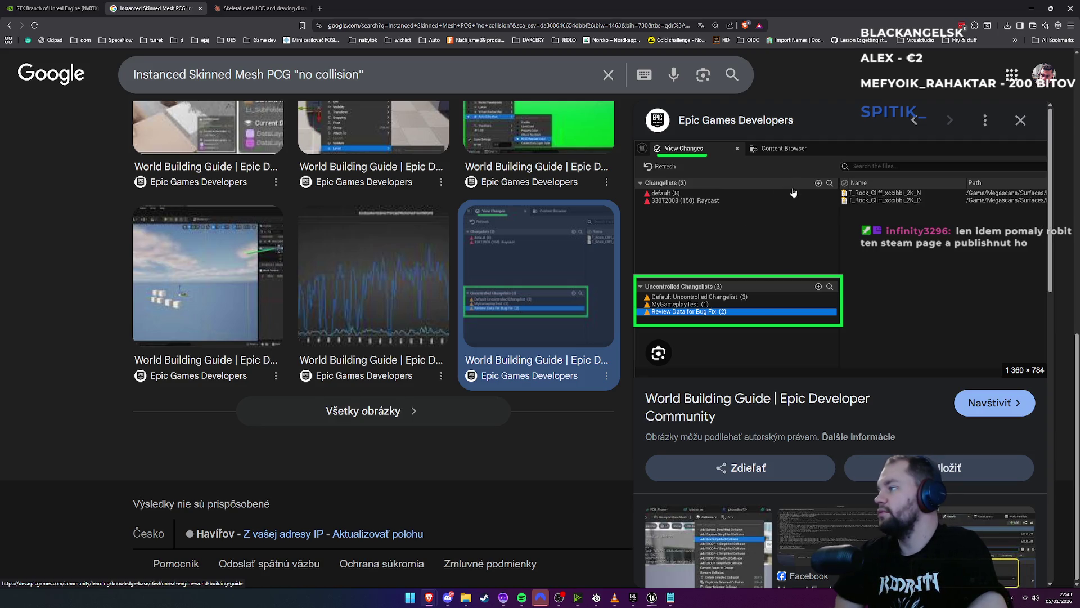
left_click(1018, 123)
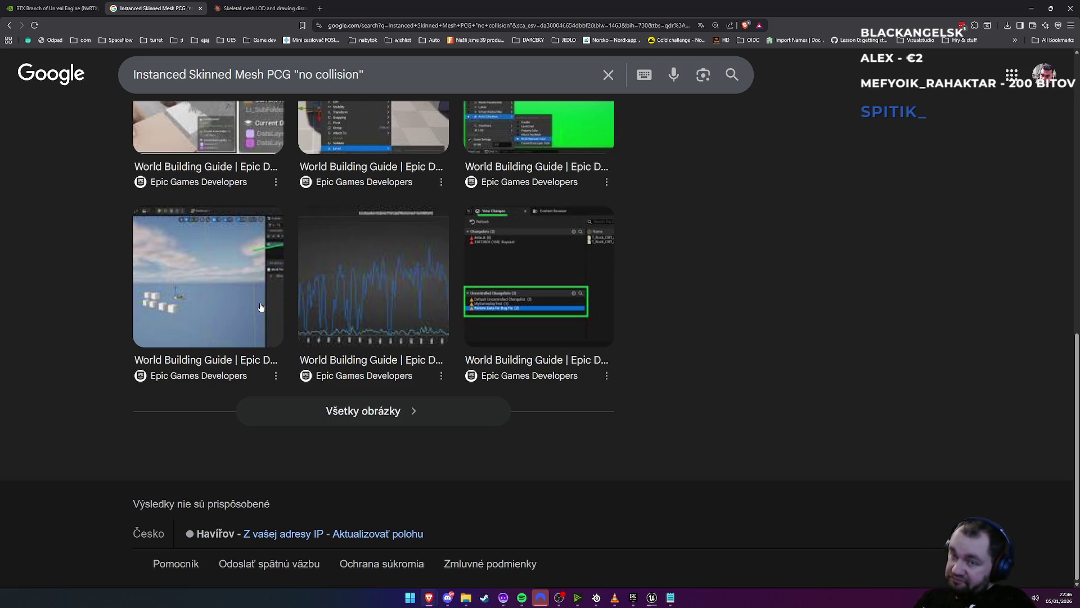
mouse_move(159, 266)
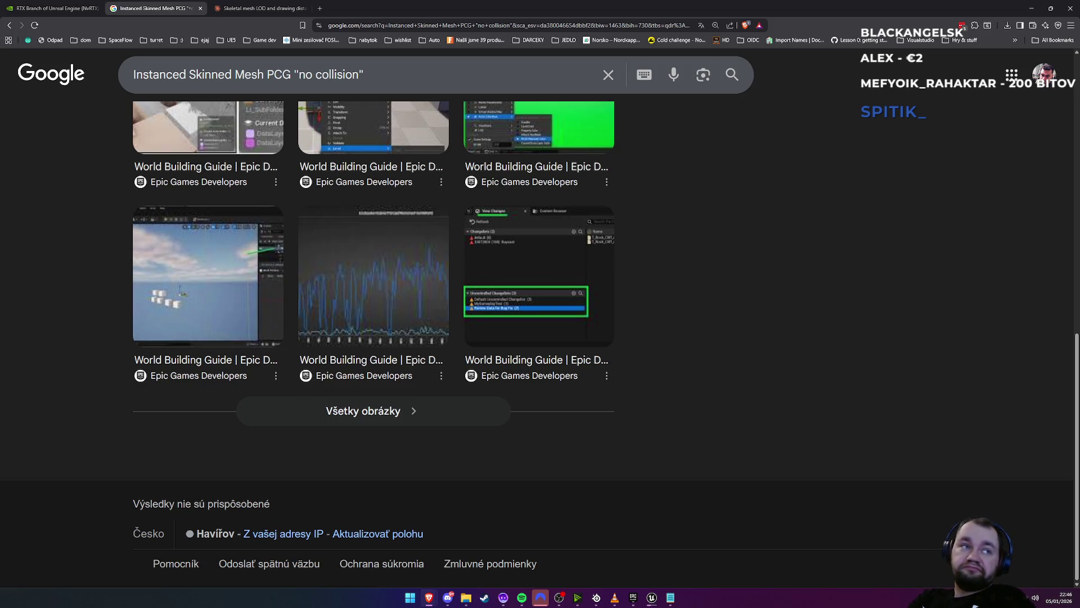
left_click(652, 597)
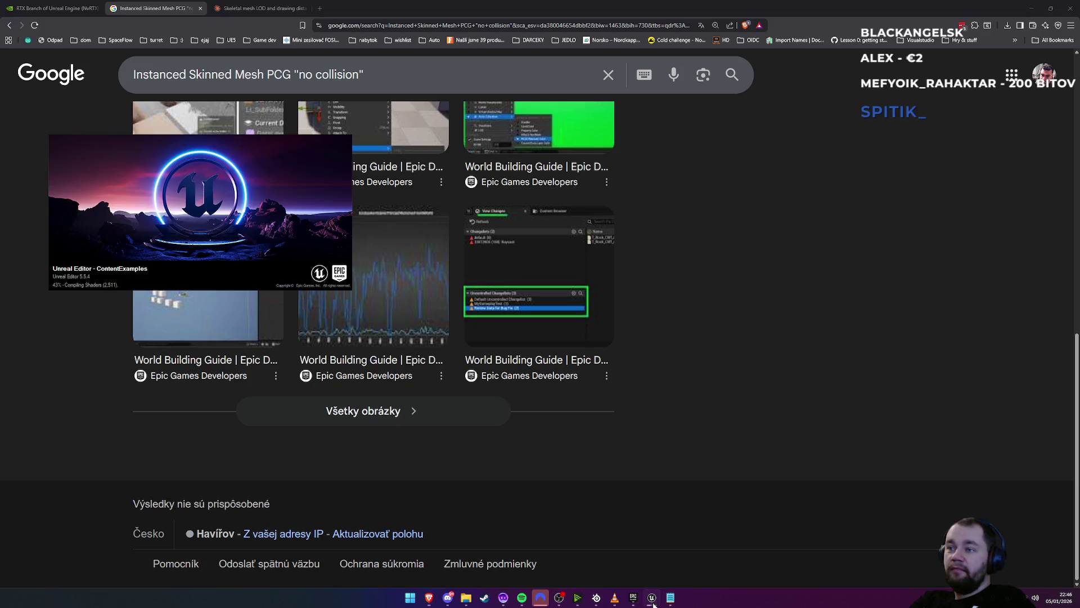
Move the Unreal splash aside and show all image results for Instanced Skinned Mesh PCG "no collision"
left_click_drag(236, 245, 356, 367)
left_click(445, 416)
left_click(432, 415)
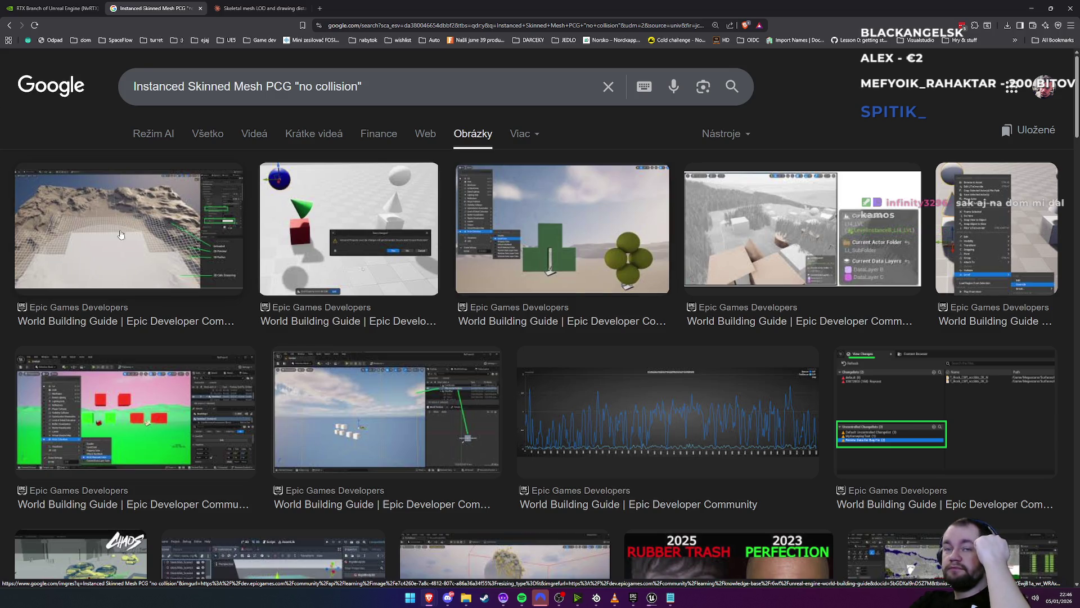
Scroll through the image results and preview the Nanite Foliage image
scroll(347, 462, "down", 3)
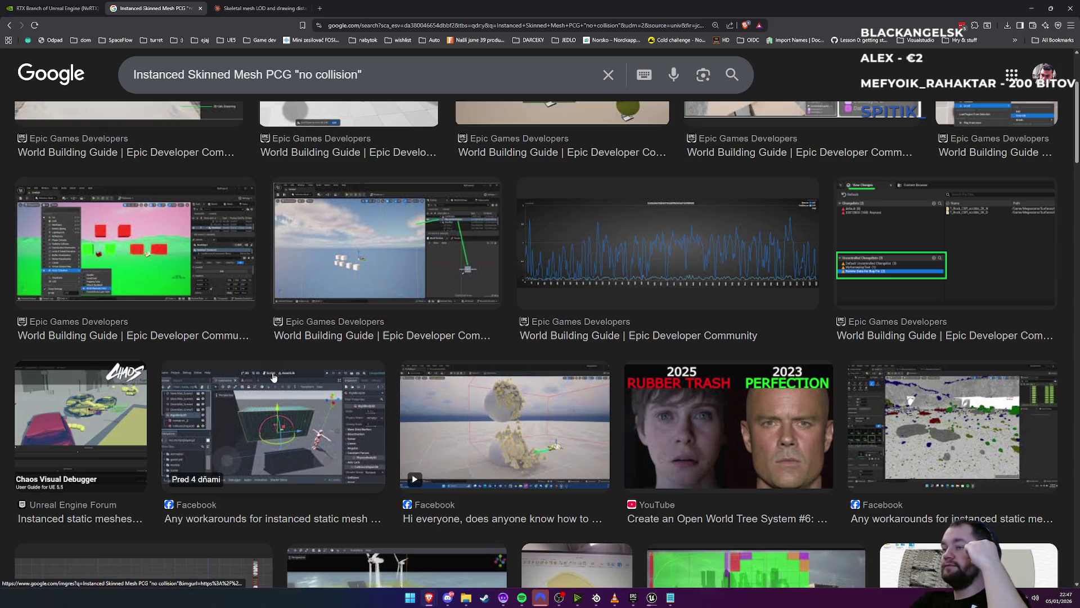
scroll(278, 383, "down", 3)
scroll(282, 386, "down", 2)
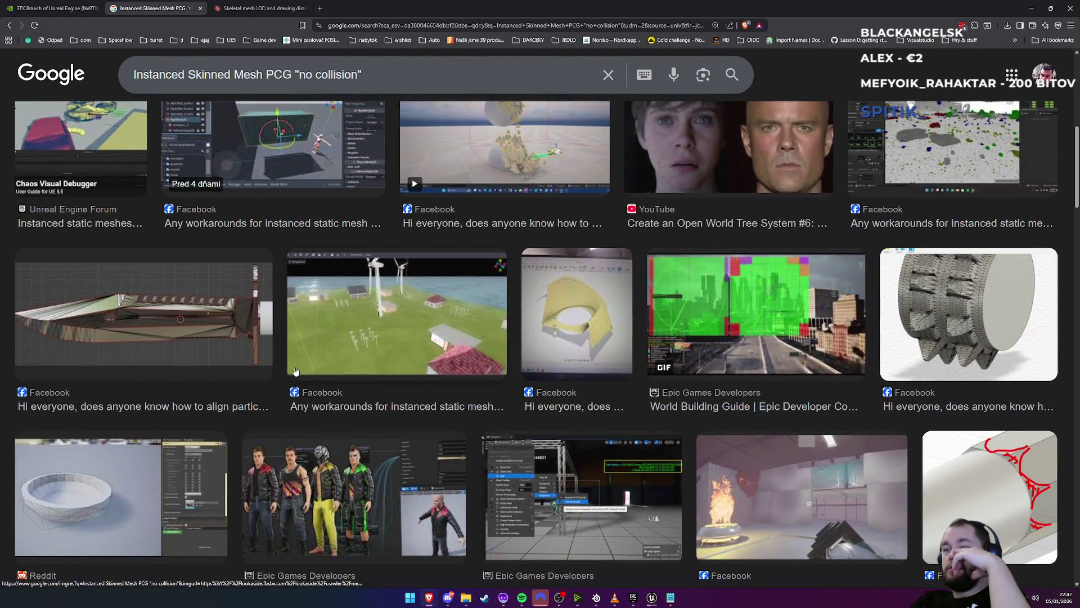
scroll(296, 371, "down", 4)
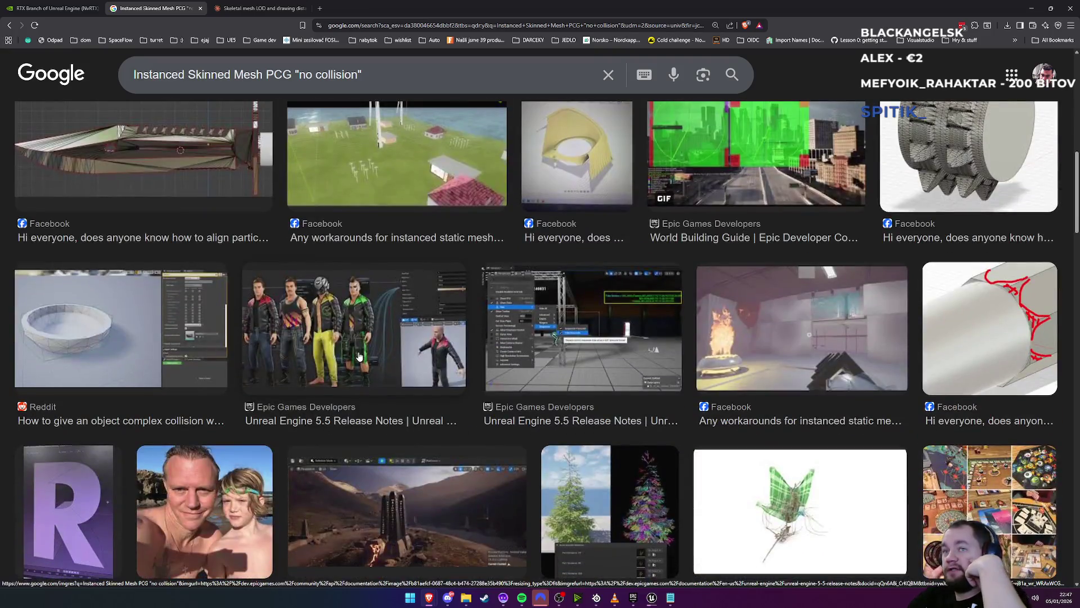
scroll(320, 360, "down", 2)
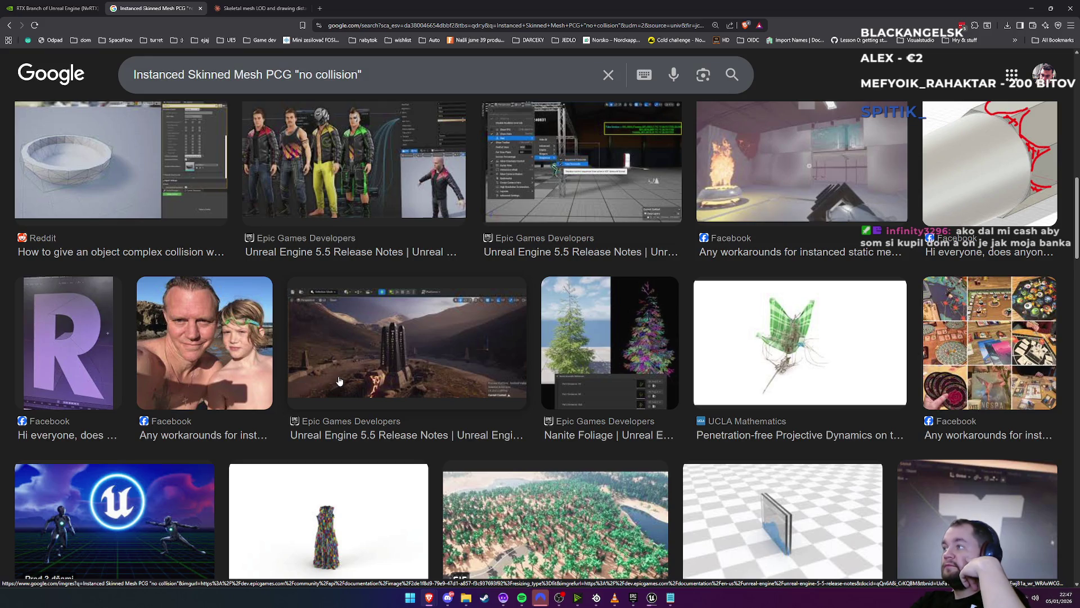
scroll(339, 380, "down", 2)
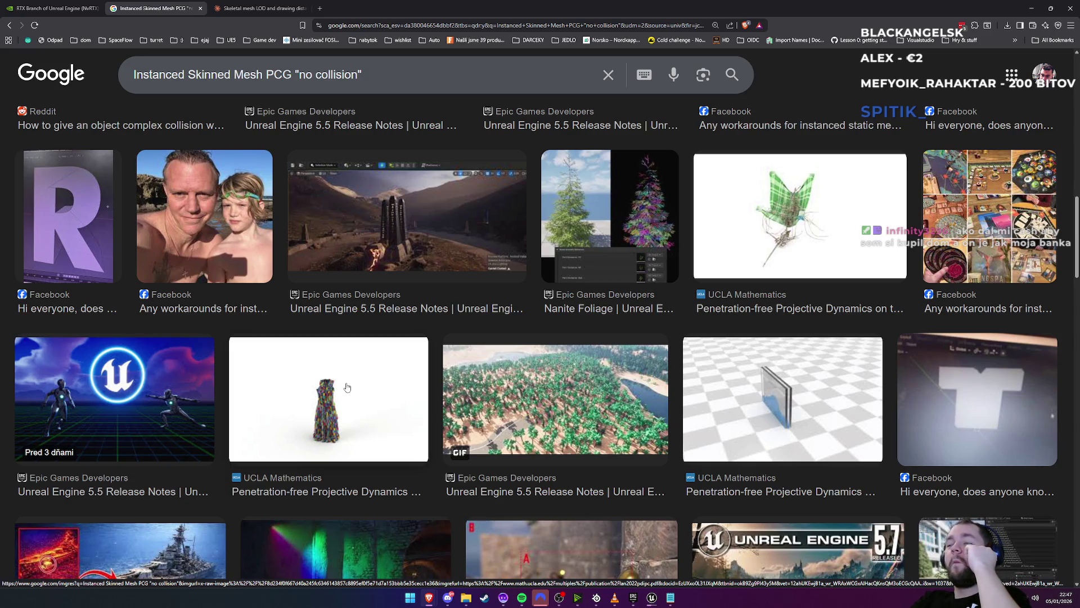
left_click(627, 225)
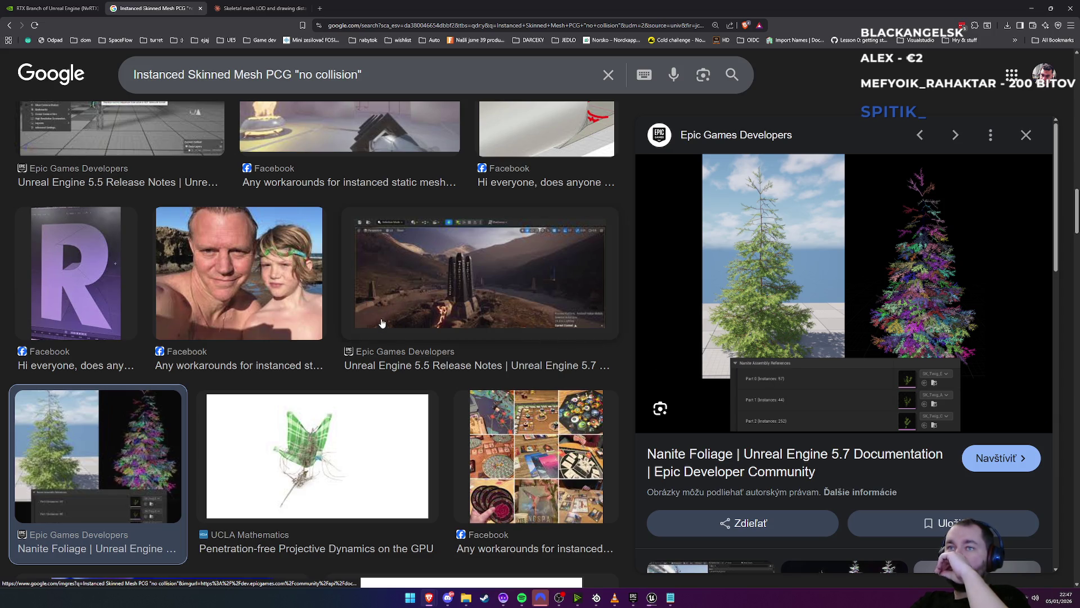
Scroll further and preview the pine-foliage Nanite Foliage image instead
scroll(354, 349, "down", 7)
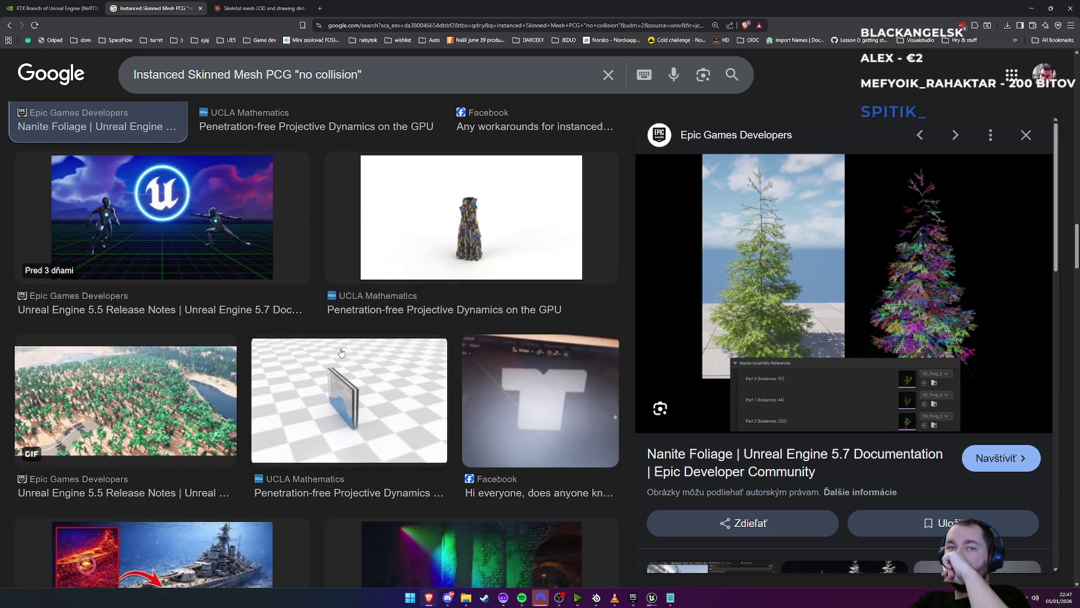
scroll(341, 353, "down", 4)
scroll(341, 353, "down", 3)
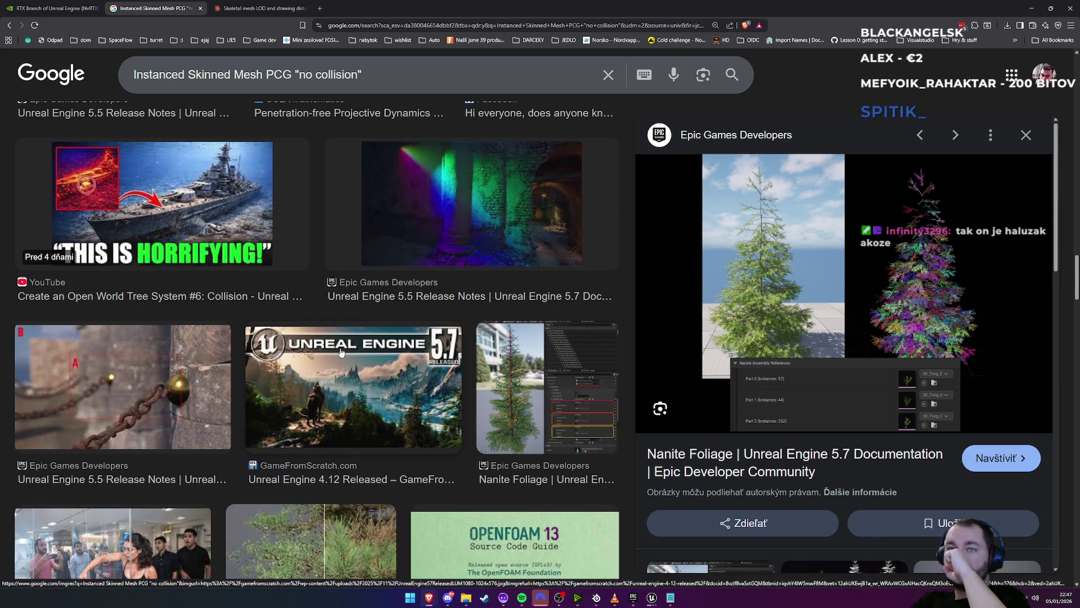
scroll(341, 352, "down", 1)
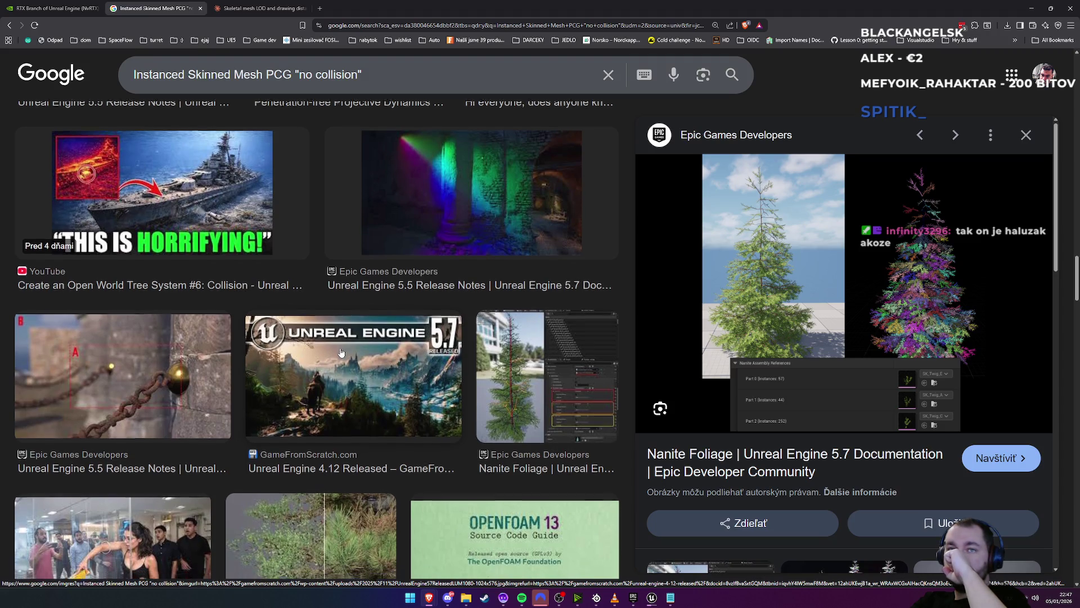
scroll(341, 352, "down", 6)
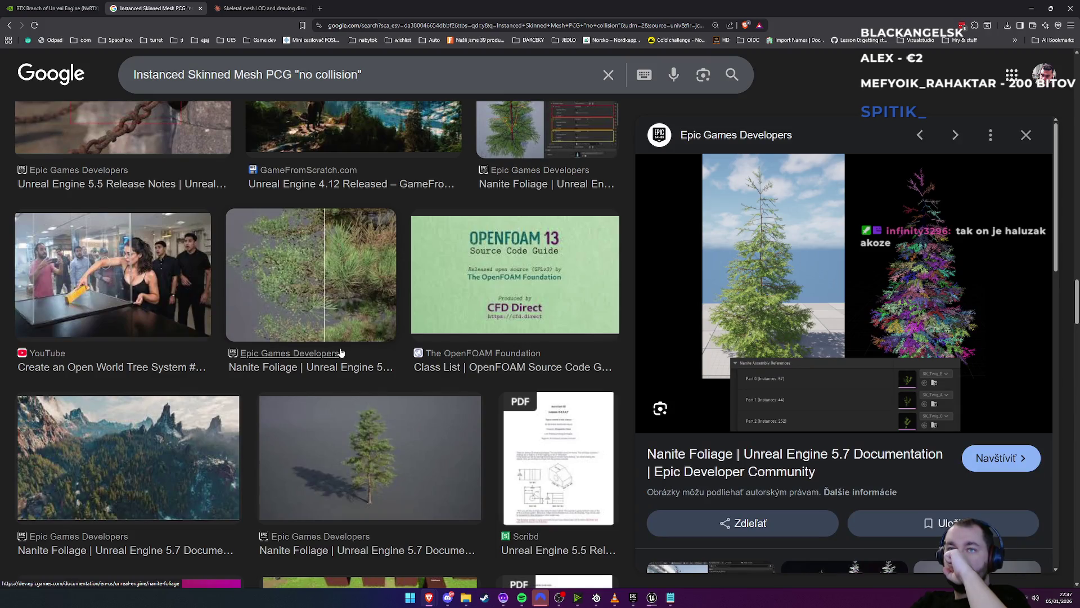
left_click(361, 302)
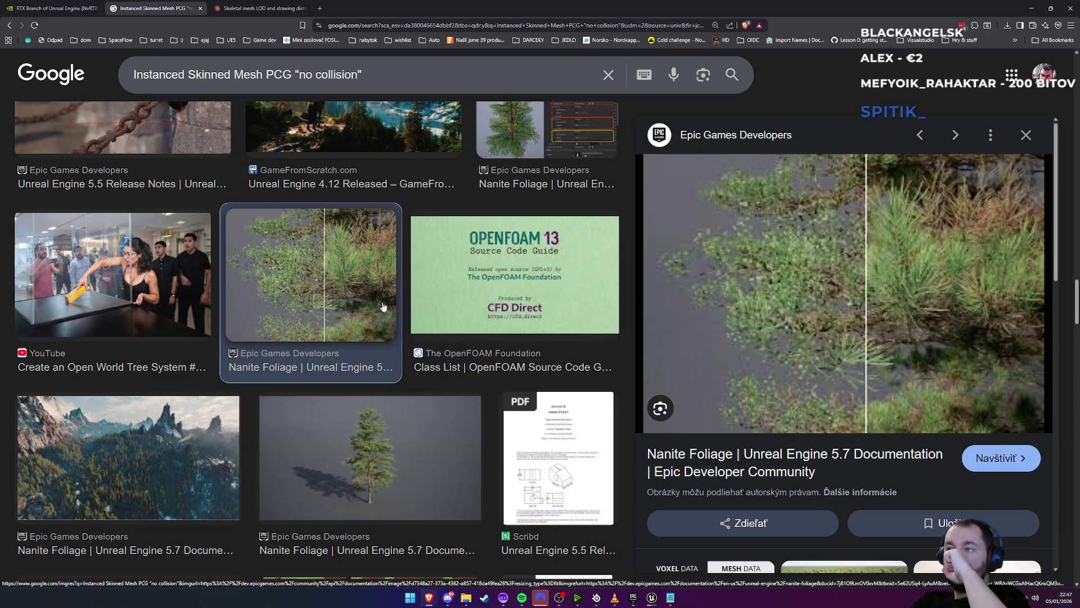
Open the Nanite Foliage documentation page, scroll through it, and search the page for 'collu'
left_click(725, 470)
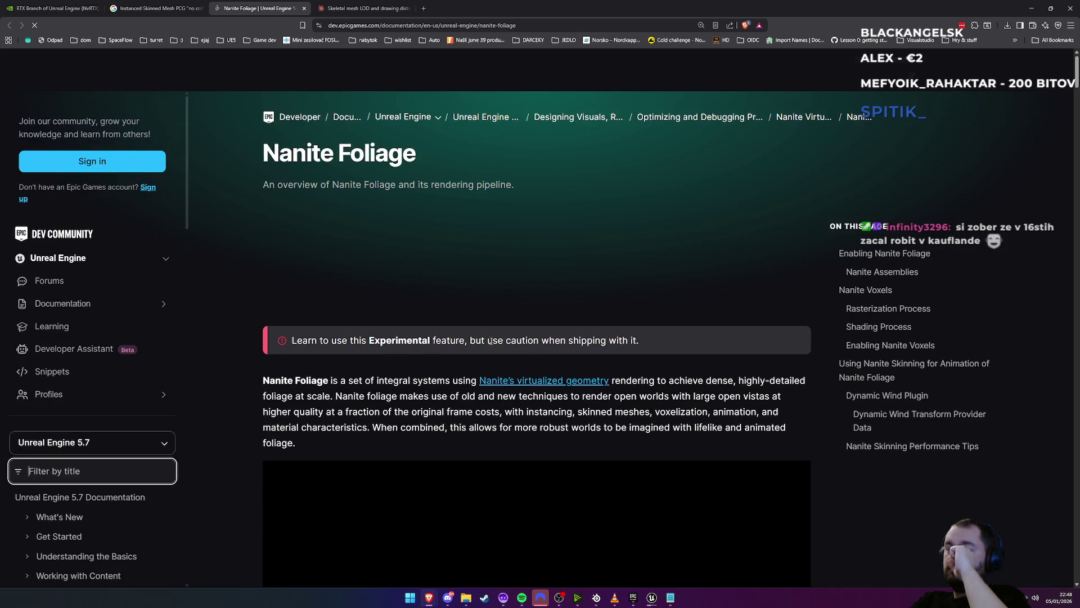
scroll(579, 356, "down", 2)
scroll(578, 356, "down", 2)
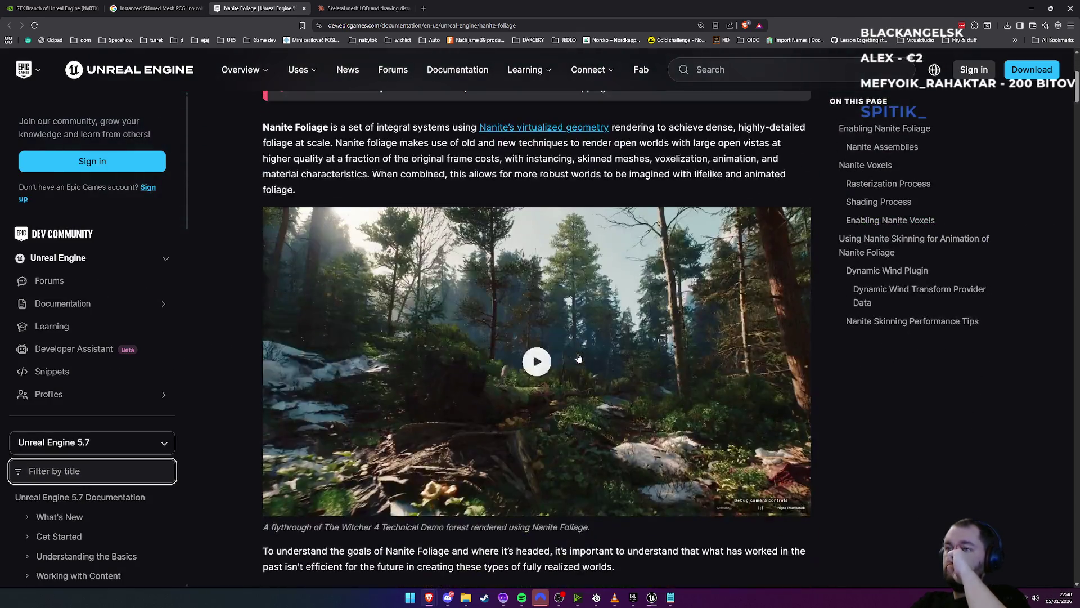
scroll(578, 357, "down", 1)
scroll(505, 350, "down", 2)
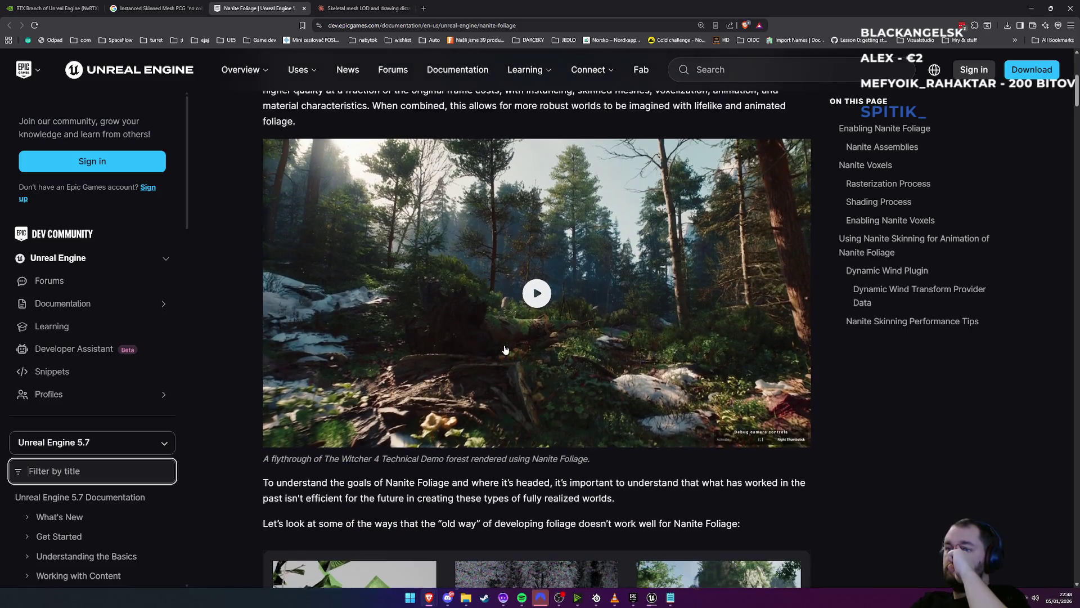
scroll(505, 350, "down", 1)
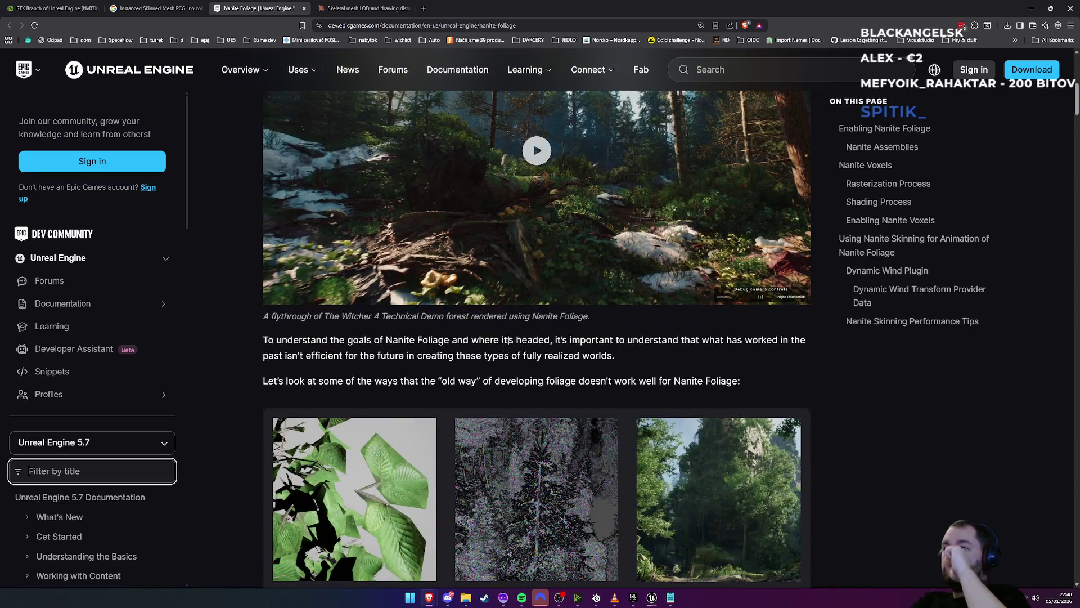
key("ctrl+f")
type("co")
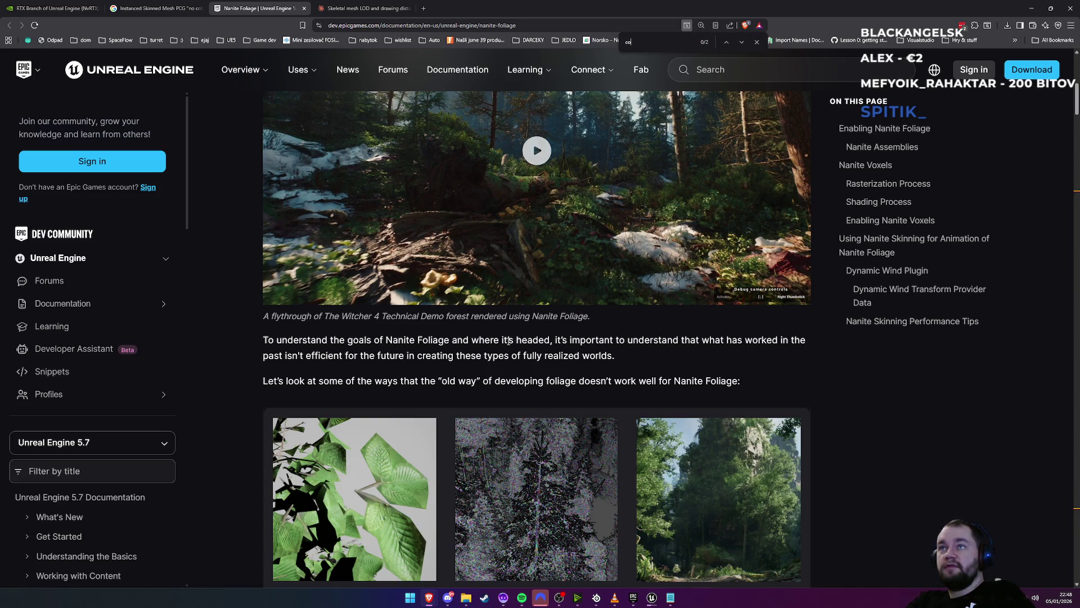
type("llu")
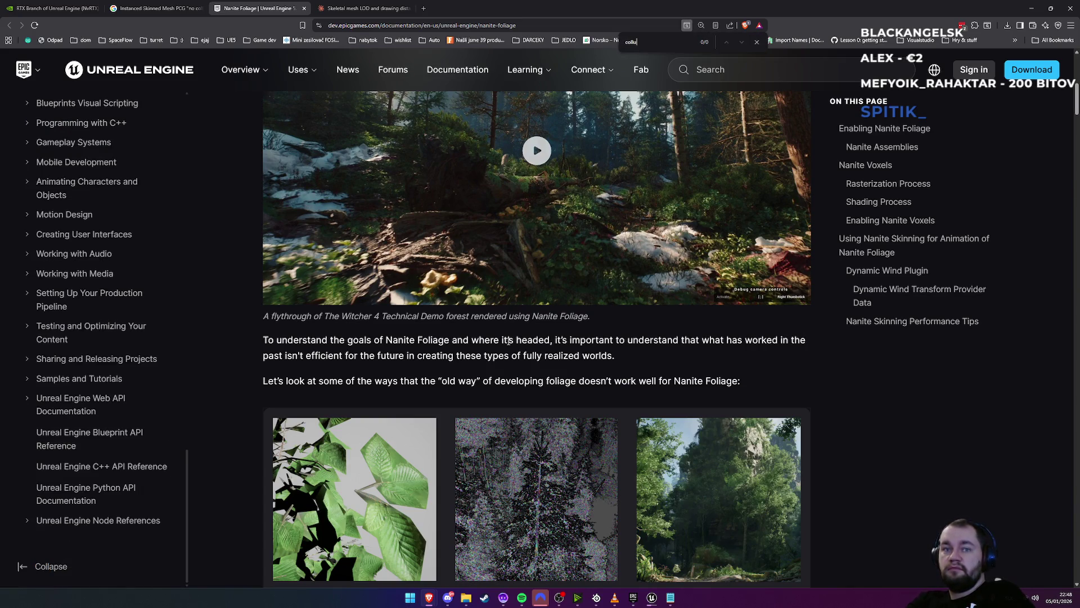
Correct the page search to 'colli' to find the 'No collision' limitation
key("BackSpace")
type("i")
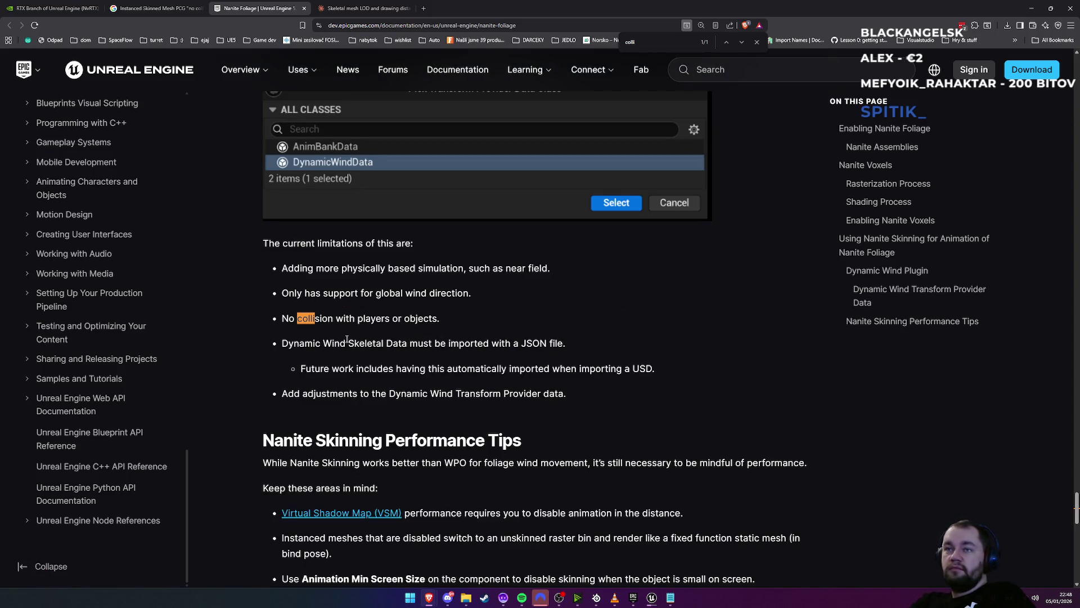
scroll(337, 340, "up", 1)
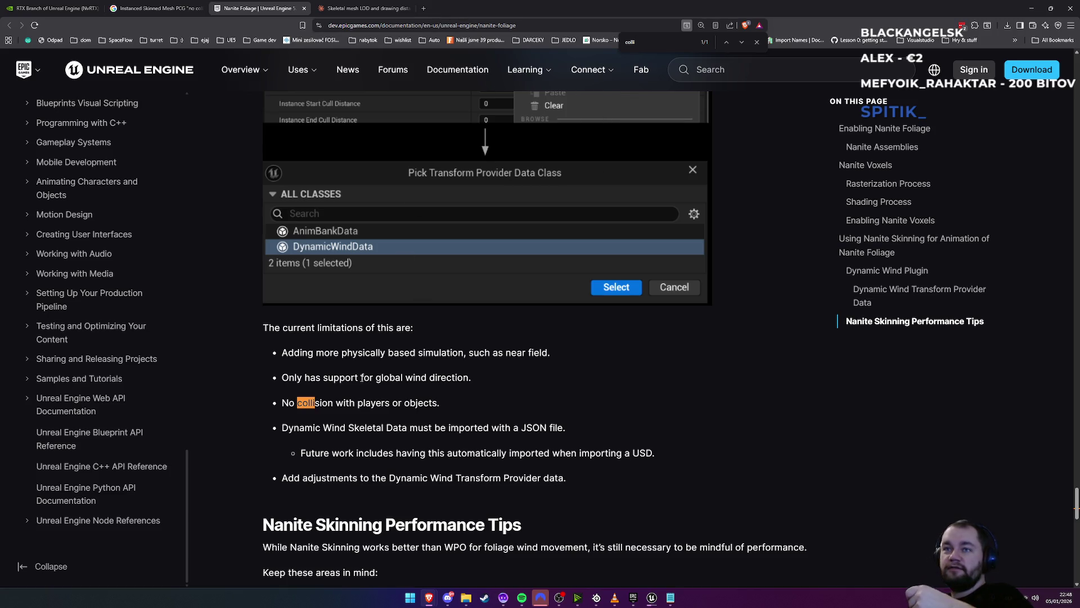
Highlight the global wind direction phrase, read further, and move the Unreal splash aside
left_click_drag(361, 378, 466, 380)
left_click(466, 381)
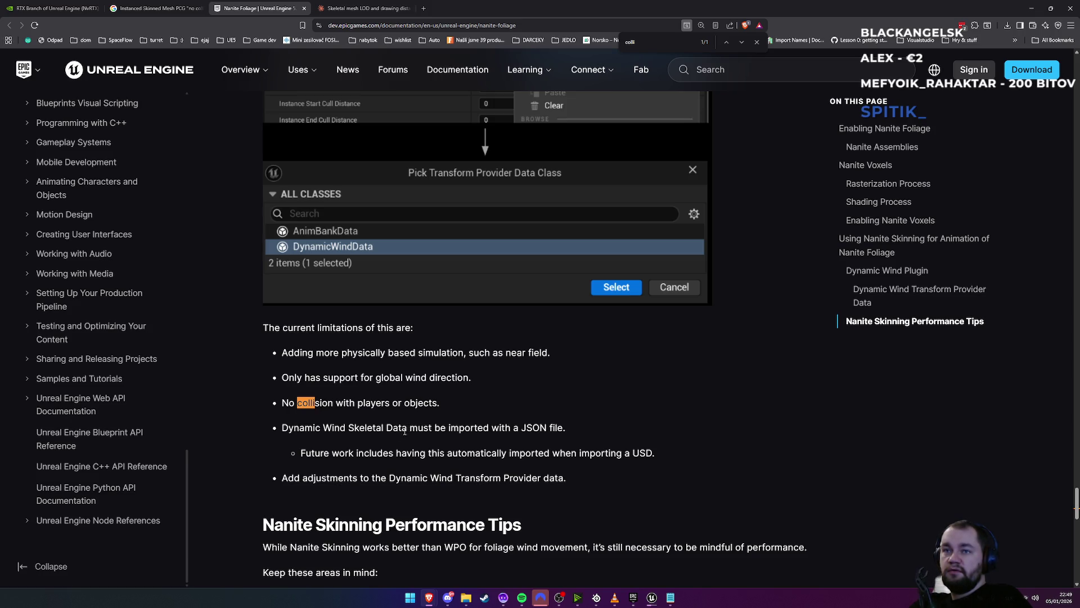
scroll(377, 477, "down", 2)
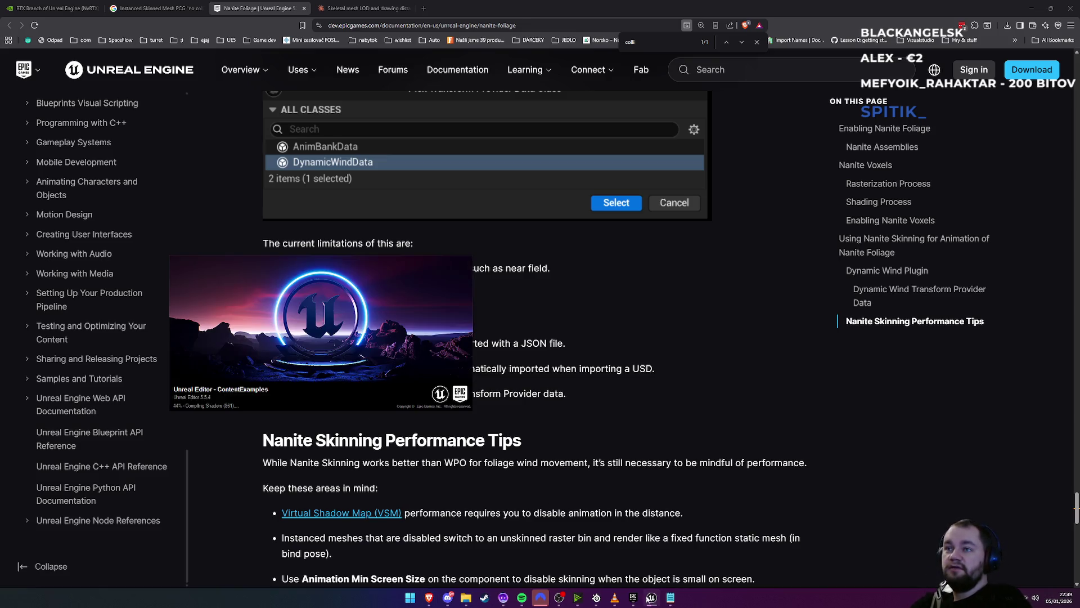
left_click_drag(315, 344, 376, 323)
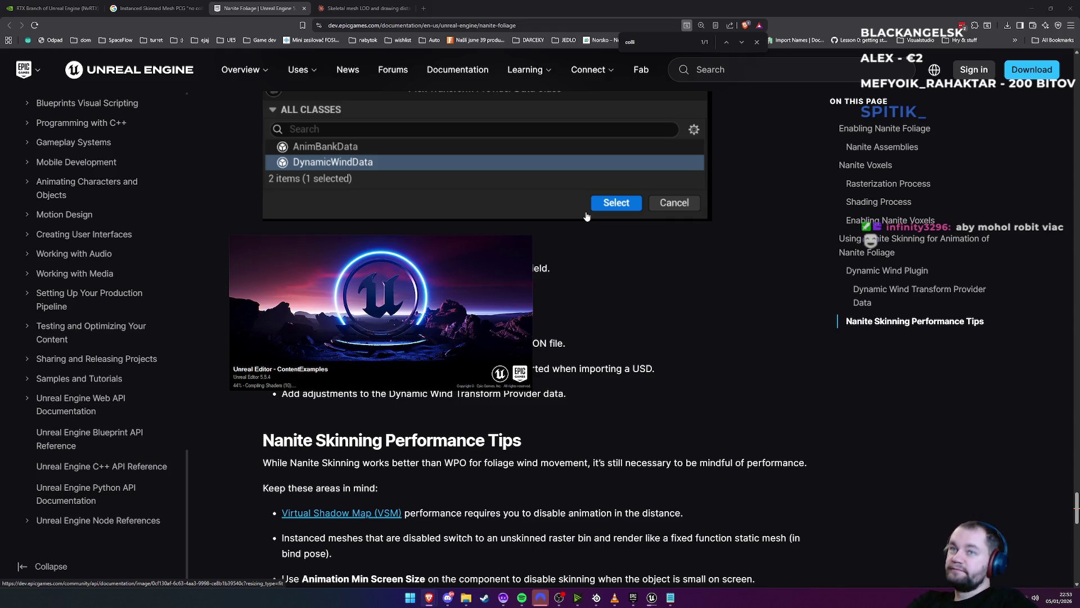
mouse_move(488, 296)
left_mouse_down()
mouse_move(570, 420)
mouse_move(539, 353)
mouse_move(506, 333)
left_mouse_up()
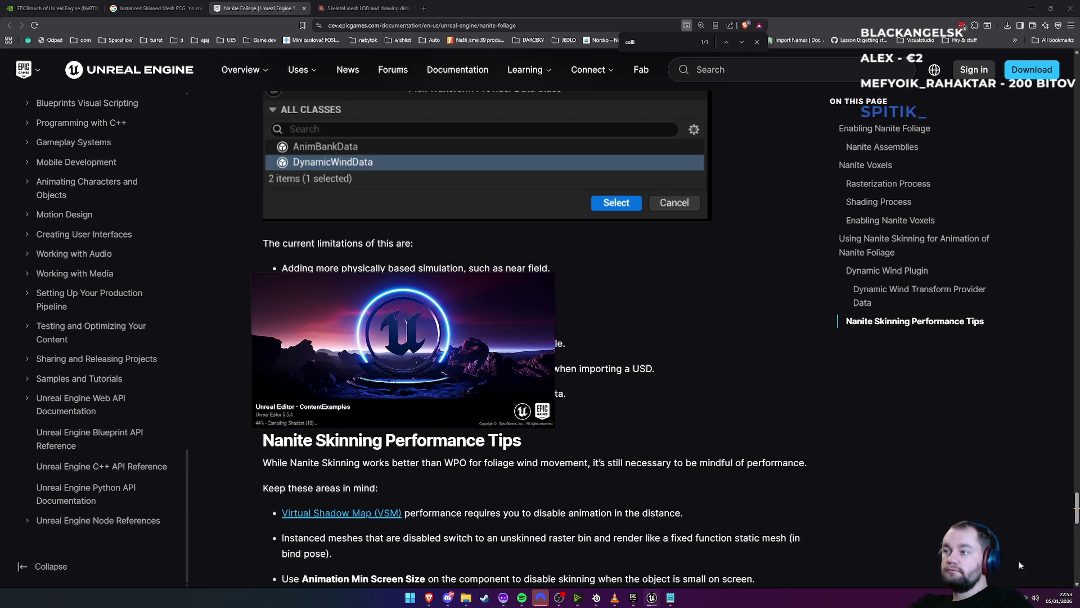
left_click(1057, 602)
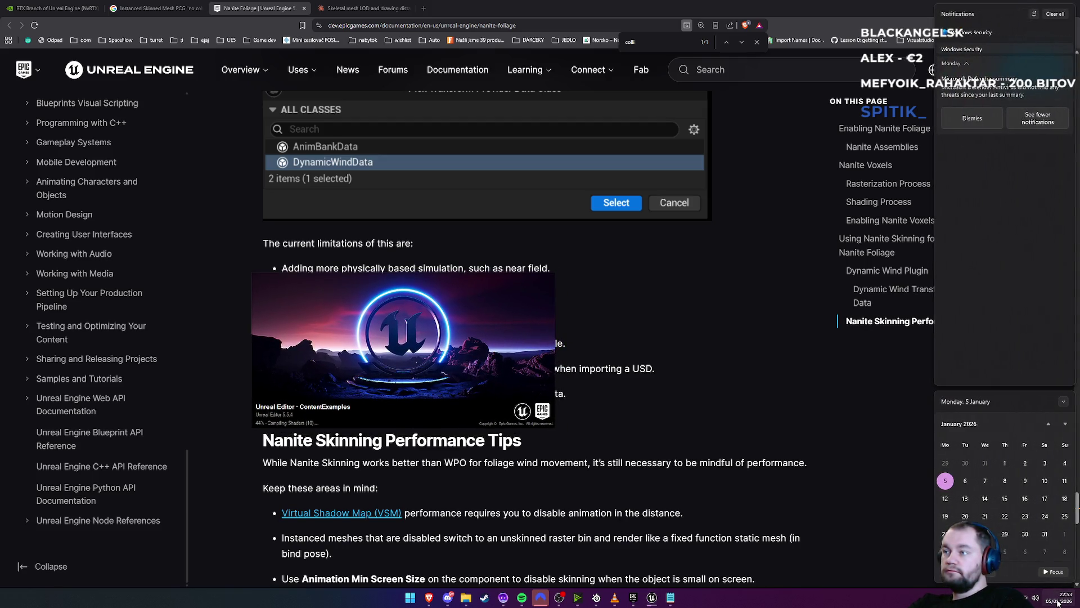
left_click(1057, 602)
left_click_drag(445, 384, 450, 384)
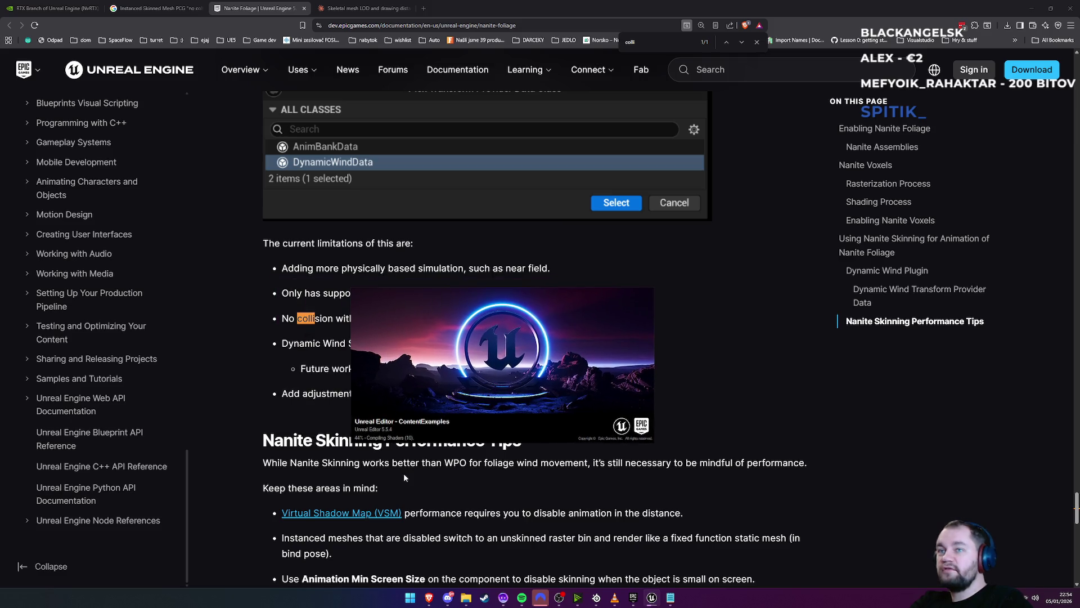
Minimize the browser and close the VLC video player
left_click(1031, 8)
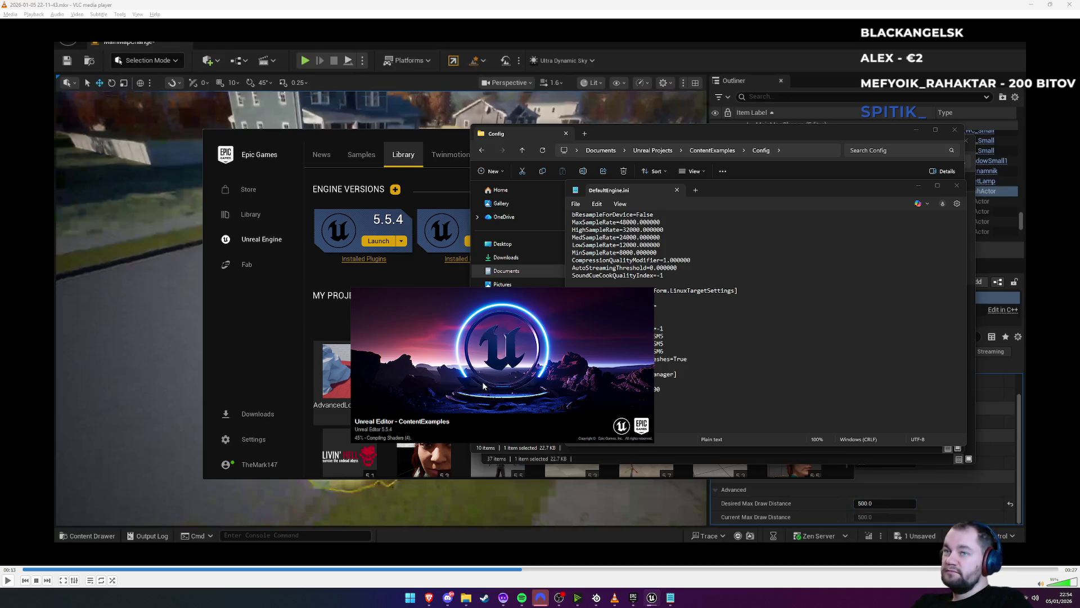
left_click(1069, 5)
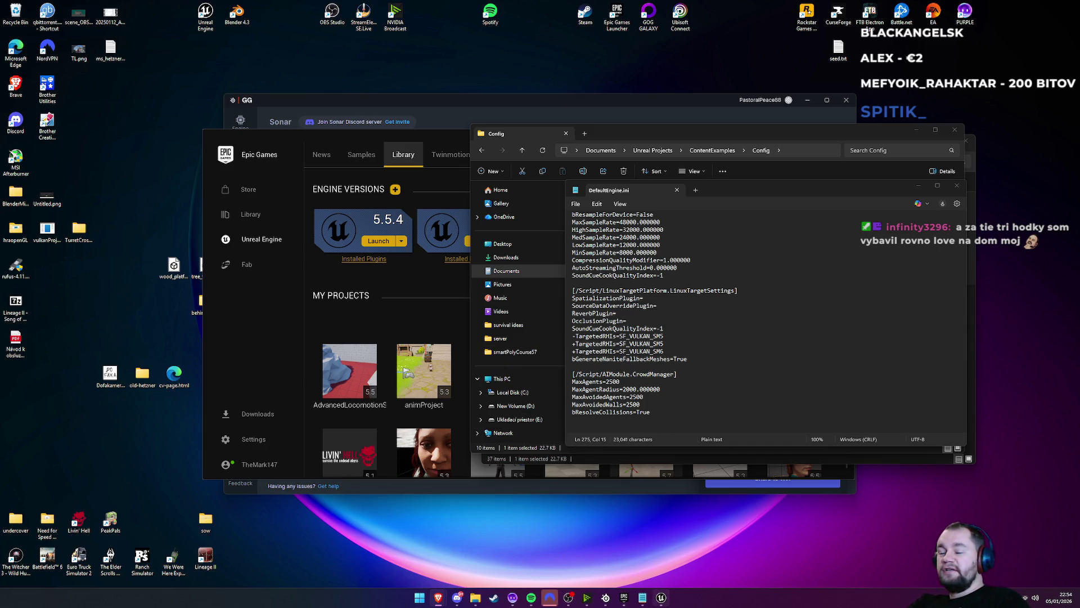
Dismiss the window switcher and minimize the Config folder window
mouse_move(664, 602)
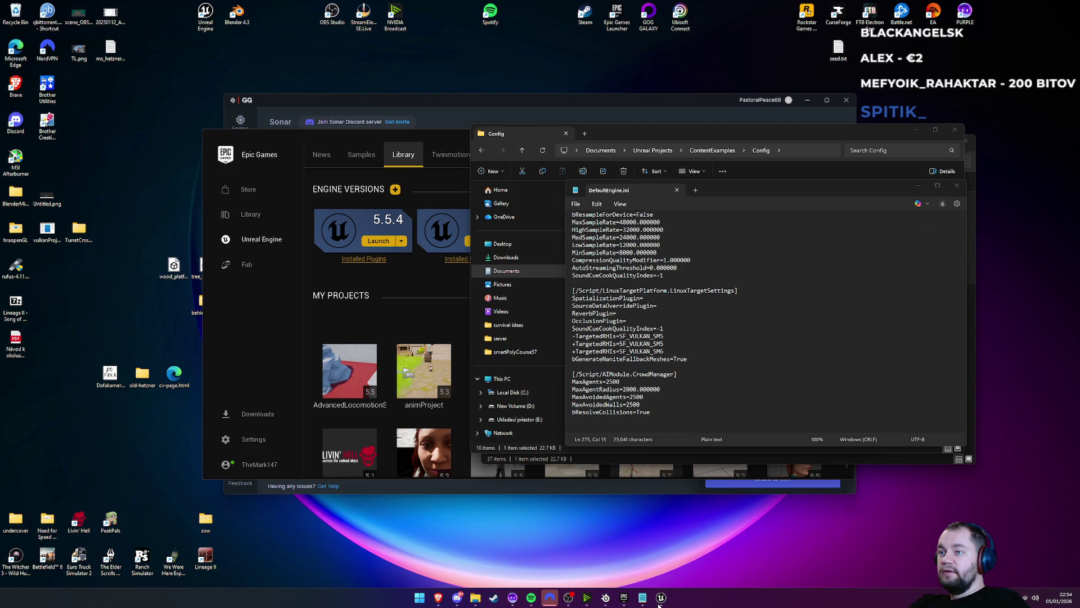
key("alt+Tab")
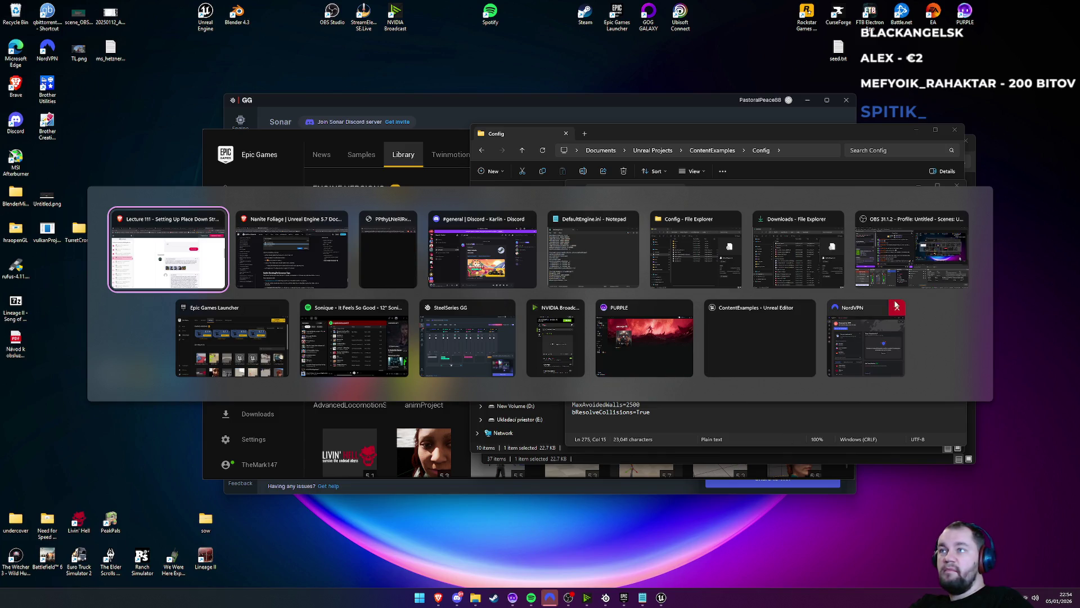
key("Escape")
left_click(918, 185)
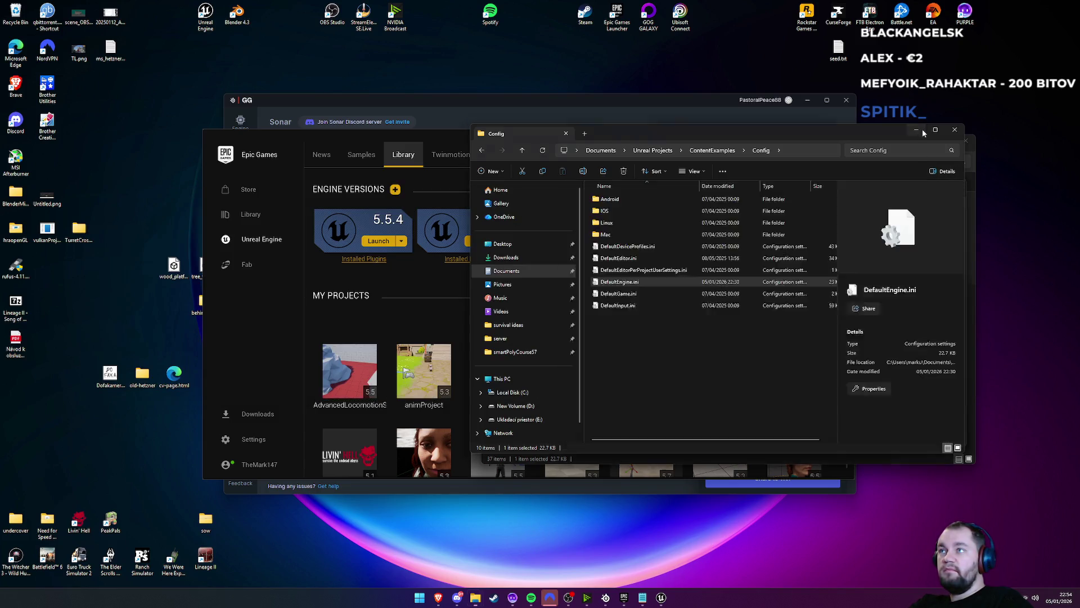
left_click(917, 187)
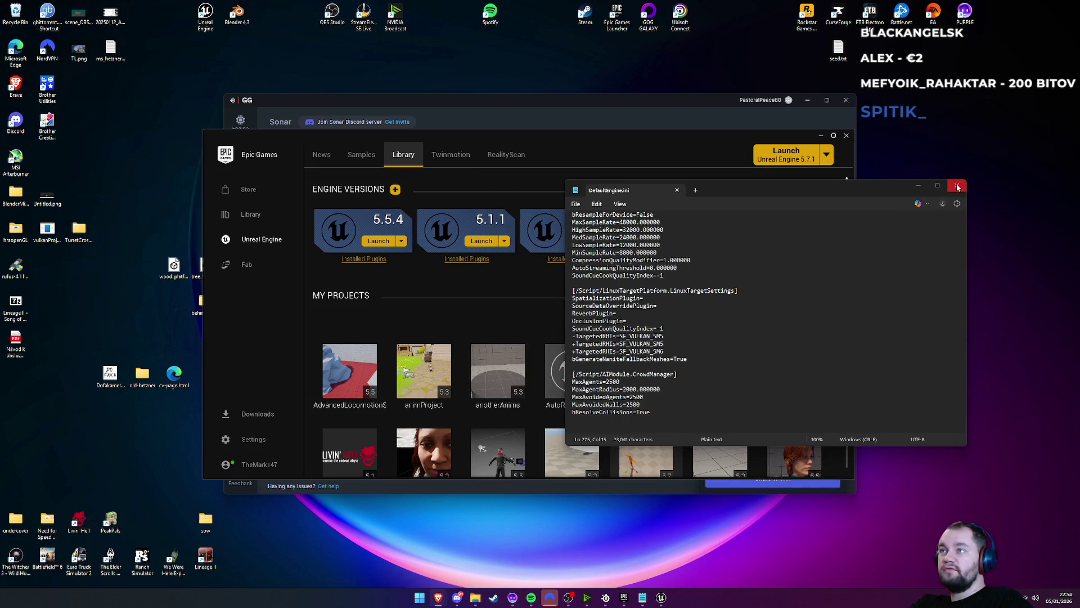
Close DefaultEngine.ini, minimize the launcher and audio mixer, and switch to the ContentExamples editor
left_click(956, 185)
left_click(807, 156)
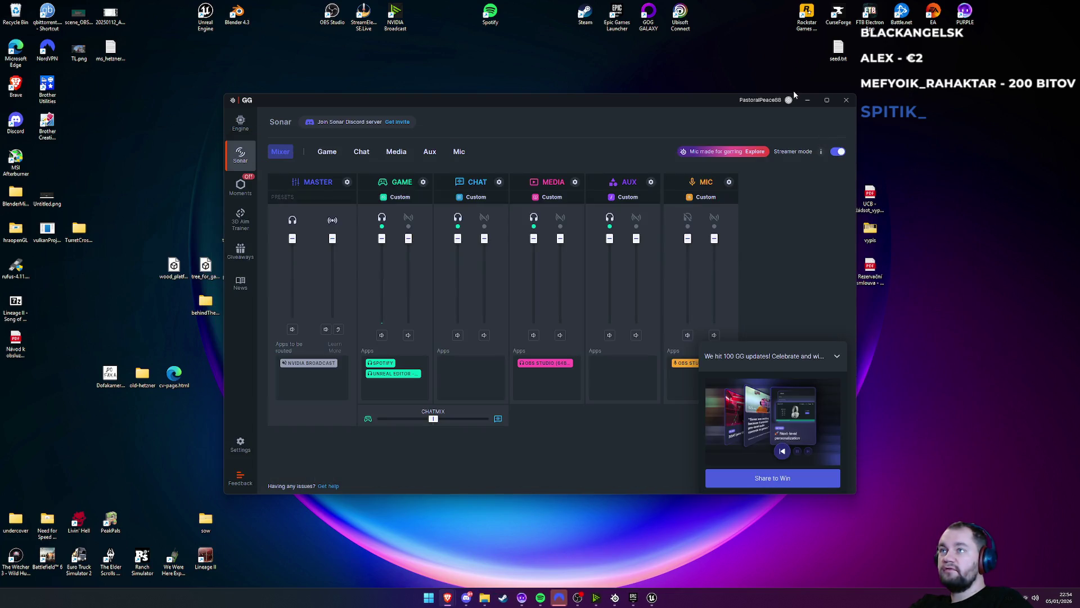
left_click(808, 100)
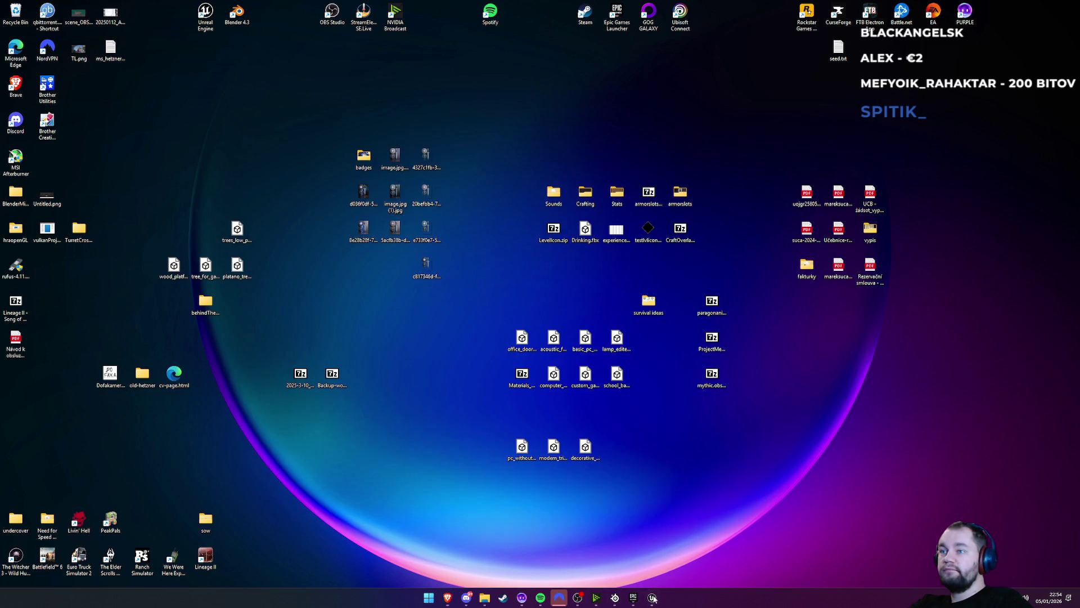
key("alt+Tab")
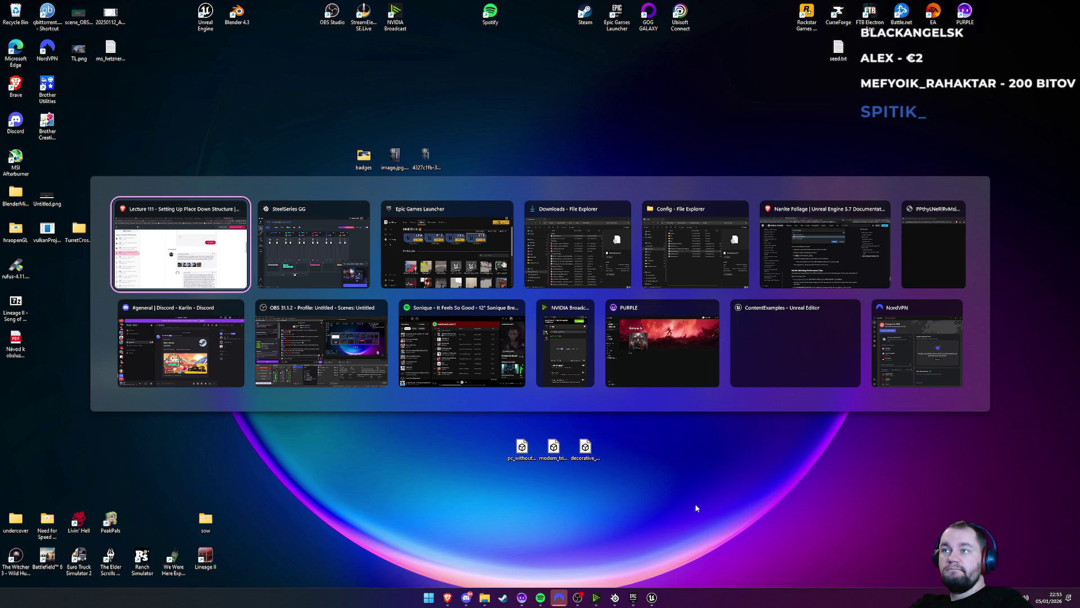
left_click(794, 360)
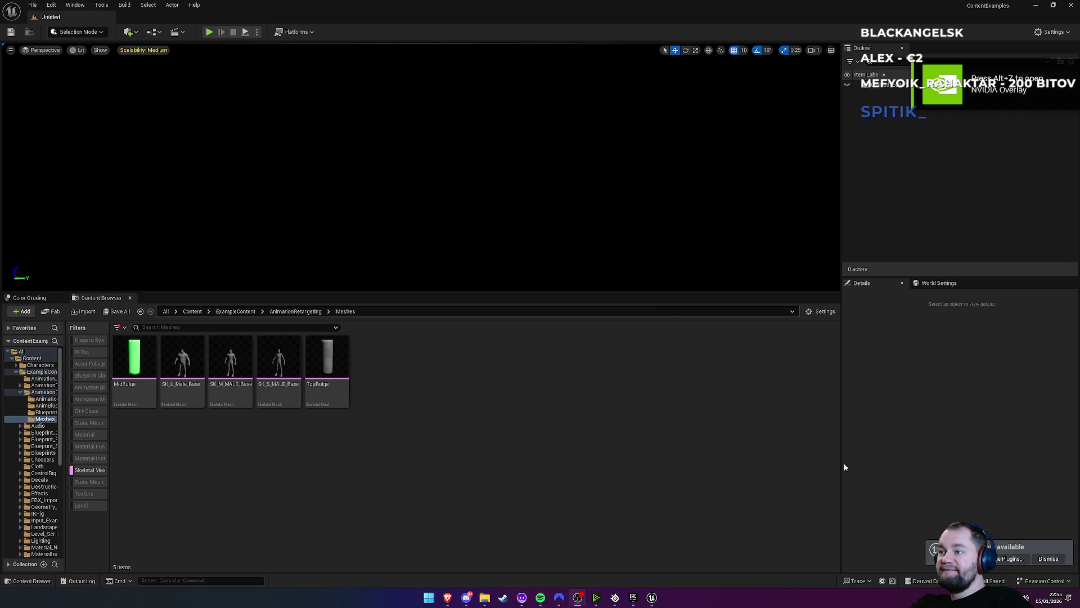
Dismiss the plugin notice, filter the Content folder to Level assets, and open Animation_Basics
left_click(1045, 561)
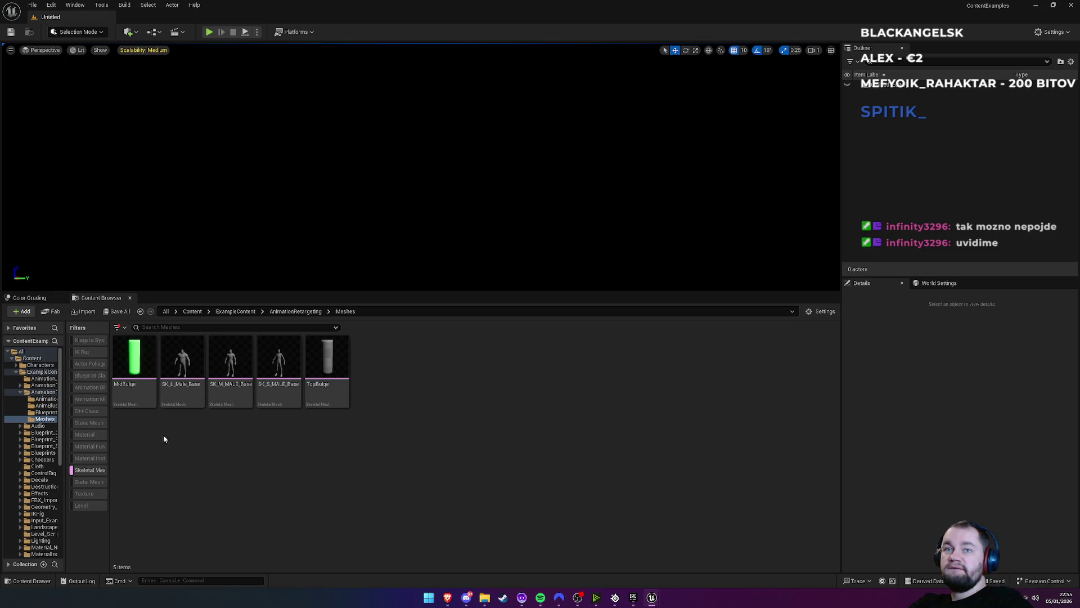
left_click_drag(111, 469, 174, 470)
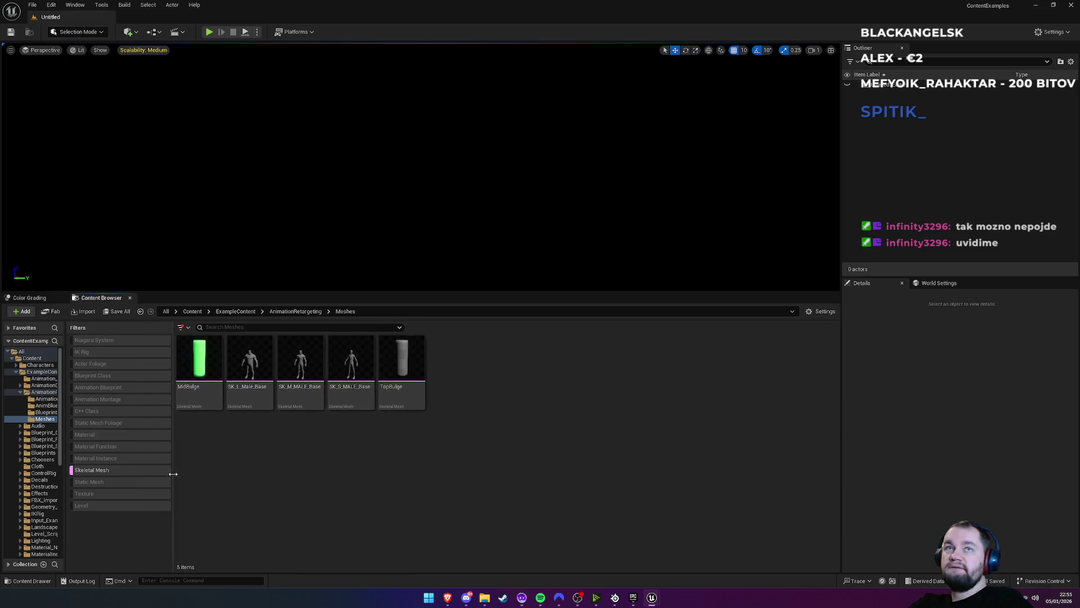
left_click(192, 312)
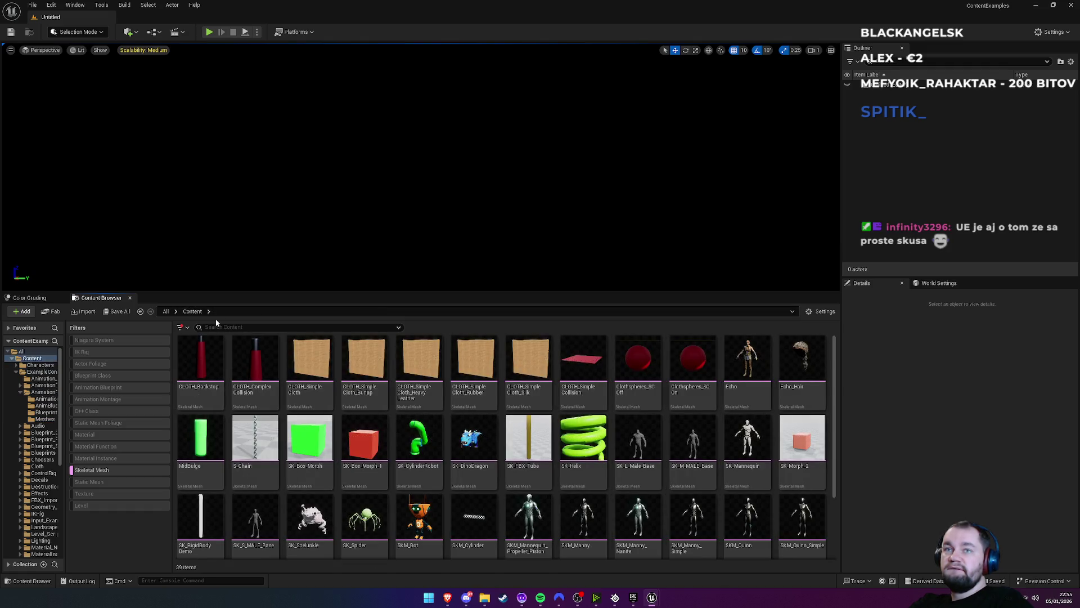
left_click(109, 469)
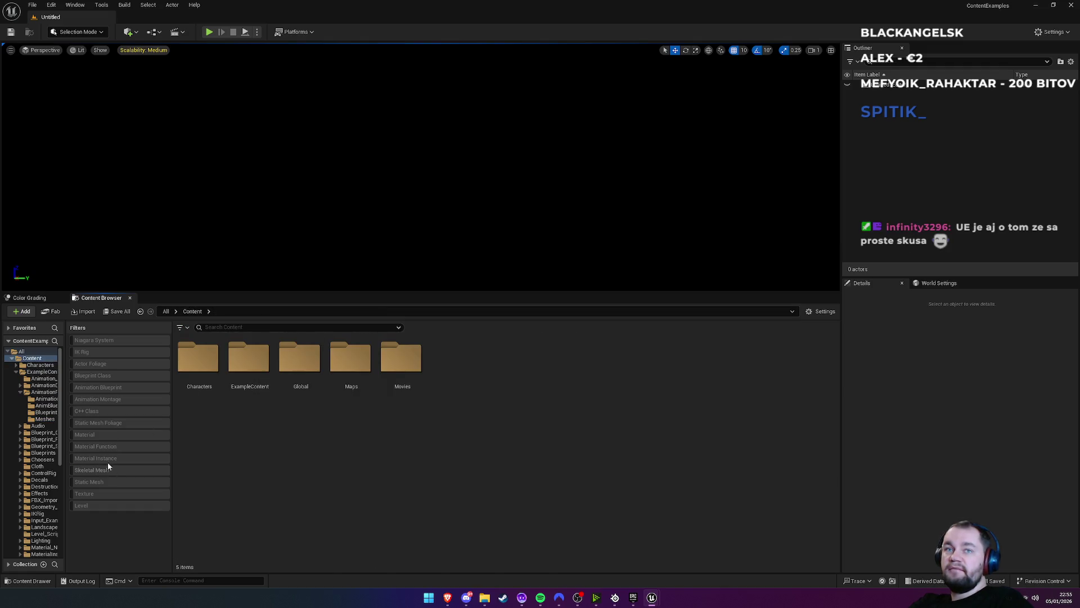
left_click(92, 506)
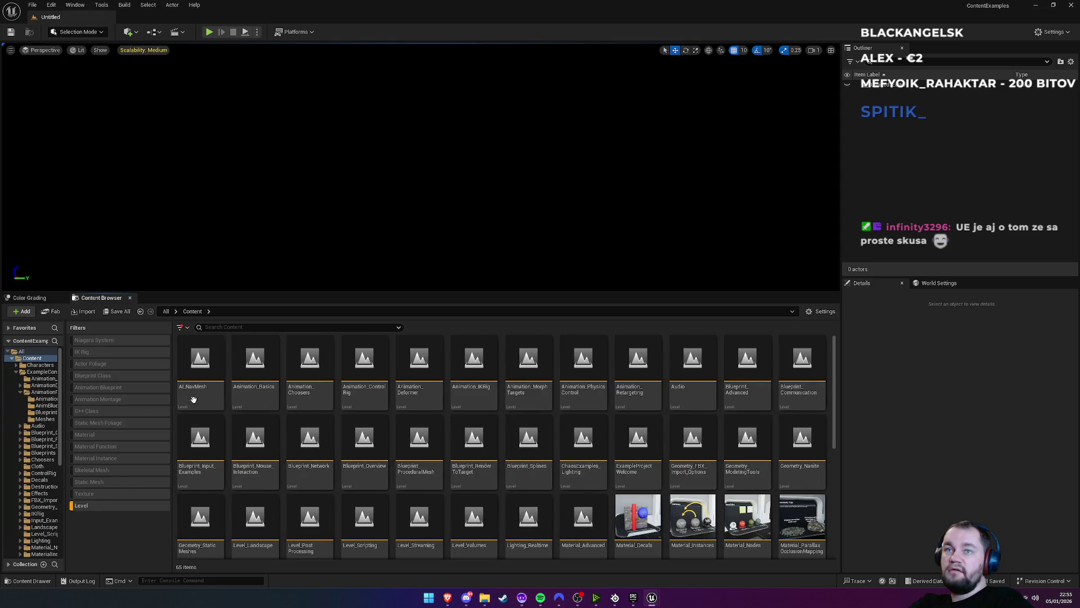
left_click(265, 369)
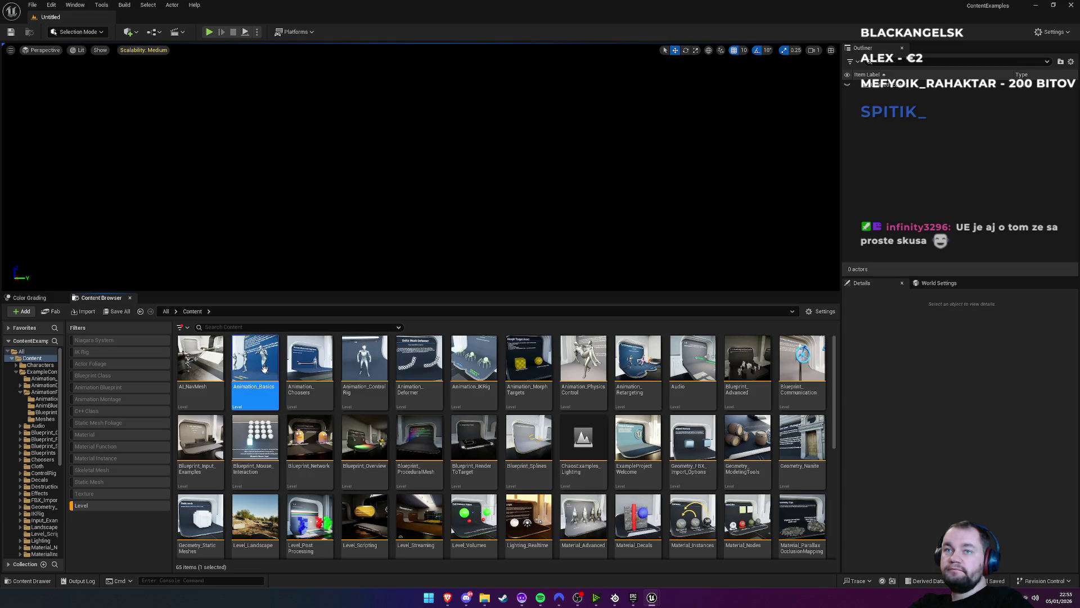
double_click(265, 369)
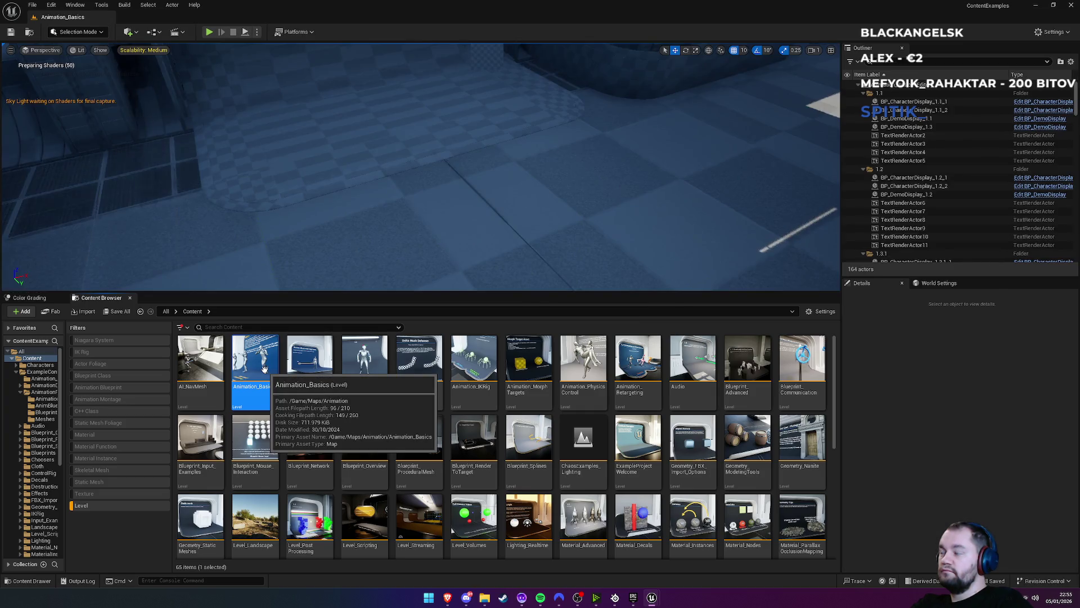
Switch the Content Browser filter to Skeletal Mesh and drop SK_Spider into the corridor
left_click_drag(320, 195, 321, 143)
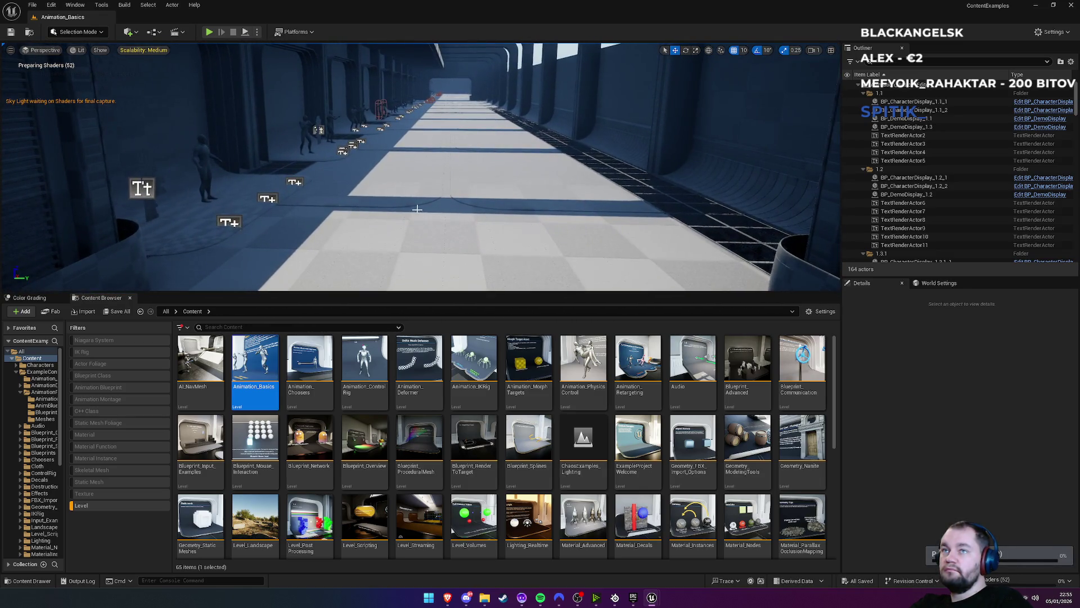
right_click(425, 202)
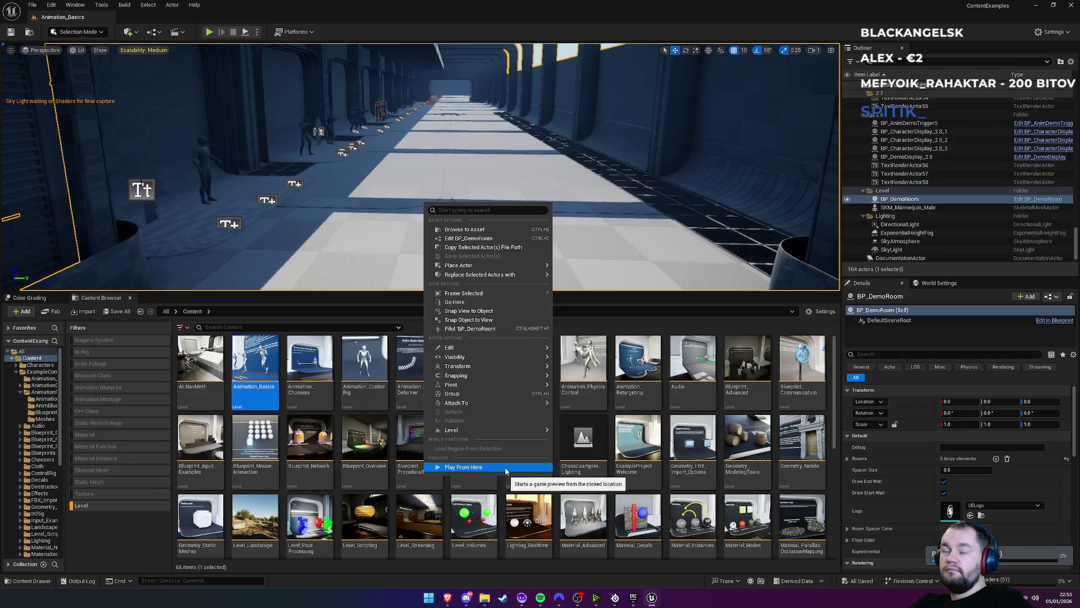
left_click(100, 504)
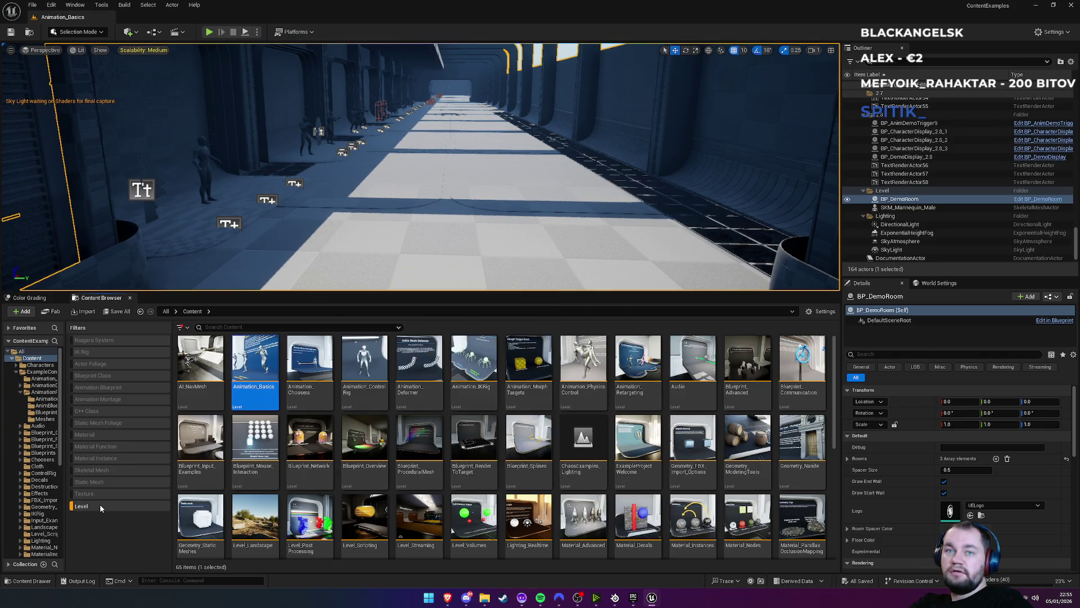
left_click(99, 504)
left_click(96, 469)
left_click(96, 470)
left_click(98, 470)
left_click(364, 521)
mouse_move(437, 304)
left_mouse_down()
mouse_move(434, 234)
mouse_move(445, 250)
left_mouse_up()
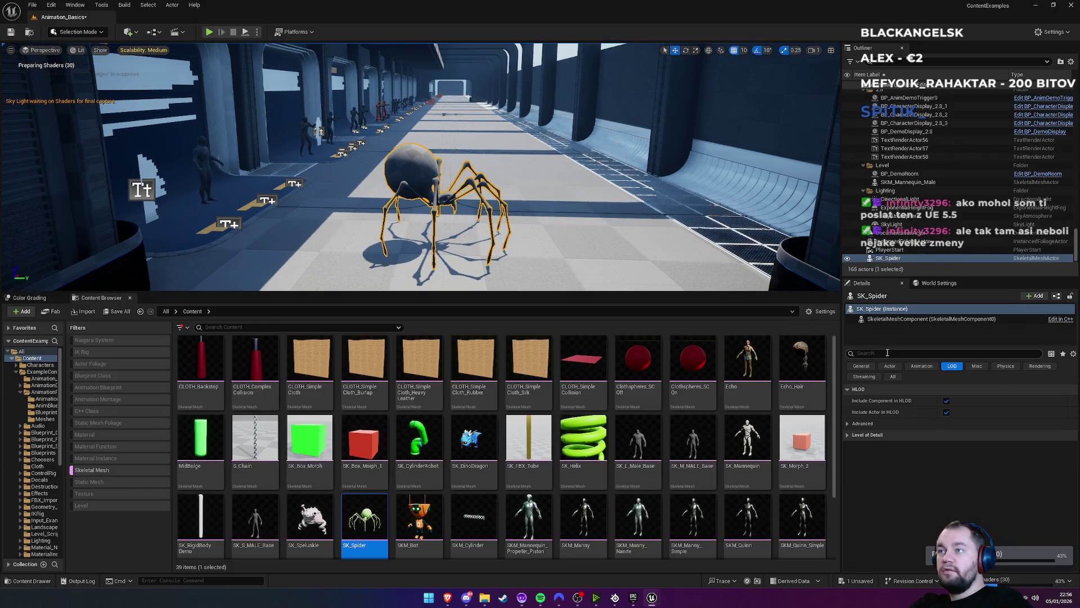
Set SK_Spider's Level of Detail Desired Max Draw Distance to 300
left_click(848, 435)
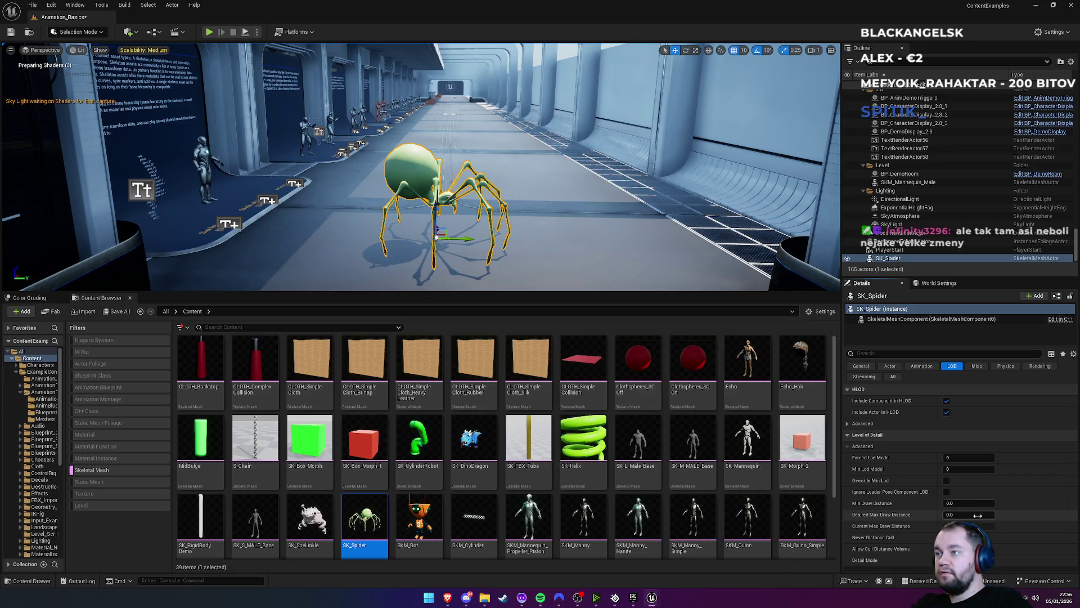
type("300")
key("Return")
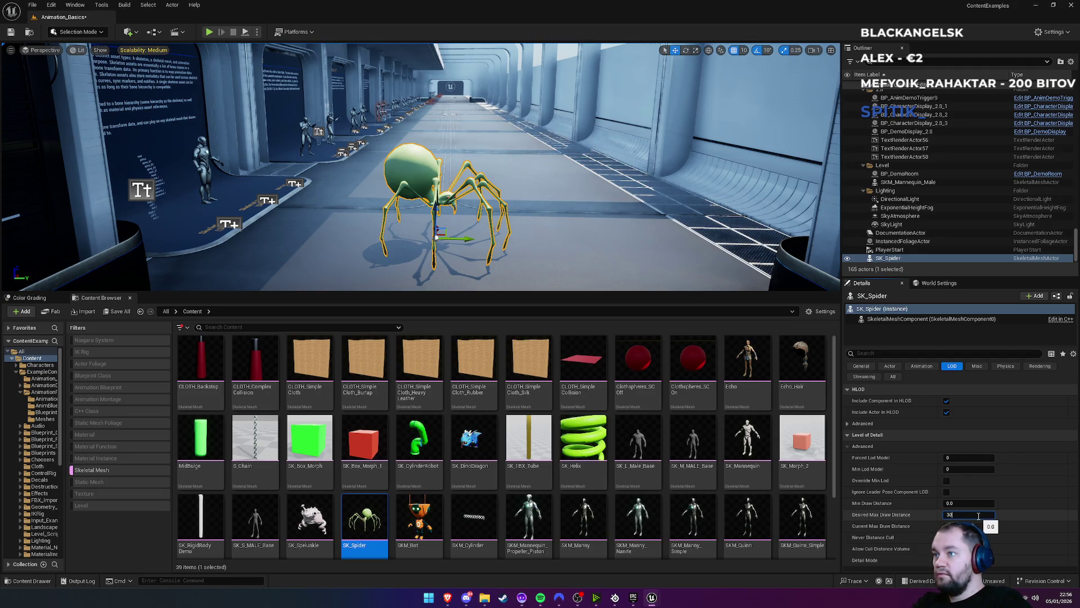
key("Return")
scroll(421, 167, "down", 10)
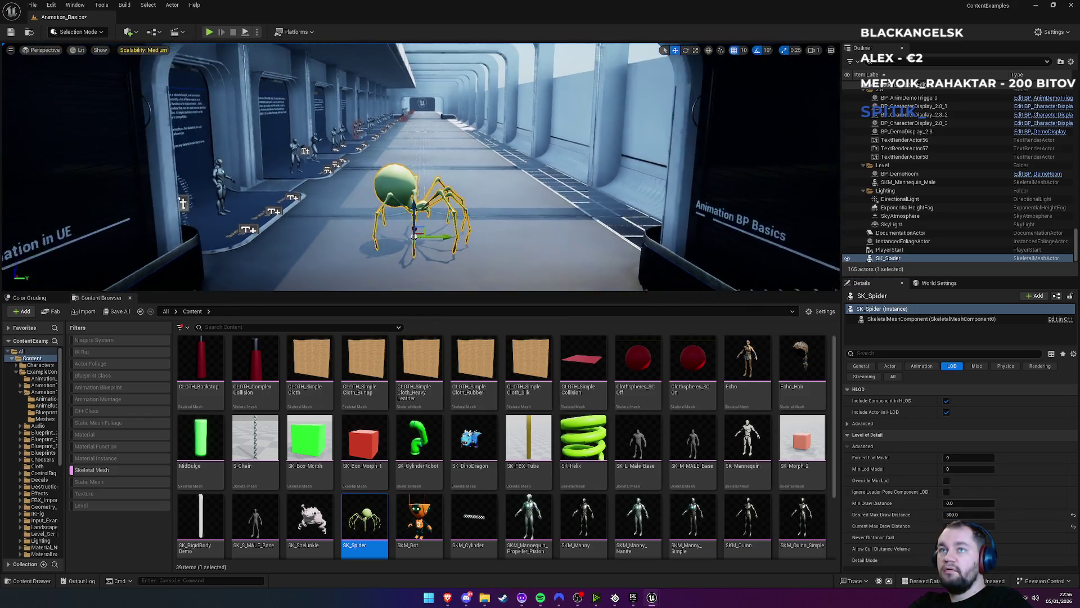
scroll(421, 167, "down", 5)
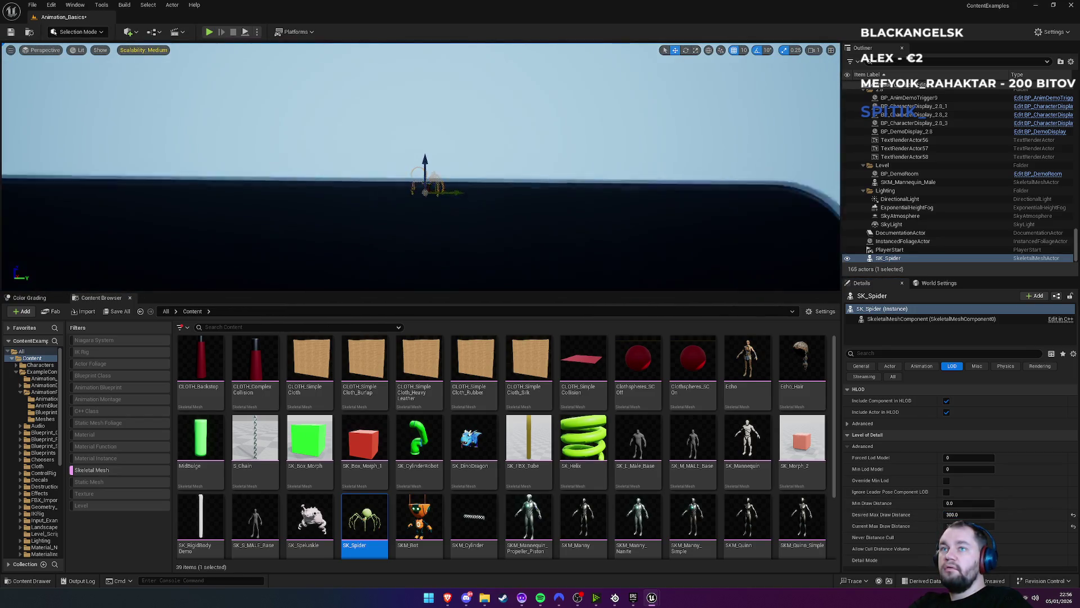
scroll(421, 167, "up", 10)
scroll(279, 260, "down", 6)
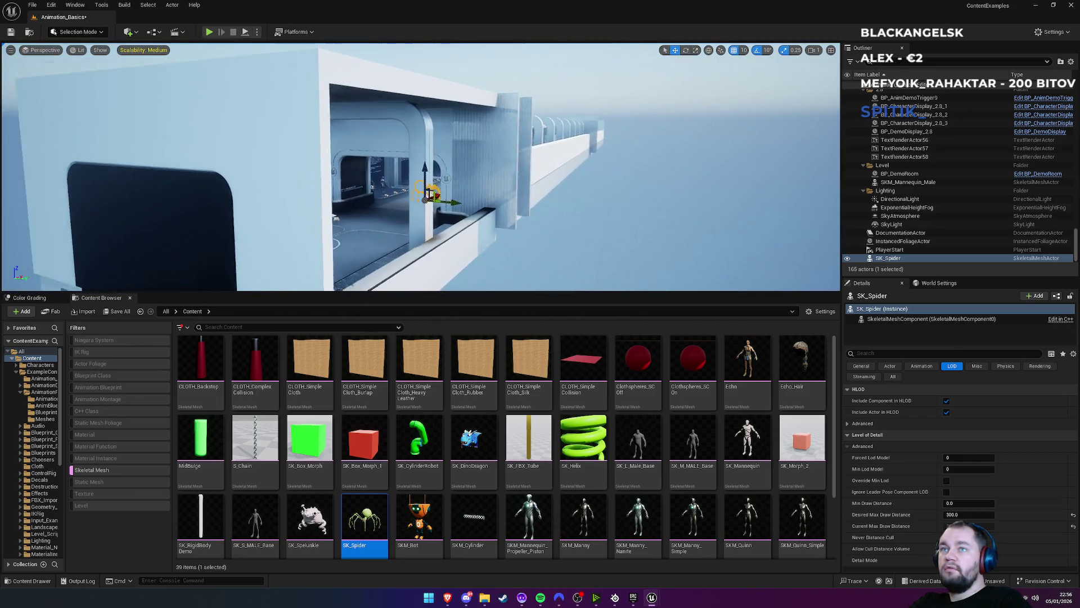
scroll(278, 260, "up", 8)
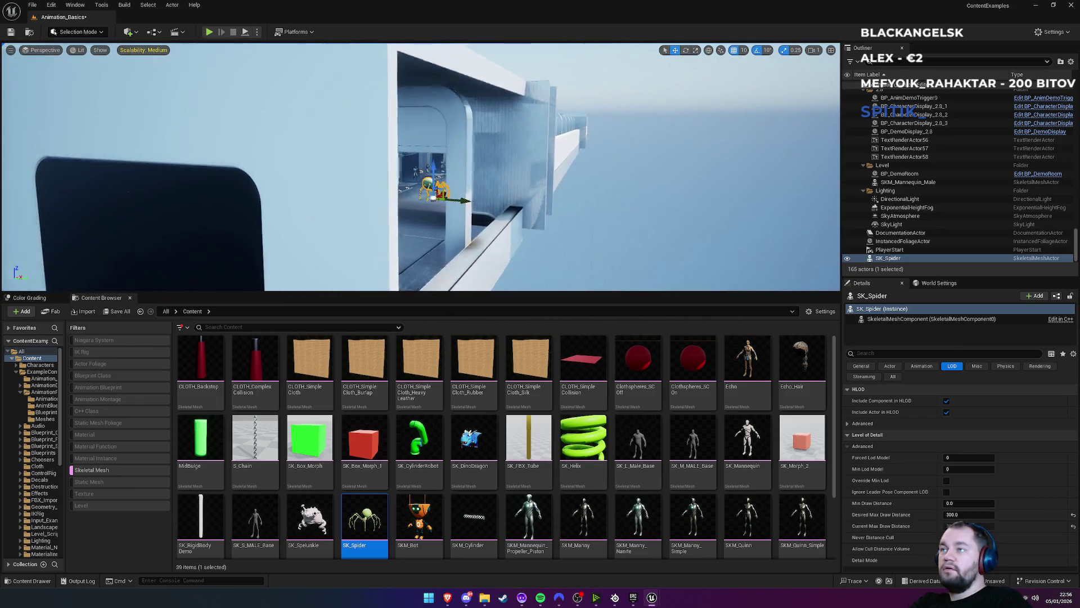
scroll(421, 167, "up", 5)
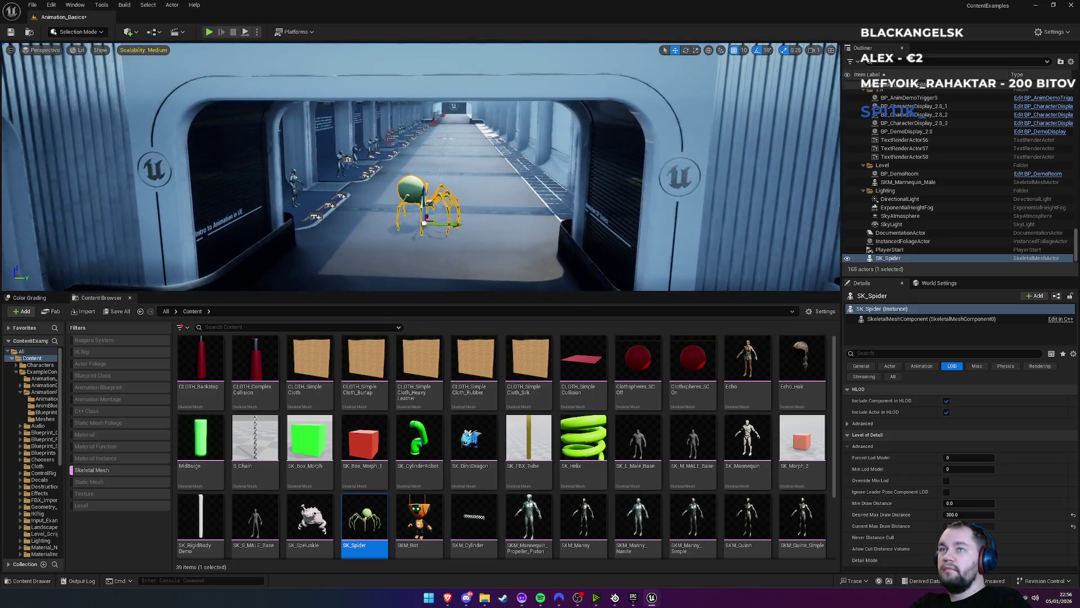
scroll(433, 172, "down", 8)
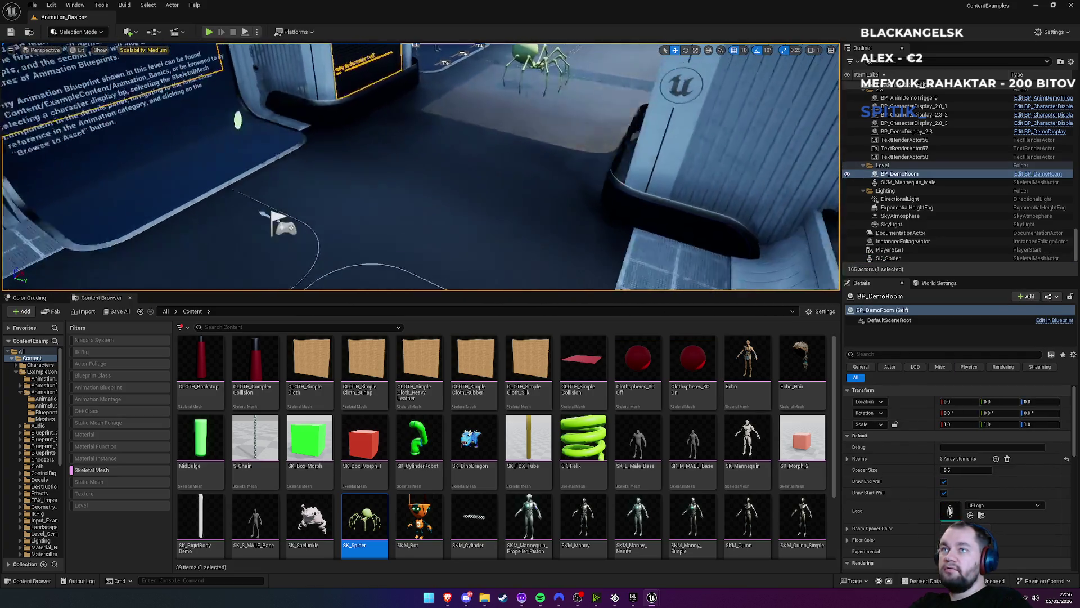
left_click(301, 126)
key("f")
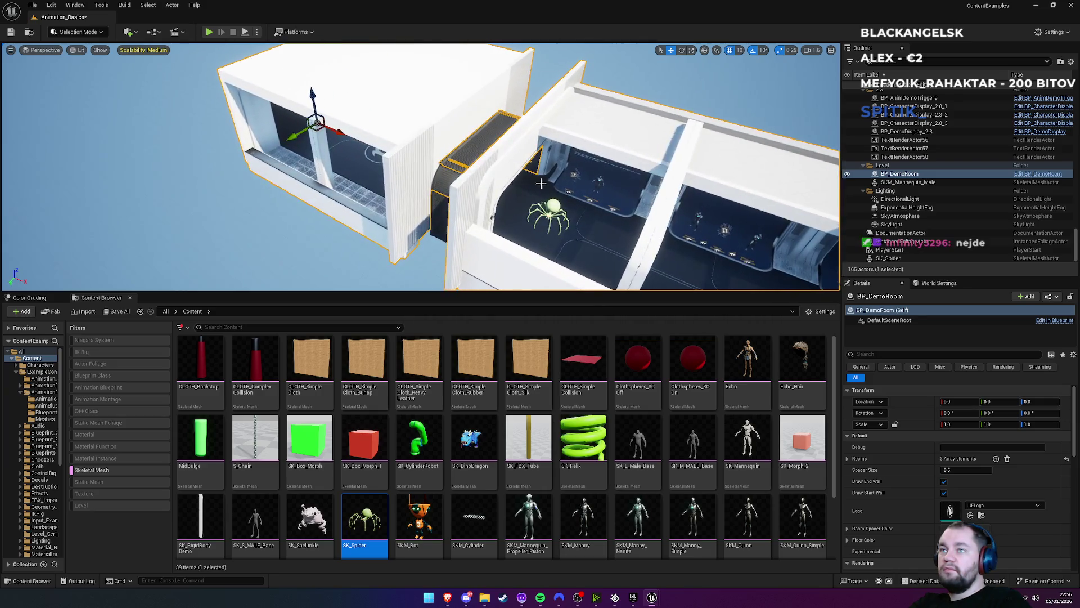
left_click(549, 217)
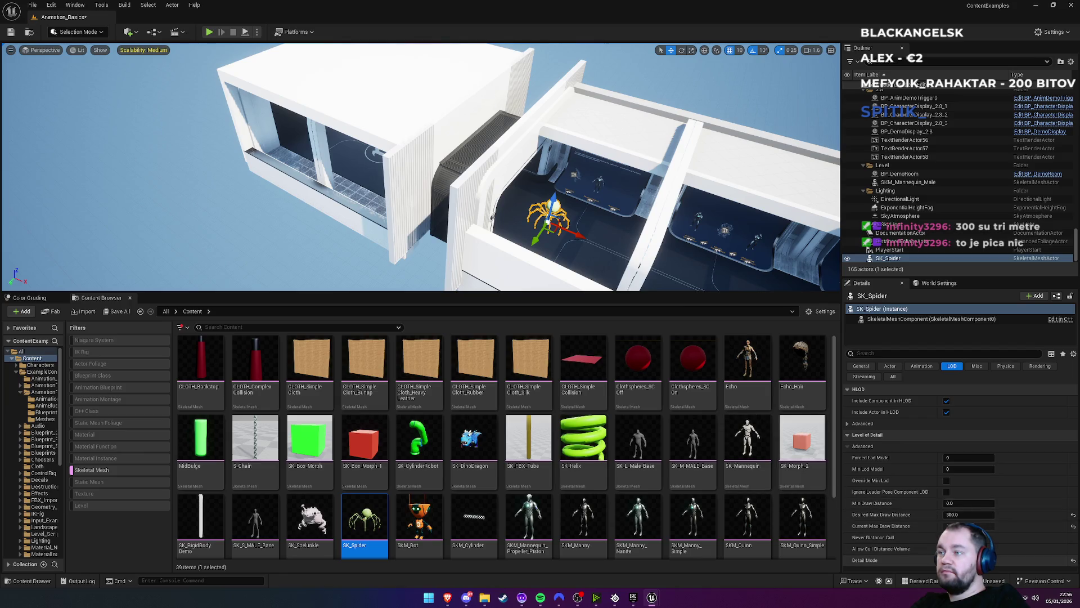
left_click(946, 537)
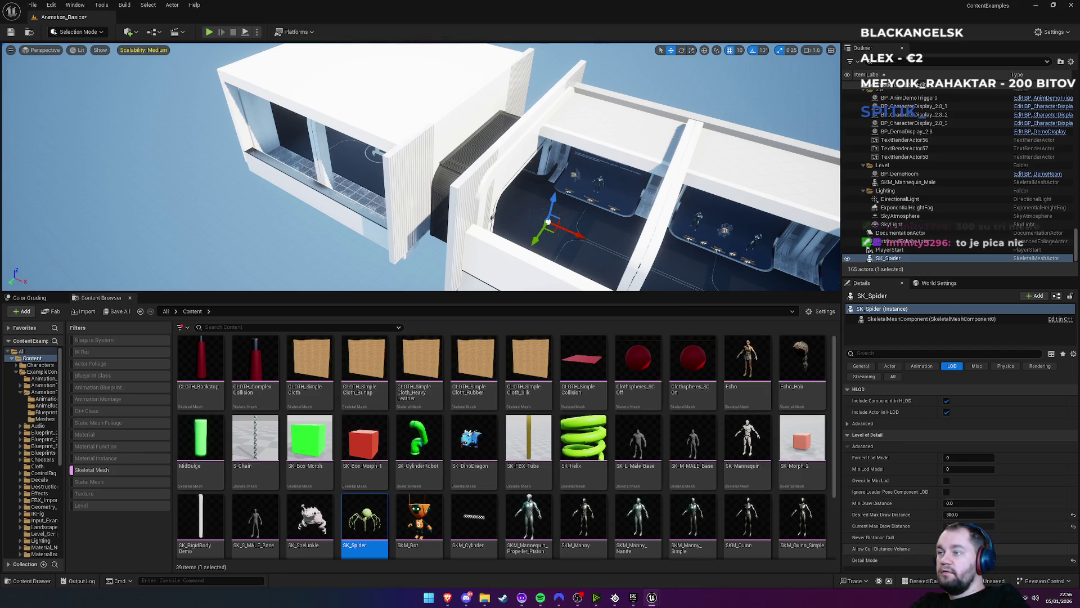
left_click(968, 526)
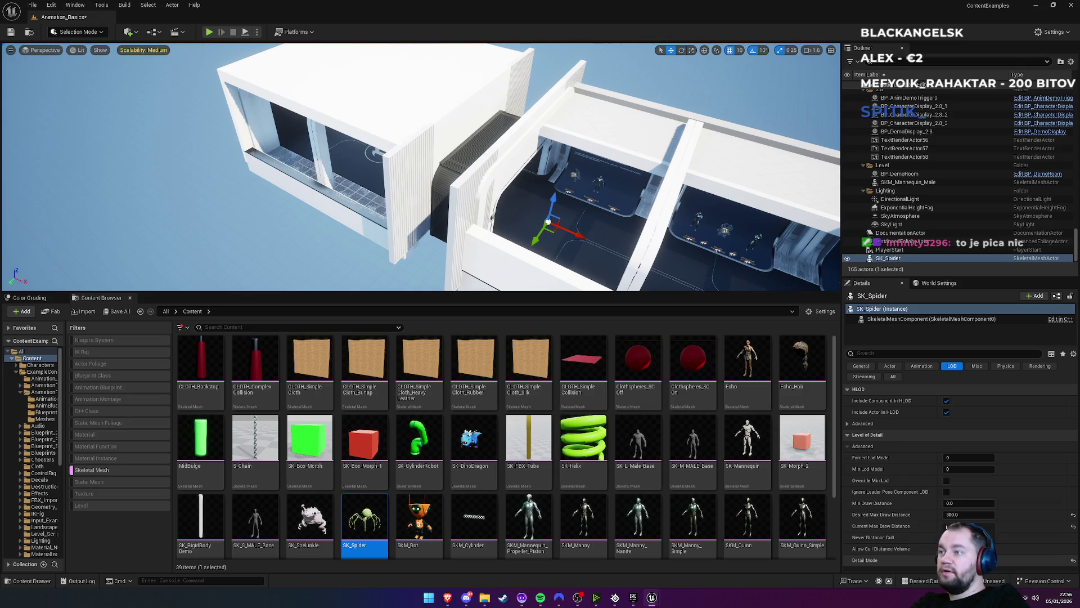
key("Return")
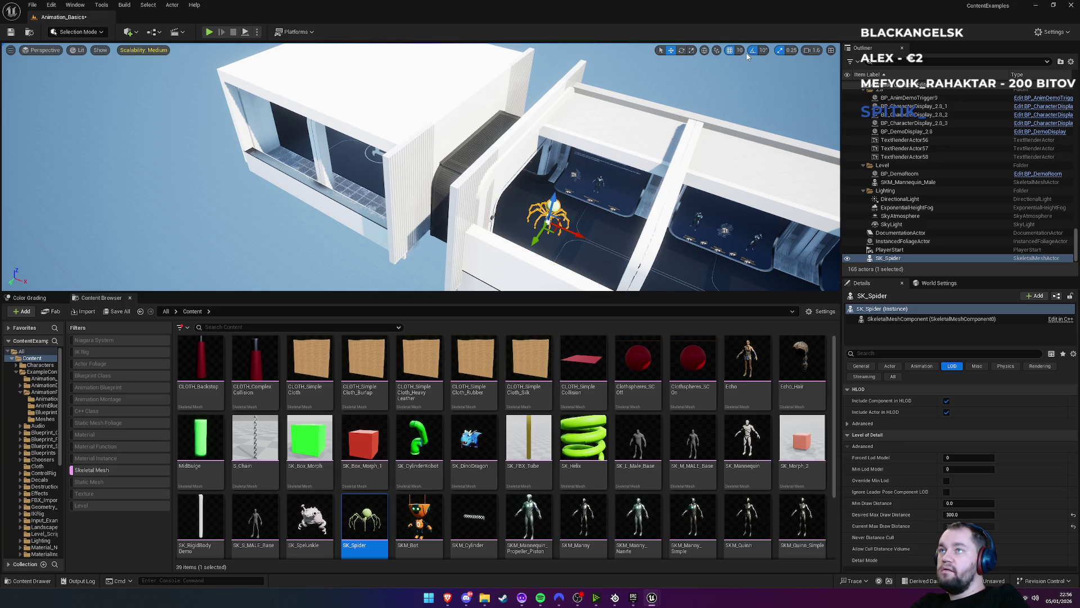
Raise the viewport scalability from Medium to High
left_click(143, 52)
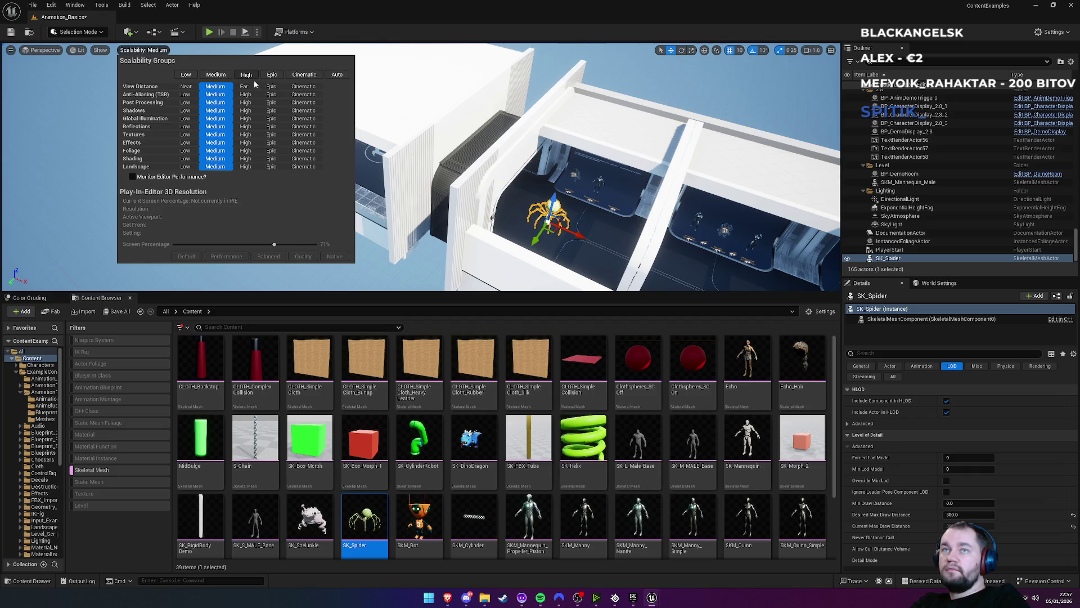
left_click(254, 83)
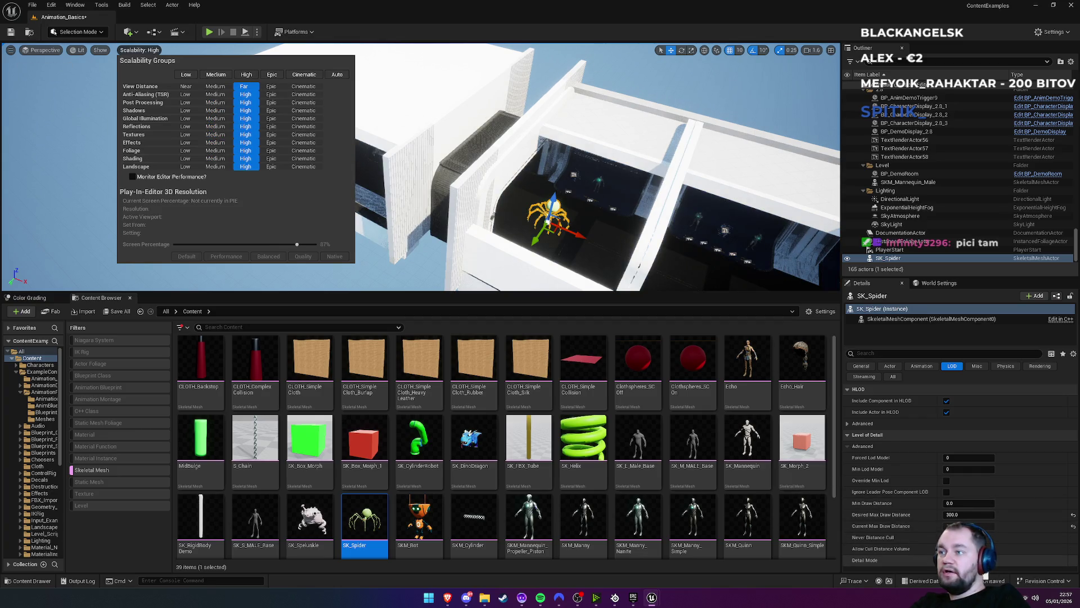
key("Escape")
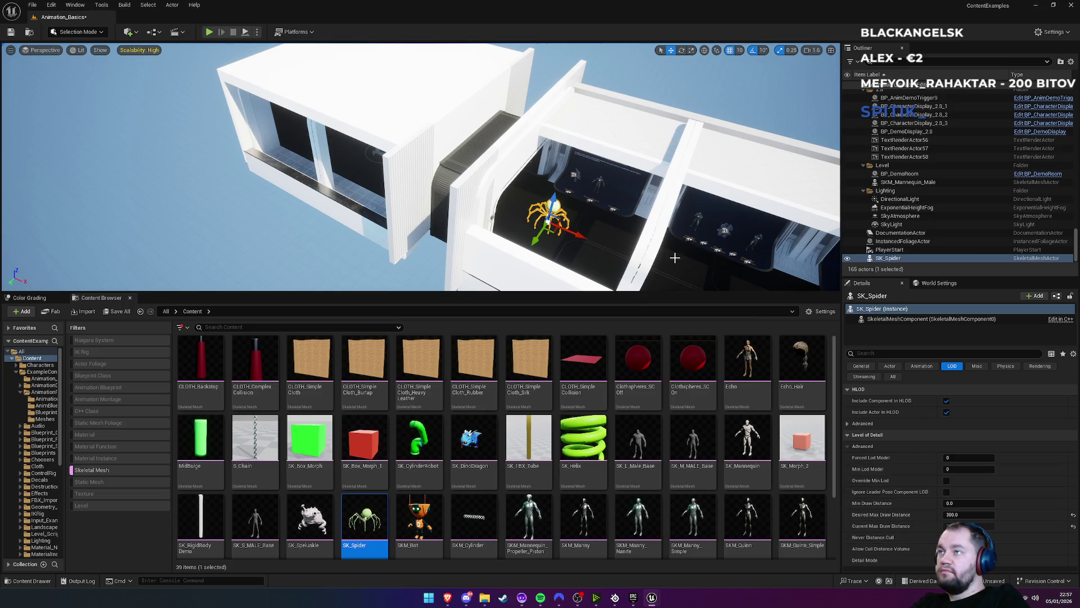
Focus the view on SK_Spider to confirm it still renders
key("f")
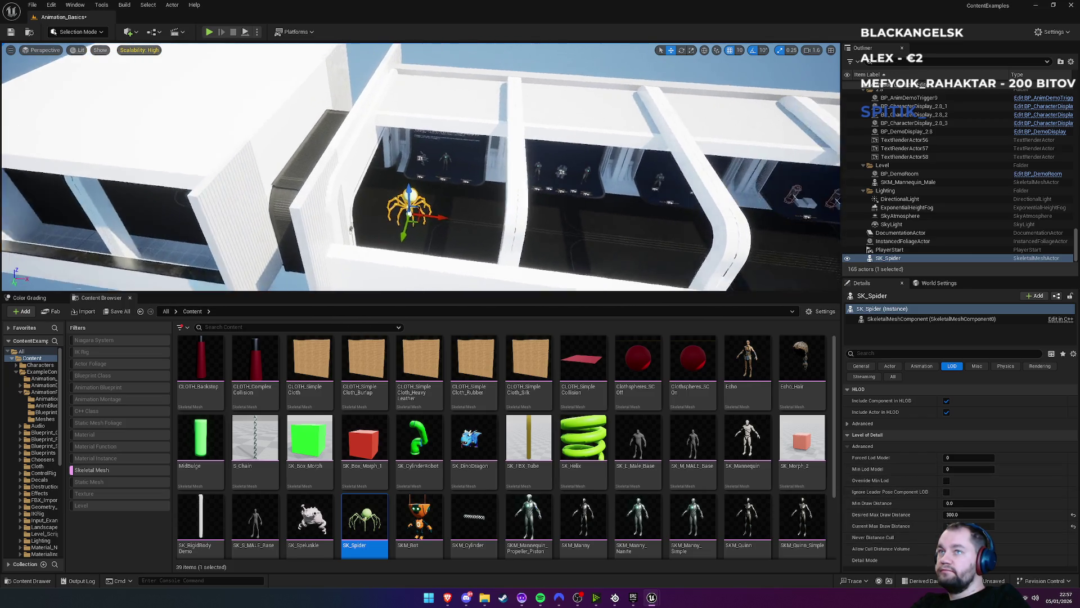
scroll(420, 166, "up", 10)
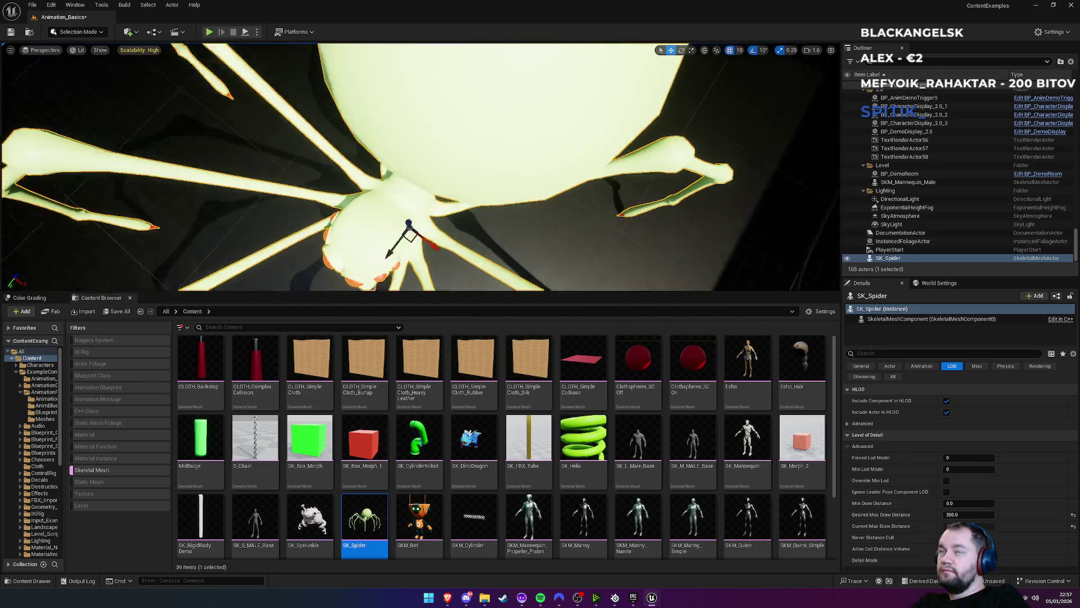
scroll(421, 167, "down", 10)
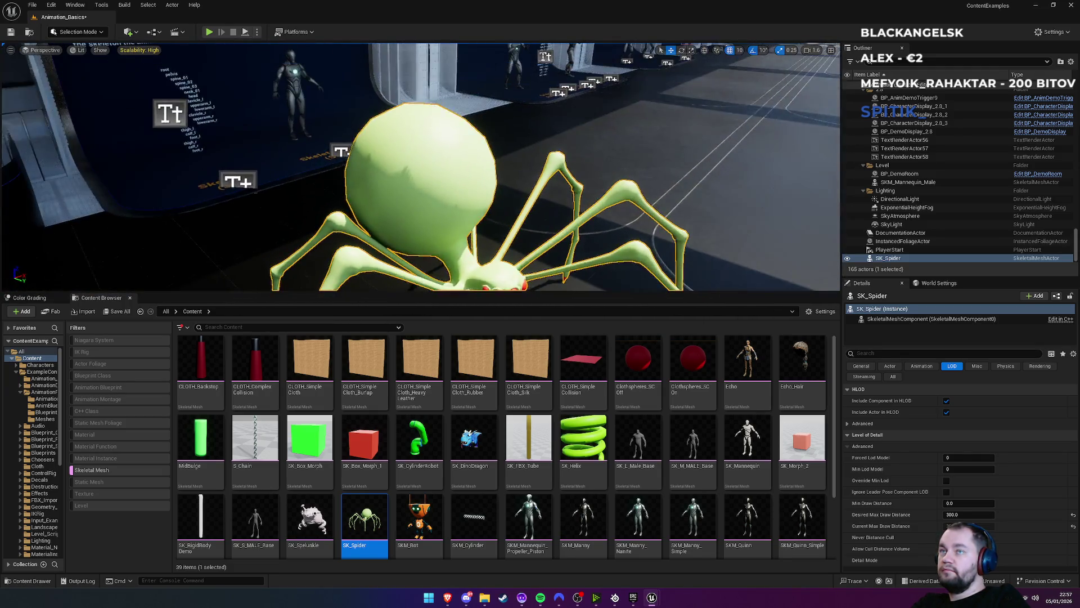